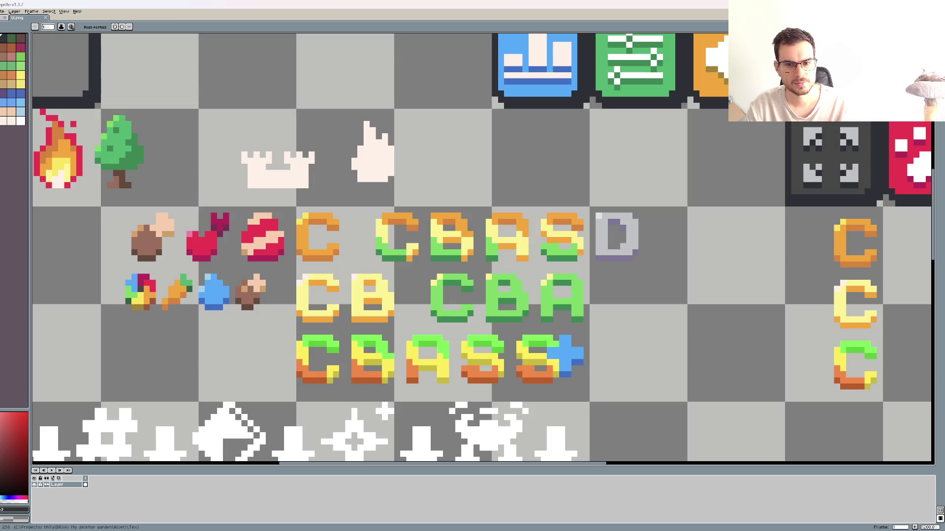
Step: Sample the orange of the letter C with the eyedropper and confirm its hex is ffa300
{"action": "key", "text": "i"}
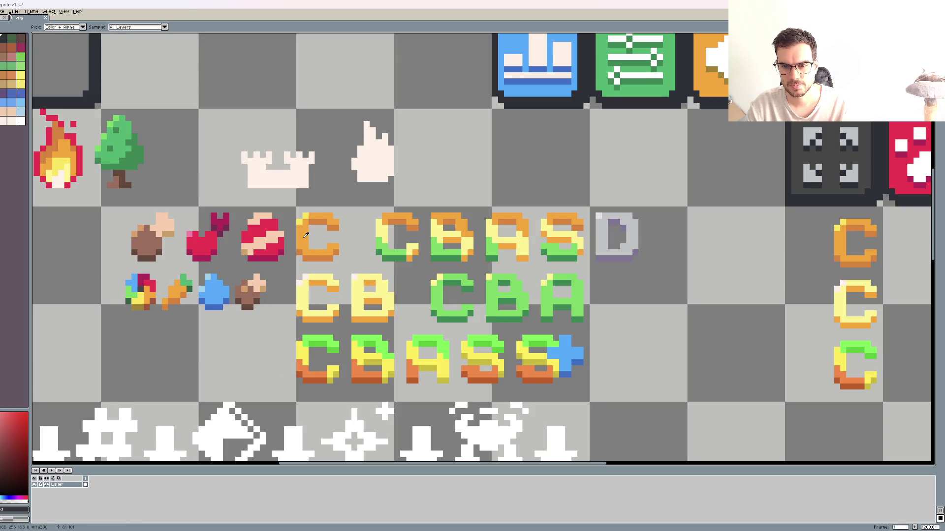
{"action": "left_click", "coordinate": [306, 235]}
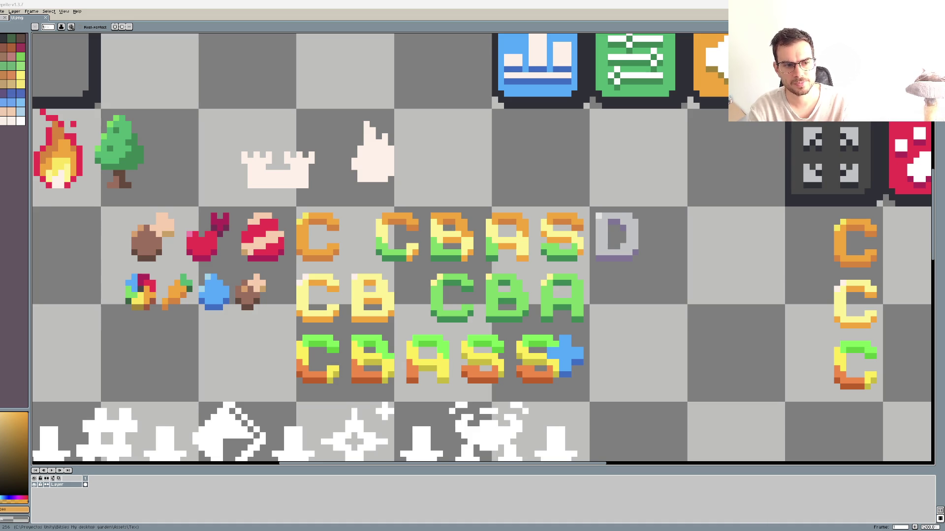
{"action": "left_click", "coordinate": [15, 510]}
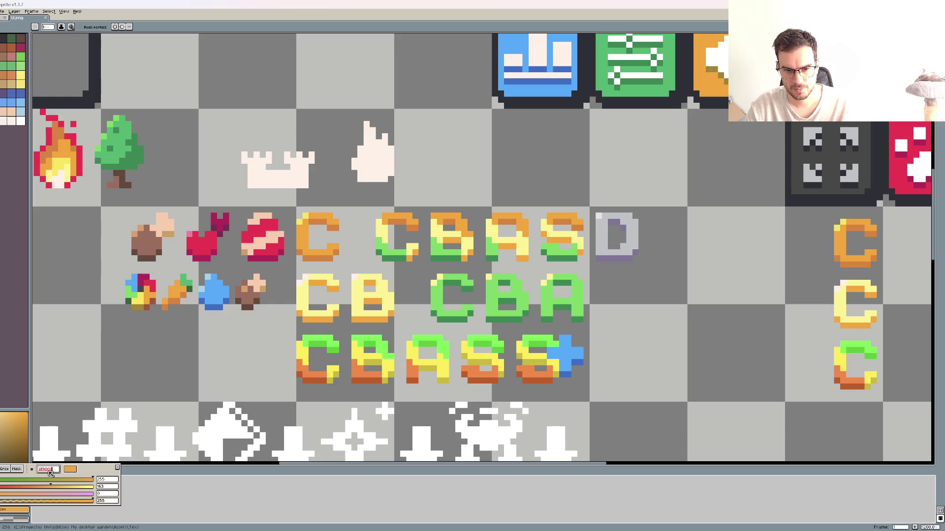
{"action": "key", "text": "Escape"}
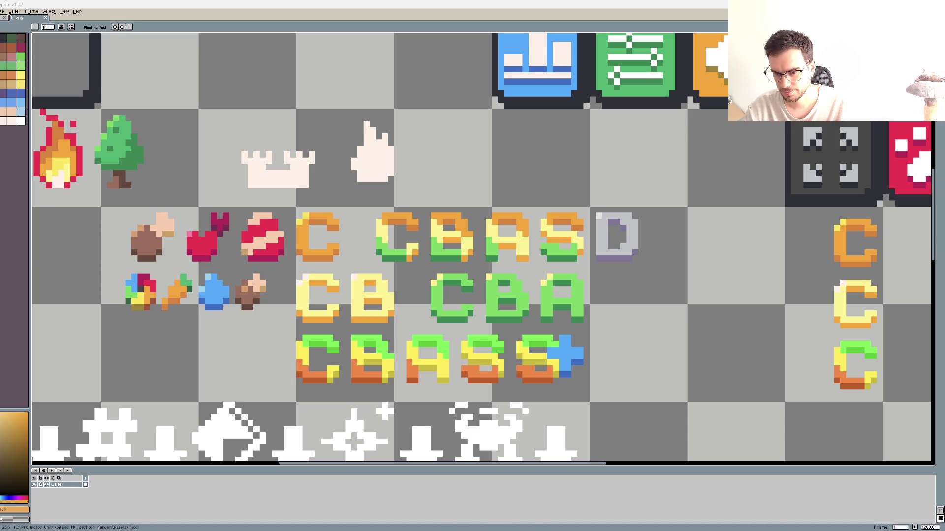
Step: Back in Visual Studio, paste the Rarity.Common gradient code into the BitsyParticles script
{"action": "left_click", "coordinate": [468, 500]}
{"action": "left_click", "coordinate": [164, 249]}
{"action": "type", "text": "[Rarity.Common] = new Gradient     {         colorKeys = new[]         {             new GradientColorKey(new Color32(255, 163, 0, 255), 0f),             new GradientColorKey(new Color32(255, 163, 0, 255), 1f)         },         alphaKeys = new[]         {             new GradientAlphaKey(1f, 0f),             new GradientAlphaKey(1f, 1f)         }     }"}
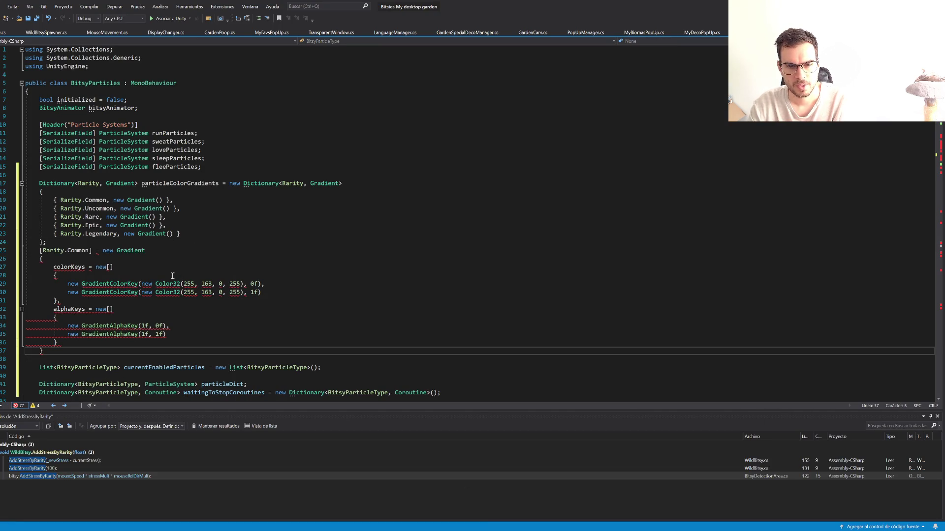
Step: Replace the empty Rarity.Common Gradient entry with the pasted orange gradient definition and indent it
{"action": "left_click_drag", "start_coordinate": [167, 201], "coordinate": [60, 201]}
{"action": "type", "text": "[Rarity.Common] = new Gradient     {         colorKeys = new[]         {             new GradientColorKey(new Color32(255, 163, 0, 255), 0f),             new GradientColorKey(new Color32(255, 163, 0, 255), 1f)         },         alphaKeys = new[]         {             new GradientAlphaKey(1f, 0f),             new GradientAlphaKey(1f, 1f)         }     }"}
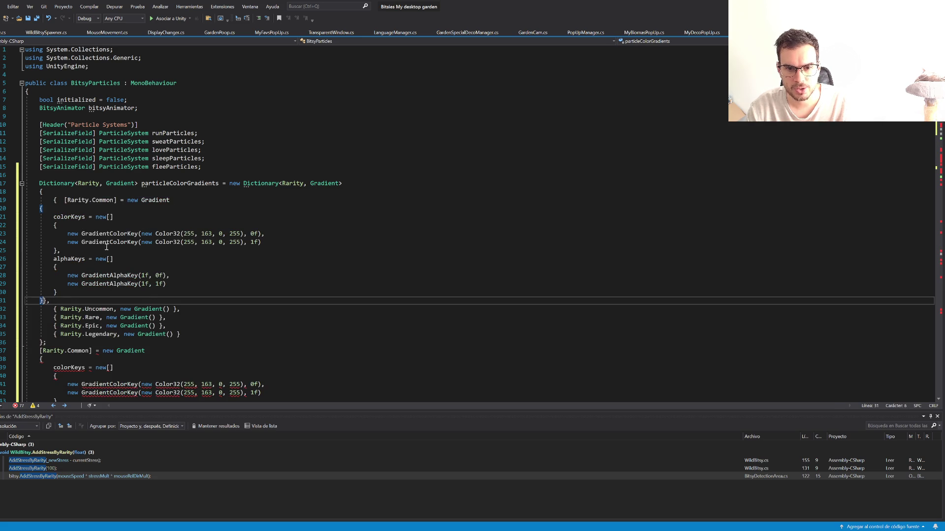
{"action": "scroll", "coordinate": [154, 341], "scroll_direction": "down", "scroll_amount": 2}
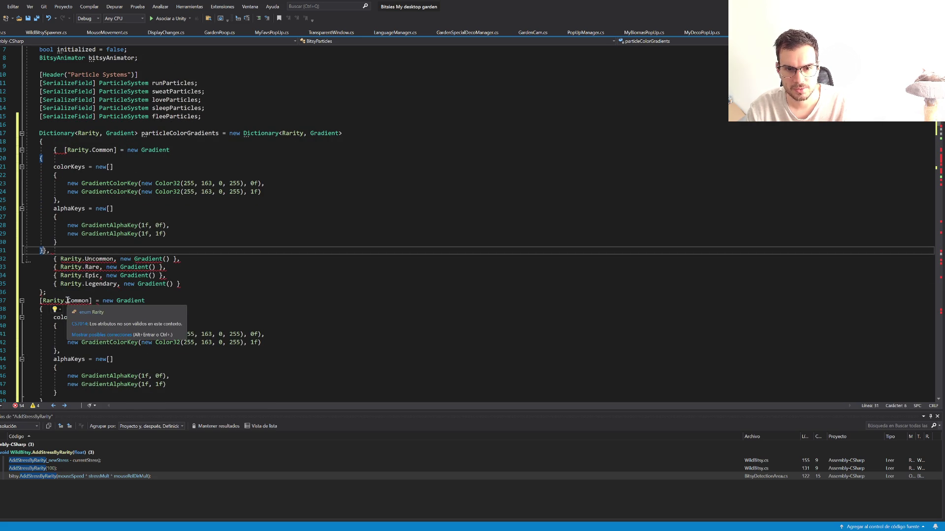
{"action": "scroll", "coordinate": [58, 255], "scroll_direction": "down", "scroll_amount": 4}
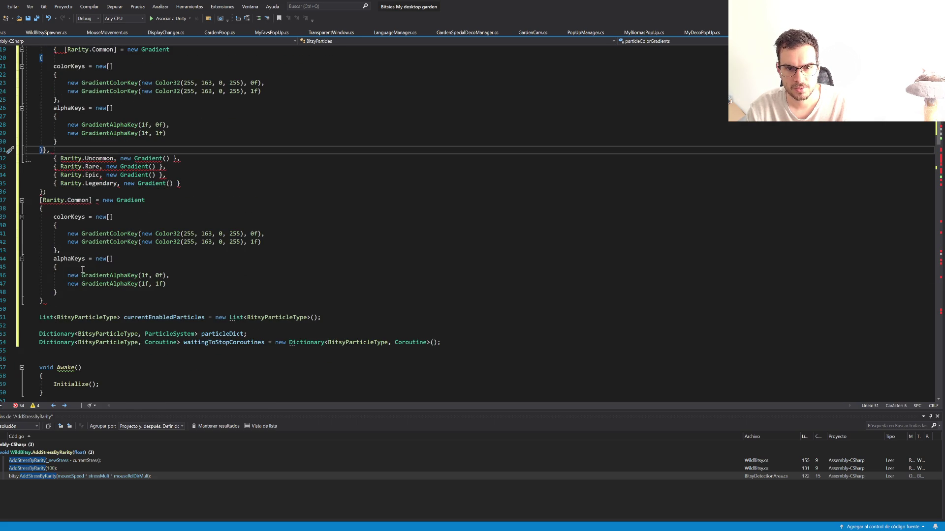
{"action": "key", "text": "ctrl+z"}
{"action": "key", "text": "ctrl+z"}
{"action": "key", "text": "ctrl+z"}
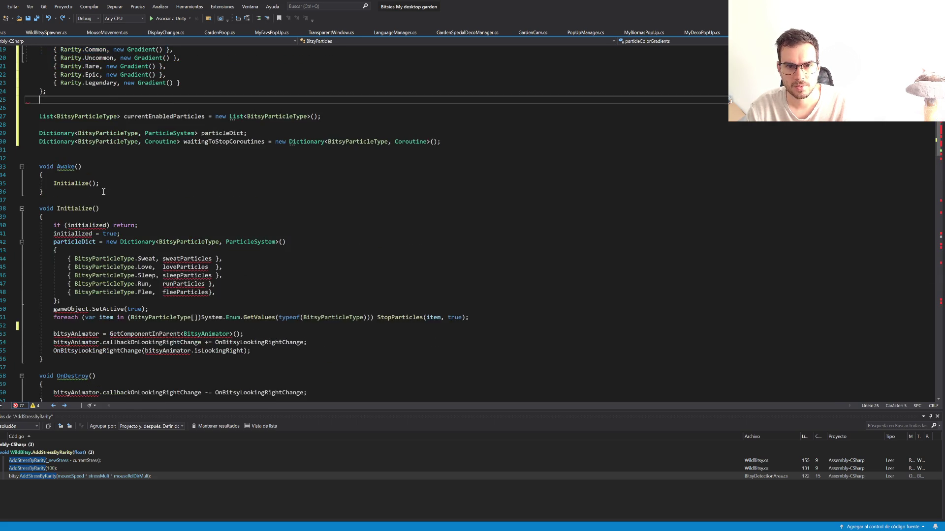
{"action": "left_click_drag", "start_coordinate": [59, 176], "coordinate": [163, 175]}
{"action": "type", "text": "[Rarity.Common] = new Gradient     {         colorKeys = new[]         {             new GradientColorKey(new Color32(255, 163, 0, 255), 0f),             new GradientColorKey(new Color32(255, 163, 0, 255), 1f)         },         alphaKeys = new[]         {             new GradientAlphaKey(1f, 0f),             new GradientAlphaKey(1f, 1f)         }     }"}
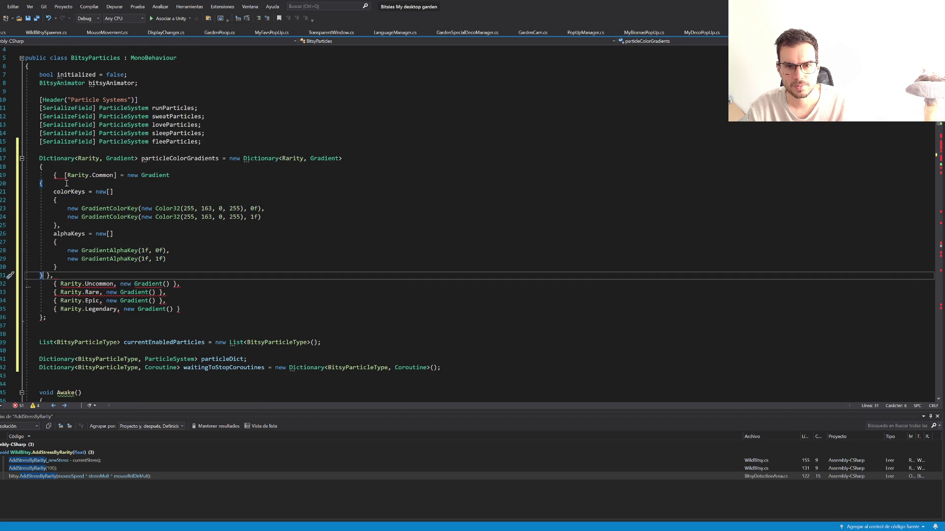
{"action": "mouse_move", "coordinate": [47, 189]}
{"action": "left_mouse_down"}
{"action": "mouse_move", "coordinate": [113, 193]}
{"action": "mouse_move", "coordinate": [177, 260]}
{"action": "mouse_move", "coordinate": [69, 270]}
{"action": "left_mouse_up"}
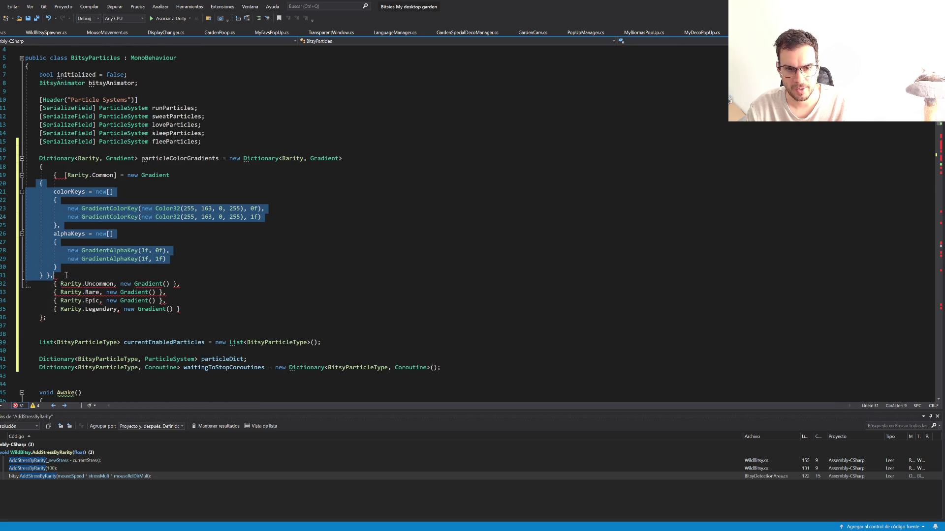
{"action": "key", "text": "Tab"}
Step: Change '[Rarity.Common] =' to 'Rarity.Common,' in the dictionary entry
{"action": "left_click", "coordinate": [64, 175]}
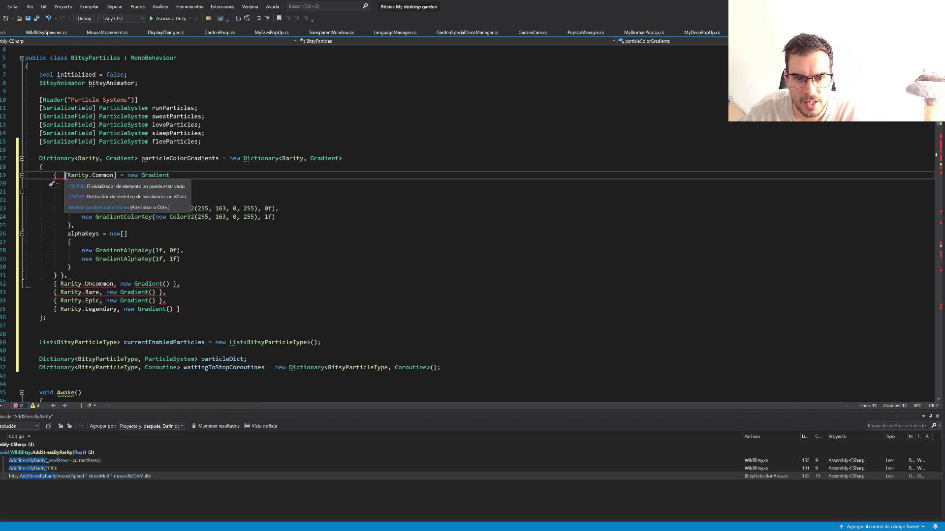
{"action": "key", "text": "Delete"}
{"action": "key", "text": "ctrl+Right"}
{"action": "key", "text": "ctrl+Right"}
{"action": "key", "text": "ctrl+Right"}
{"action": "key", "text": "Delete"}
{"action": "type", "text": ","}
{"action": "key", "text": "Delete"}
{"action": "key", "text": "Delete"}
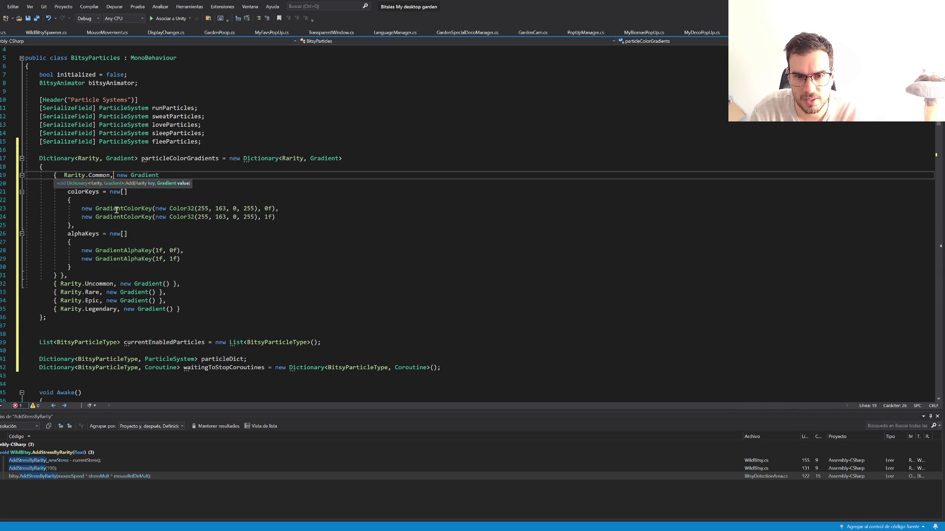
{"action": "key", "text": "Up"}
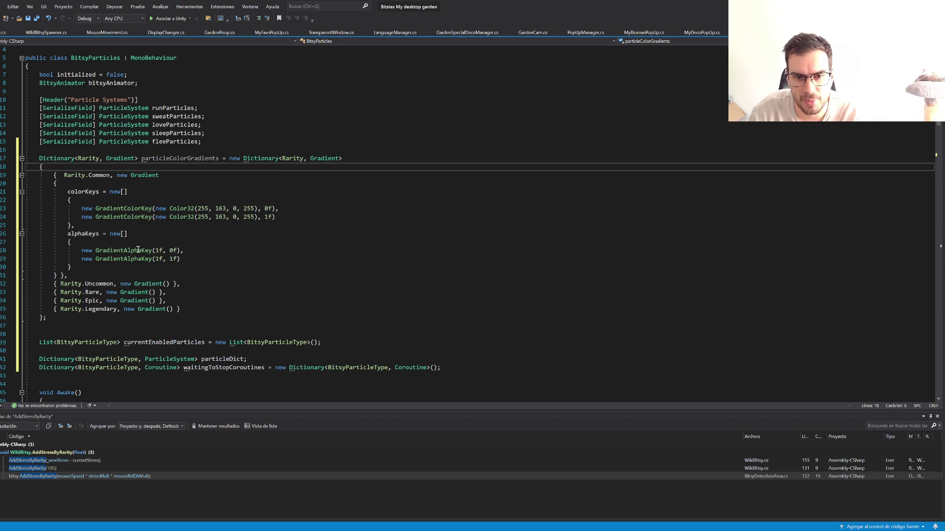
Step: Indent the gradient body one more level and put the closing brace and comma on separate lines
{"action": "mouse_move", "coordinate": [53, 183]}
{"action": "left_mouse_down"}
{"action": "mouse_move", "coordinate": [78, 266]}
{"action": "mouse_move", "coordinate": [57, 277]}
{"action": "left_mouse_up"}
{"action": "key", "text": "Tab"}
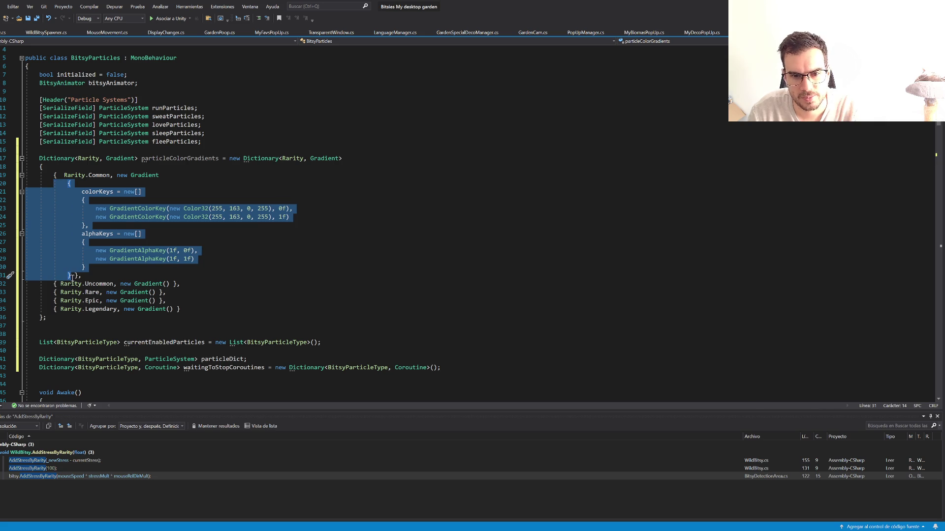
{"action": "left_click", "coordinate": [72, 276]}
{"action": "key", "text": "Return"}
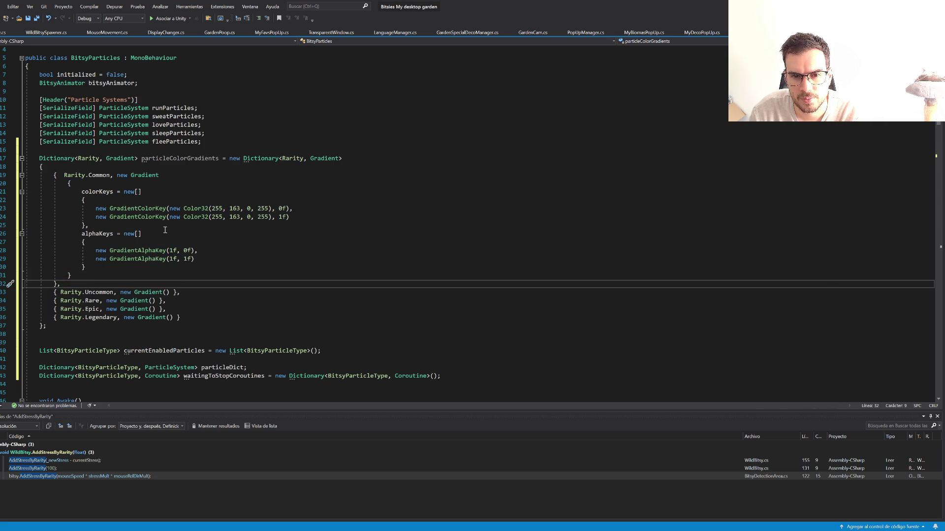
{"action": "mouse_move", "coordinate": [321, 158]}
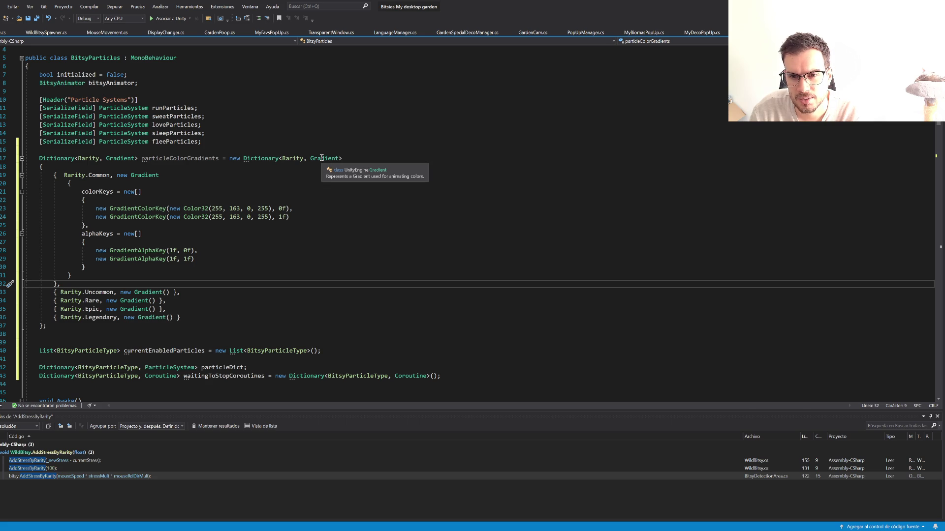
{"action": "mouse_move", "coordinate": [476, 530]}
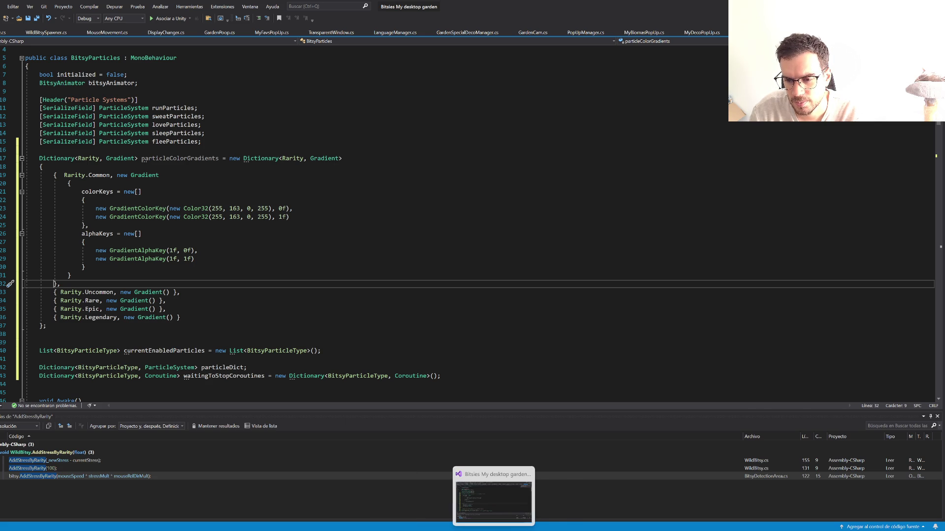
{"action": "left_click", "coordinate": [491, 507]}
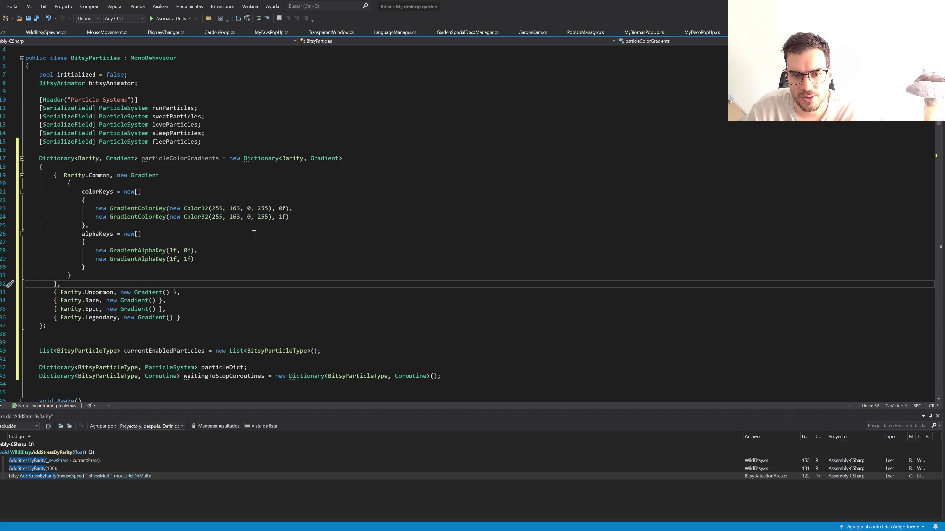
{"action": "left_click", "coordinate": [202, 251]}
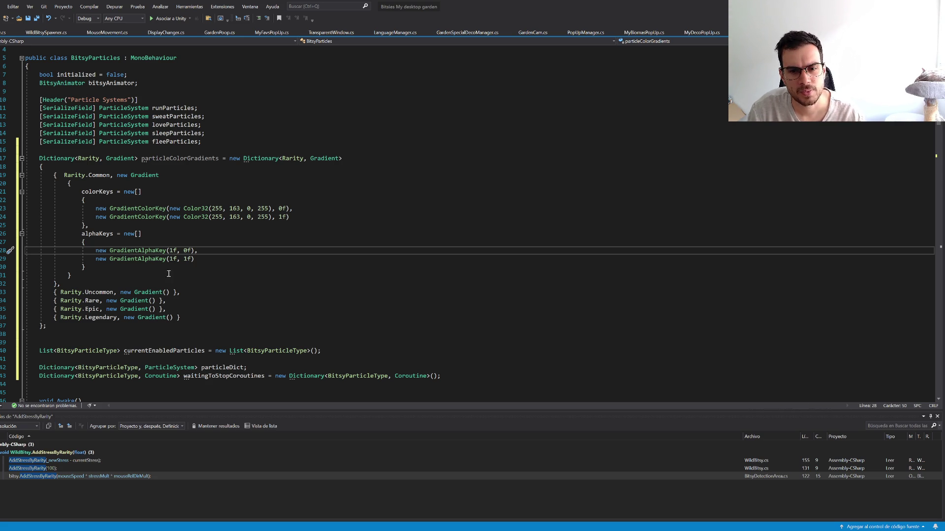
{"action": "key", "text": "shift+Up"}
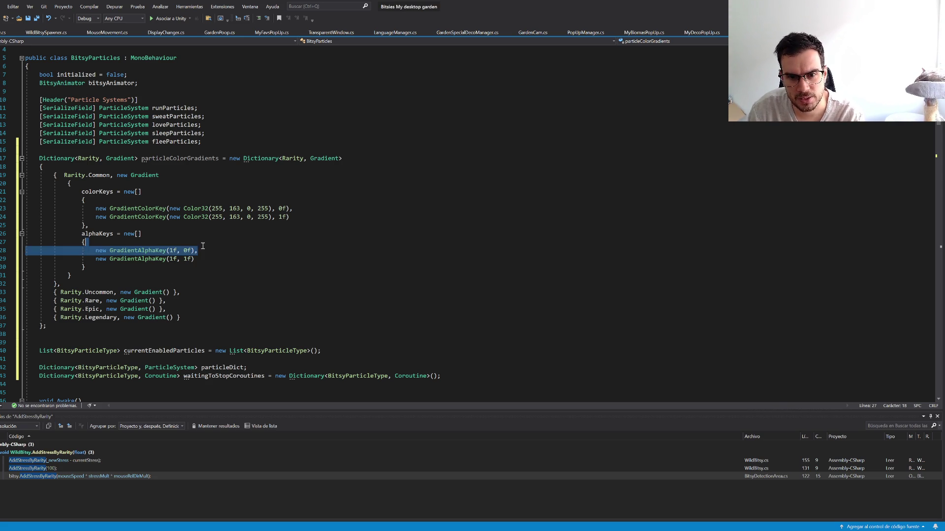
Step: Delete the first alpha key, change the other alpha key's time to 0, and remove the second colour key
{"action": "key", "text": "Delete"}
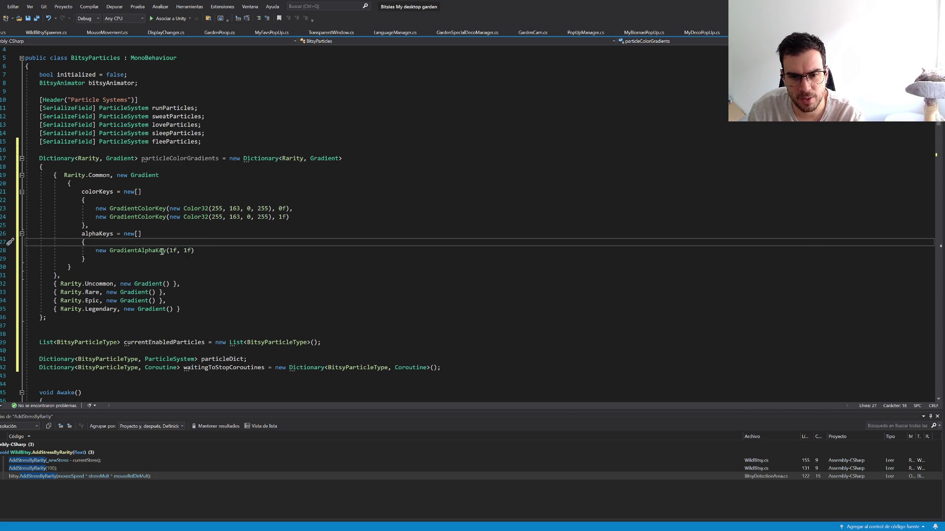
{"action": "left_click", "coordinate": [187, 251]}
{"action": "key", "text": "BackSpace"}
{"action": "type", "text": "0"}
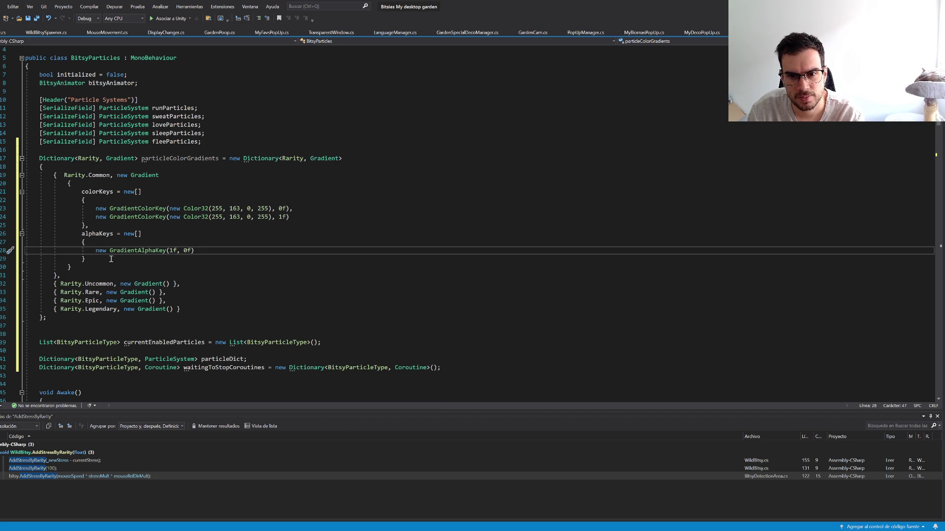
{"action": "left_click", "coordinate": [293, 217]}
{"action": "key", "text": "shift+Up"}
{"action": "key", "text": "BackSpace"}
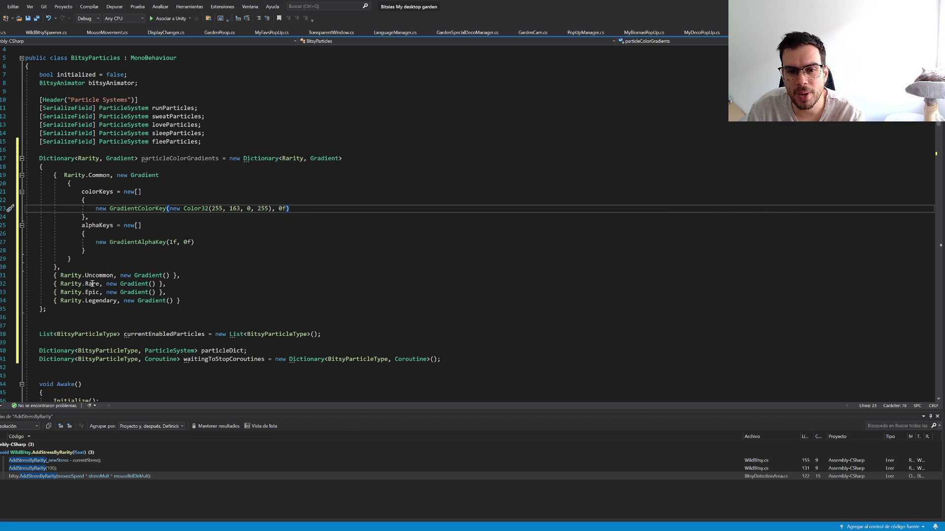
Step: Revert those key edits so the gradient again has two colour and two alpha keys
{"action": "mouse_move", "coordinate": [98, 304]}
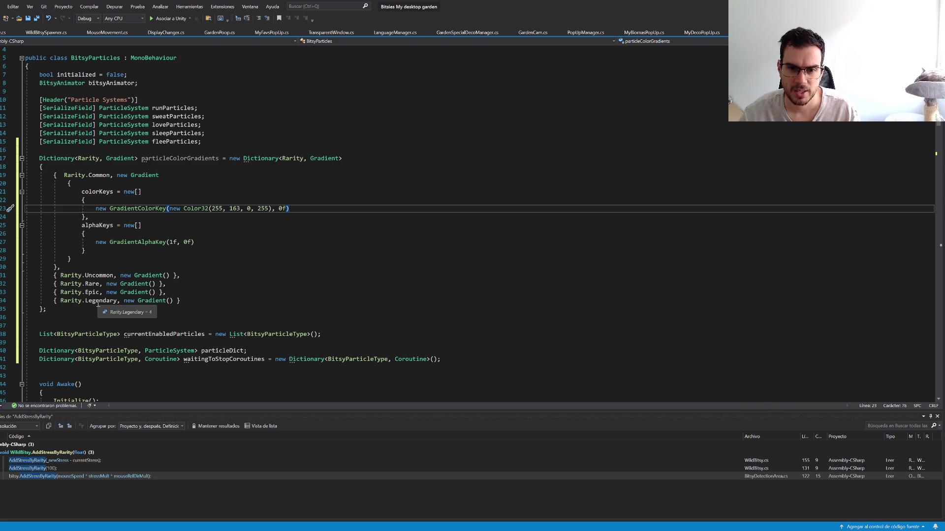
{"action": "type", "text": ","}
{"action": "key", "text": "Return"}
{"action": "key", "text": "ctrl+v"}
{"action": "key", "text": "Left"}
{"action": "key", "text": "Left"}
{"action": "key", "text": "BackSpace"}
{"action": "type", "text": "1"}
{"action": "key", "text": "Down"}
{"action": "key", "text": "Down"}
{"action": "key", "text": "Down"}
{"action": "key", "text": "Left"}
{"action": "key", "text": "Left"}
{"action": "key", "text": "BackSpace"}
{"action": "type", "text": "1"}
{"action": "key", "text": "ctrl+z"}
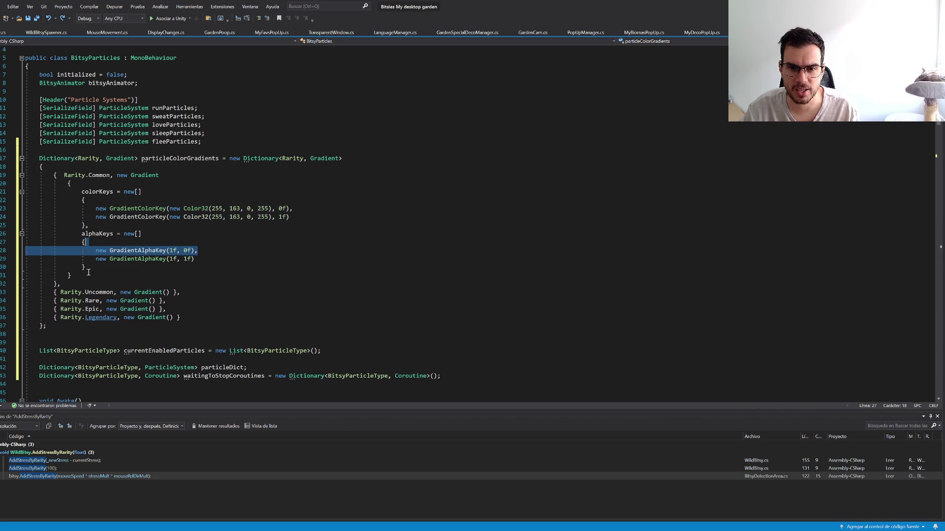
Step: Insert a blank line between the dictionary and the currentEnabledParticles declaration
{"action": "mouse_move", "coordinate": [82, 275]}
{"action": "left_mouse_down"}
{"action": "mouse_move", "coordinate": [98, 191]}
{"action": "mouse_move", "coordinate": [123, 175]}
{"action": "mouse_move", "coordinate": [114, 175]}
{"action": "mouse_move", "coordinate": [118, 197]}
{"action": "mouse_move", "coordinate": [89, 280]}
{"action": "left_mouse_up"}
{"action": "left_click", "coordinate": [114, 175]}
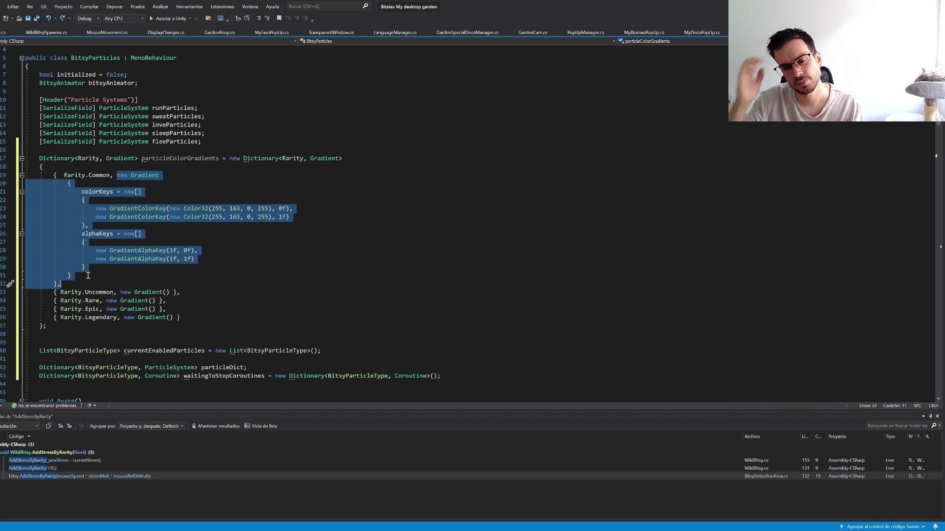
{"action": "left_click", "coordinate": [72, 334]}
{"action": "key", "text": "Return"}
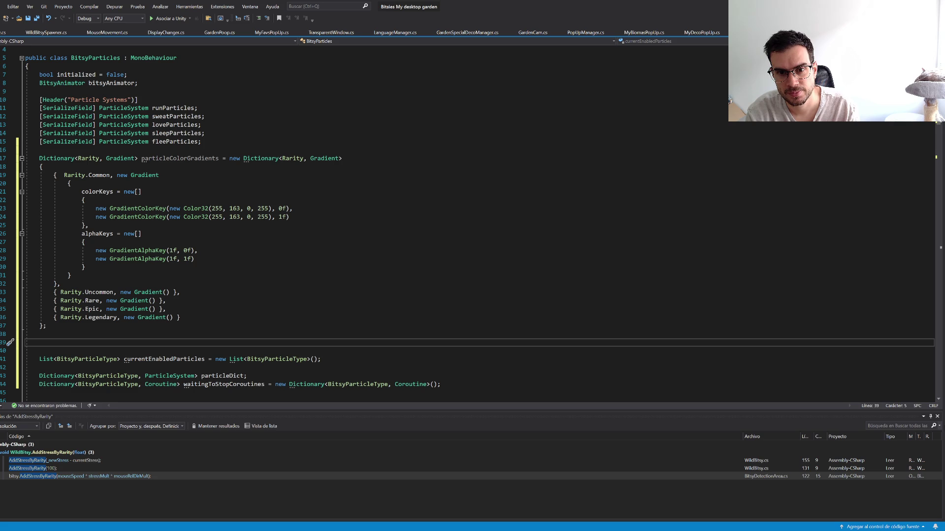
Step: Declare the field as '[SerializeField] Gradient[] particleColorGradients;'
{"action": "type", "text": "particle"}
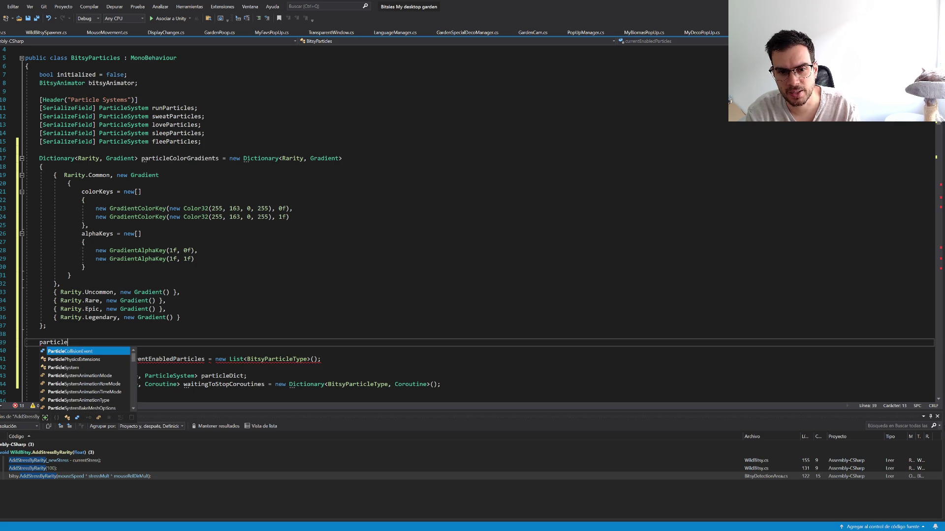
{"action": "type", "text": "ColorGradients"}
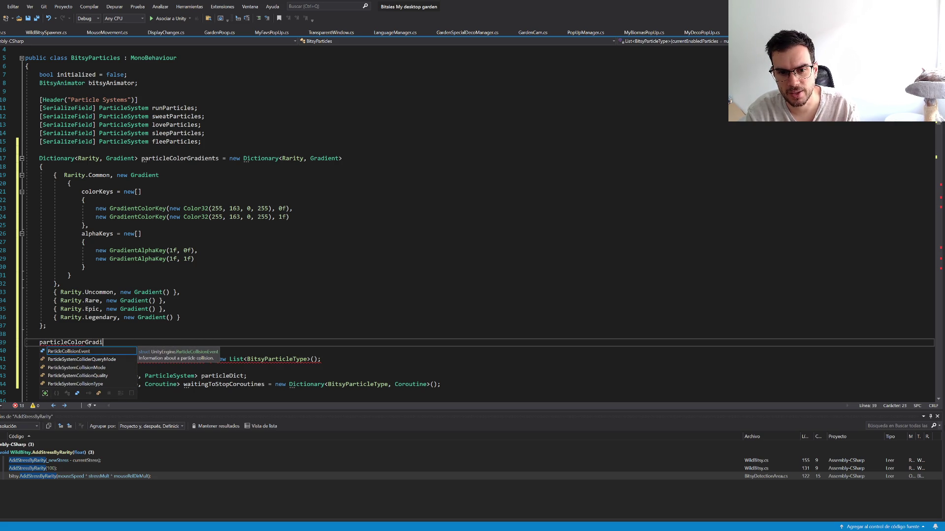
{"action": "key", "text": "Escape"}
{"action": "key", "text": "Home"}
{"action": "type", "text": "Gradient"}
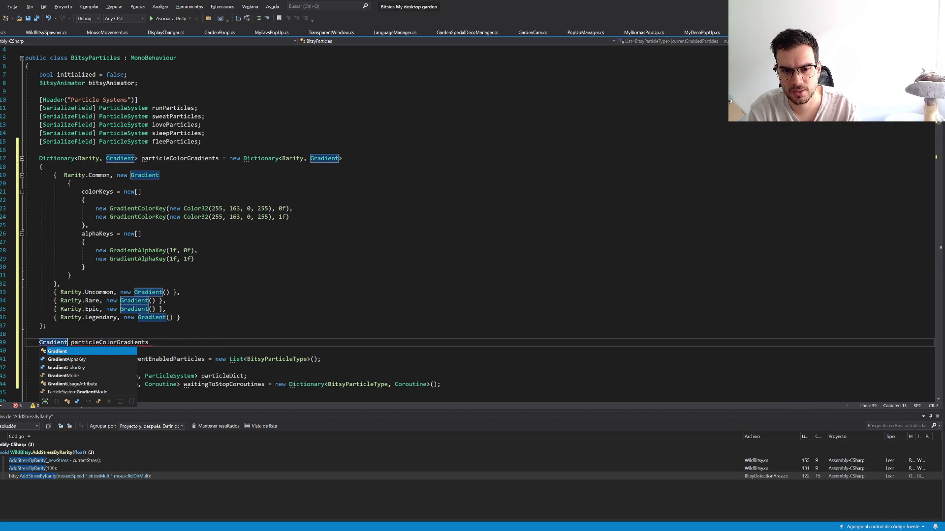
{"action": "type", "text": "[]"}
{"action": "key", "text": "End"}
{"action": "type", "text": "= new"}
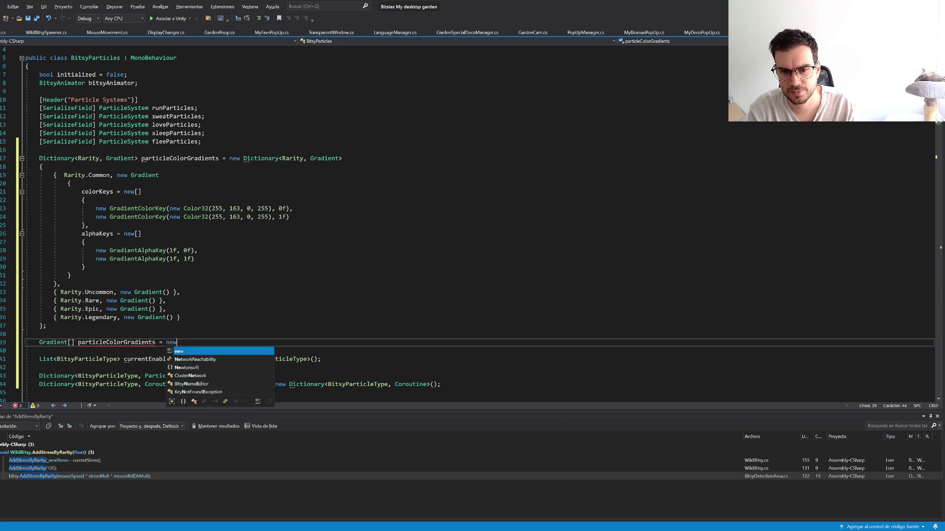
{"action": "key", "text": "BackSpace"}
{"action": "key", "text": "BackSpace"}
{"action": "key", "text": "BackSpace"}
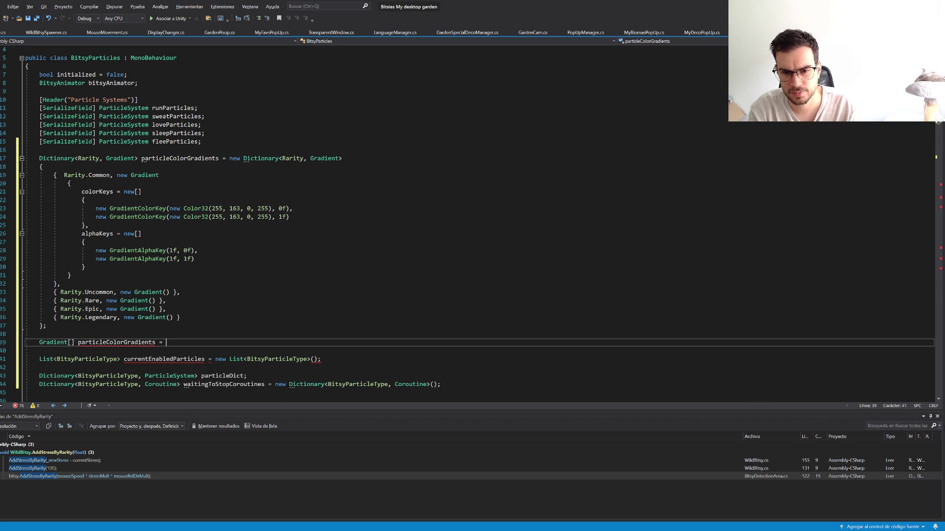
{"action": "type", "text": ";"}
{"action": "key", "text": "Home"}
{"action": "type", "text": "[SerializeField]"}
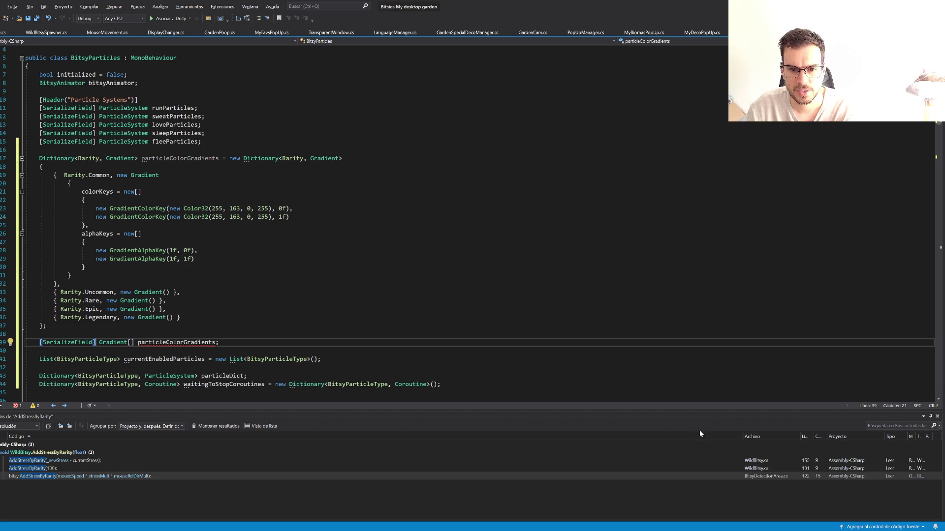
Step: Delete the hard-coded rarity gradient dictionary, save the script, and switch to Aseprite
{"action": "mouse_move", "coordinate": [75, 325]}
{"action": "left_mouse_down"}
{"action": "mouse_move", "coordinate": [79, 158]}
{"action": "mouse_move", "coordinate": [39, 150]}
{"action": "left_mouse_up"}
{"action": "key", "text": "Delete"}
{"action": "key", "text": "Delete"}
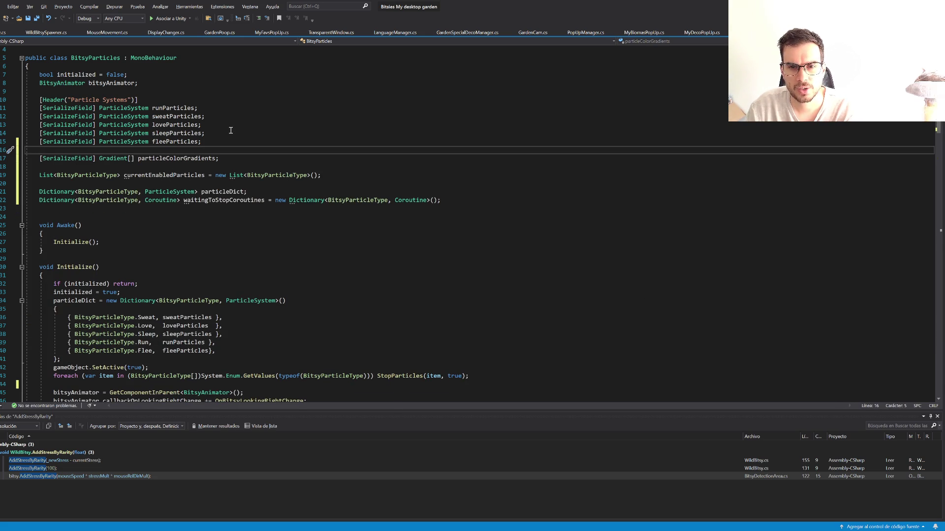
{"action": "key", "text": "ctrl+s"}
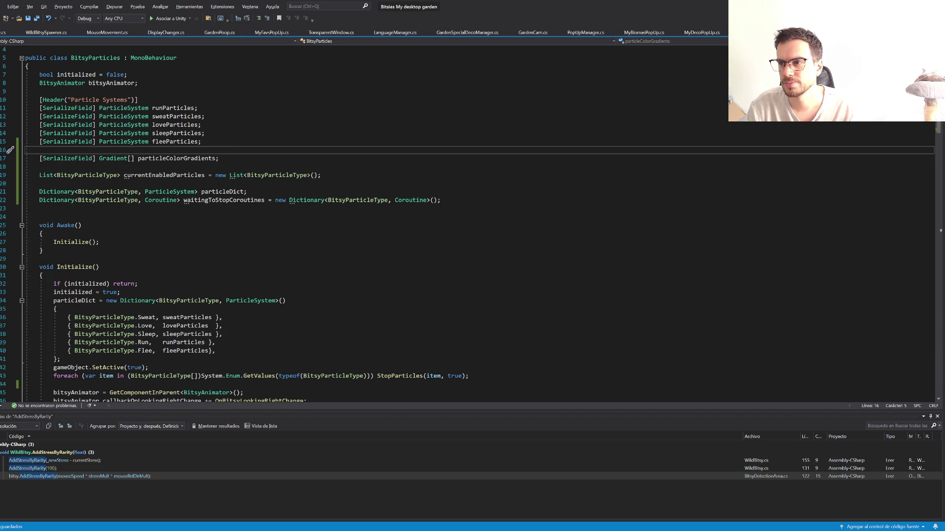
{"action": "key", "text": "alt+Tab"}
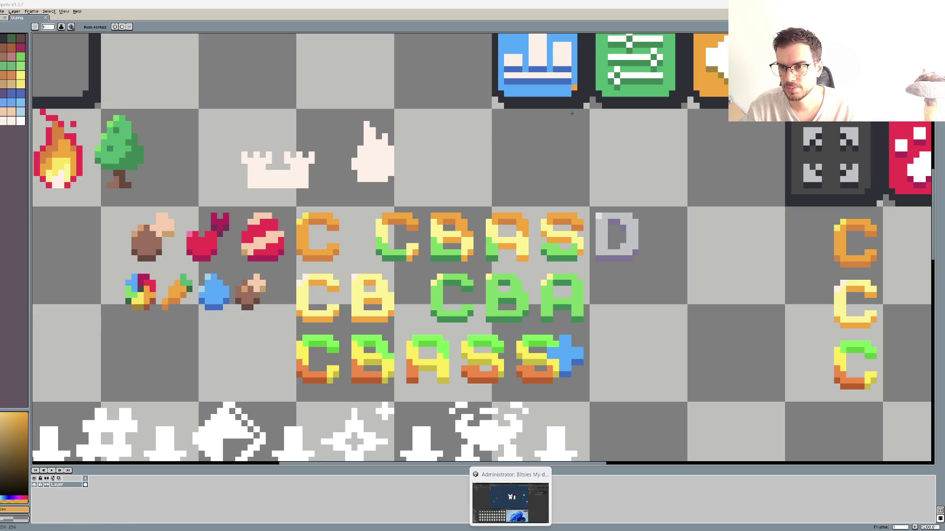
Step: Switch back to the Unity editor and let the changed scripts recompile
{"action": "key", "text": "alt+Tab"}
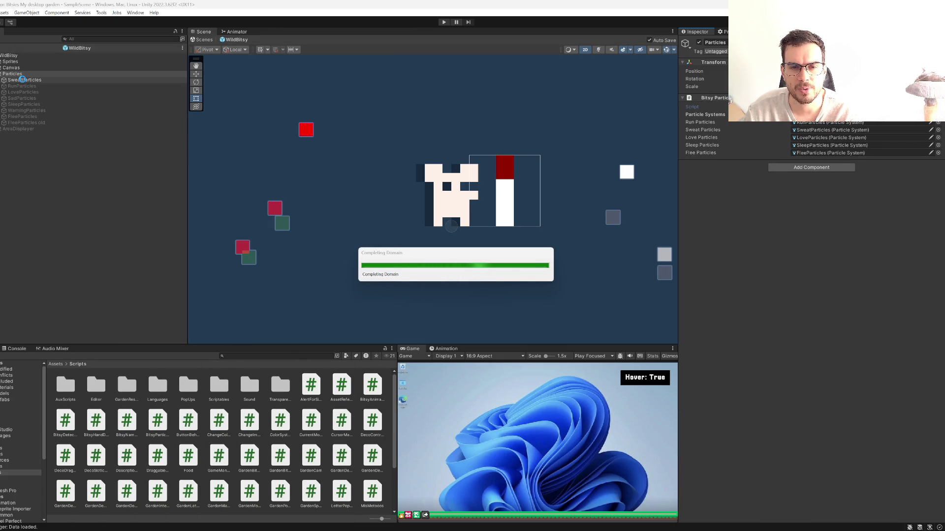
Step: Select the Particles object and add five entries to Particle Color Gradients
{"action": "left_click", "coordinate": [22, 80]}
{"action": "left_click", "coordinate": [15, 74]}
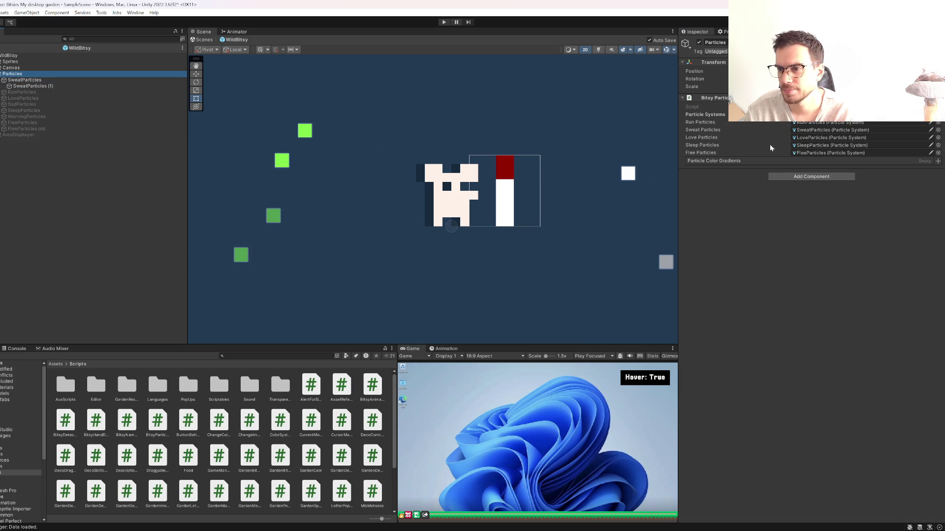
{"action": "left_click", "coordinate": [713, 160]}
{"action": "left_click", "coordinate": [939, 161]}
{"action": "left_click", "coordinate": [937, 161]}
{"action": "left_click", "coordinate": [937, 161]}
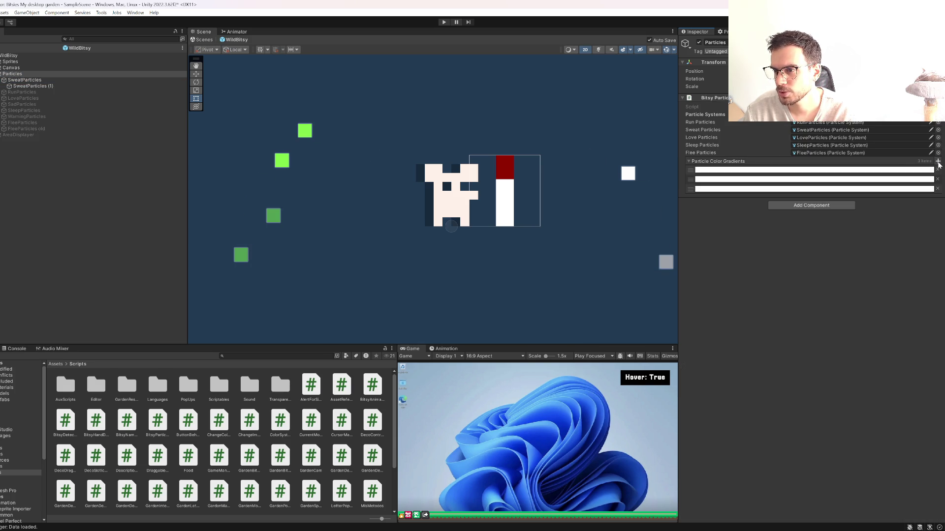
{"action": "left_click", "coordinate": [938, 161]}
{"action": "left_click", "coordinate": [938, 161]}
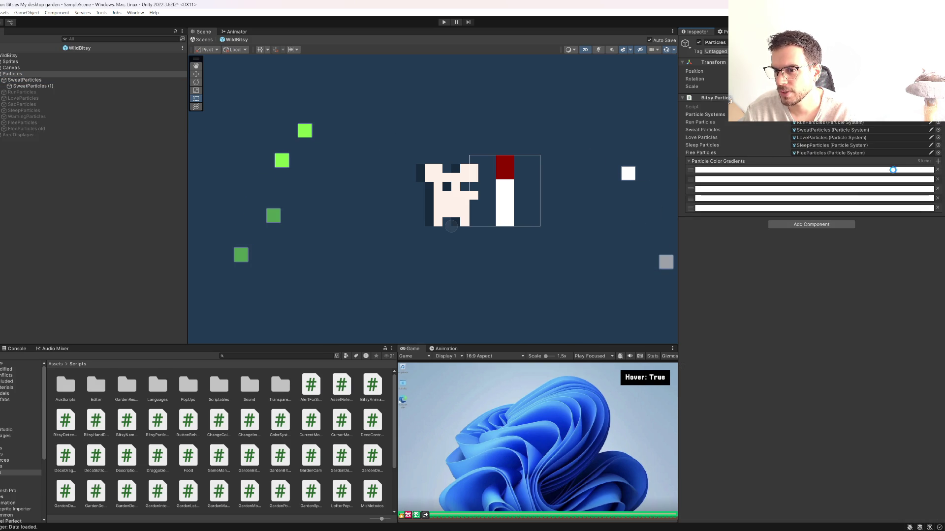
Step: Make the first gradient solid orange using a colour sampled with the eyedropper
{"action": "left_click", "coordinate": [788, 170]}
{"action": "left_click", "coordinate": [37, 60]}
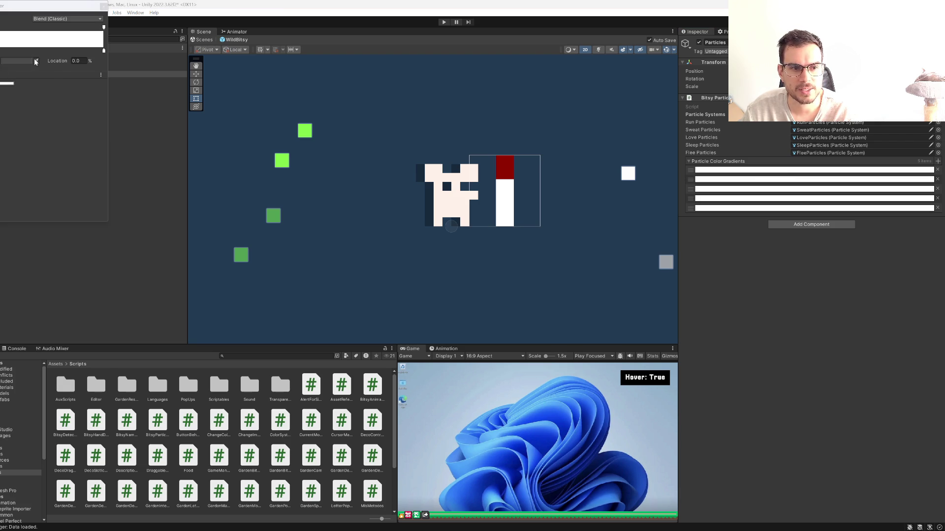
{"action": "left_click", "coordinate": [142, 150]}
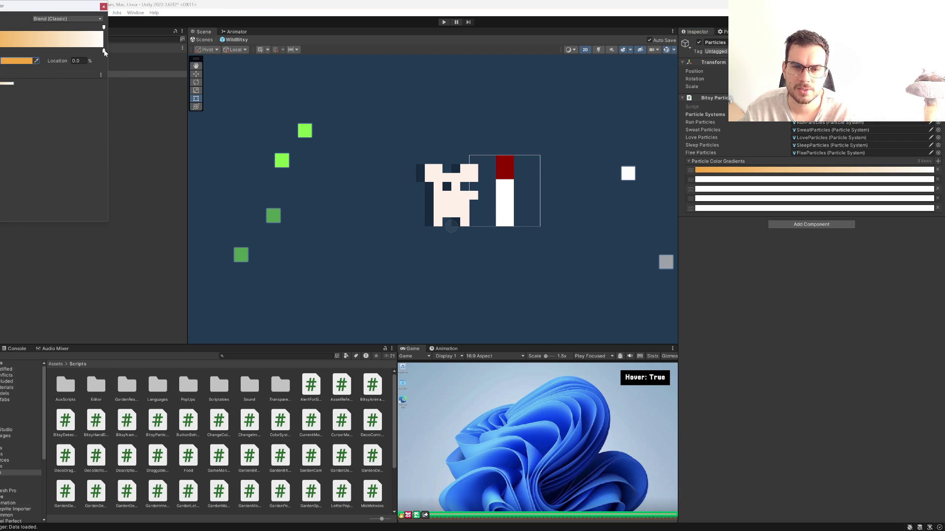
{"action": "mouse_move", "coordinate": [104, 51]}
{"action": "left_mouse_down"}
{"action": "mouse_move", "coordinate": [9, 52]}
{"action": "mouse_move", "coordinate": [115, 53]}
{"action": "left_mouse_up"}
{"action": "left_click", "coordinate": [13, 50]}
{"action": "left_click_drag", "start_coordinate": [9, 52], "coordinate": [1, 51]}
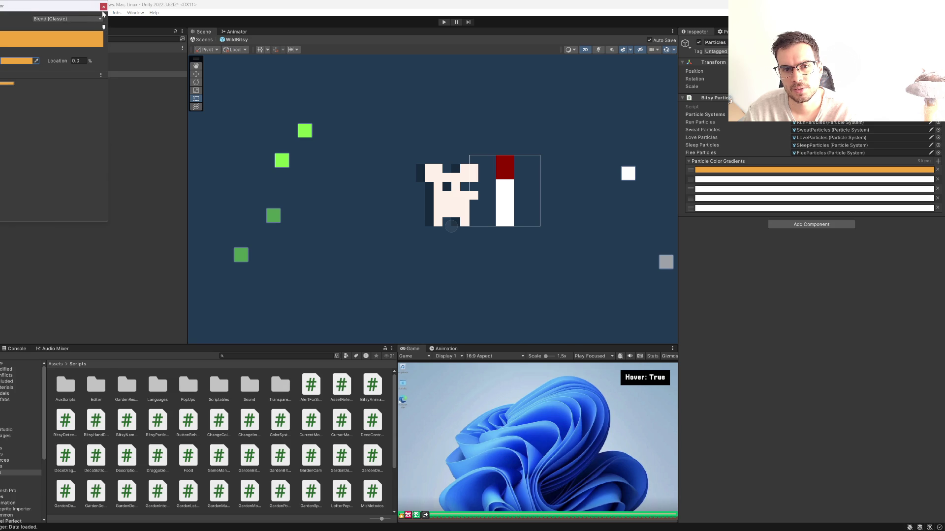
{"action": "left_click", "coordinate": [103, 7]}
Step: Set the second gradient to yellow and the third to a sampled green
{"action": "left_click", "coordinate": [930, 179]}
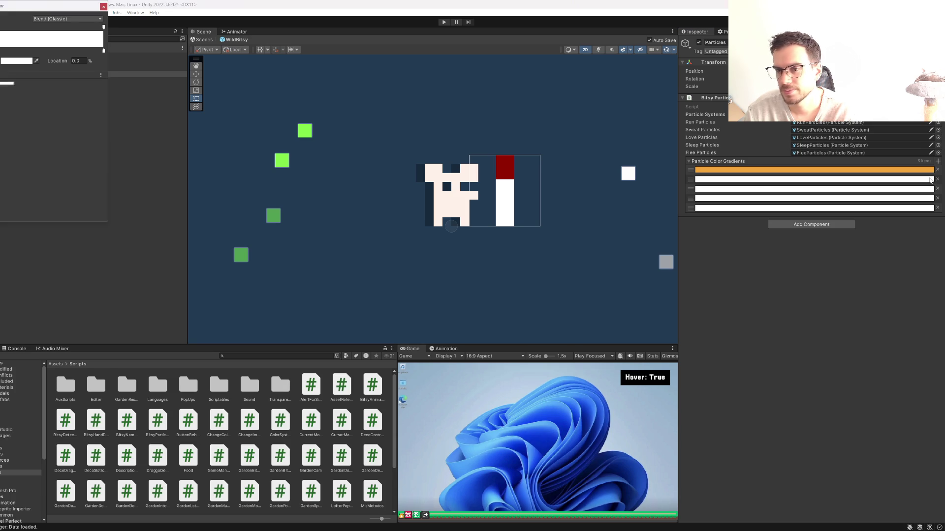
{"action": "left_click", "coordinate": [1, 27]}
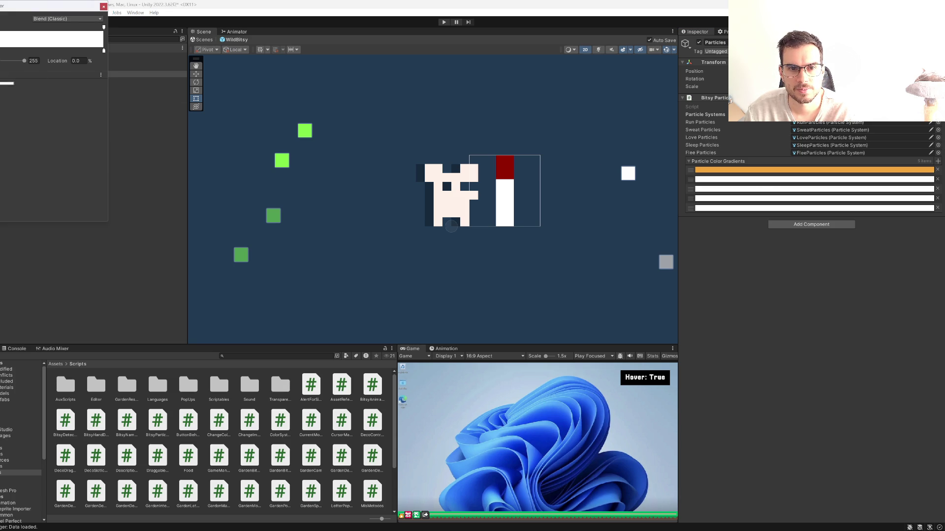
{"action": "left_click", "coordinate": [103, 50]}
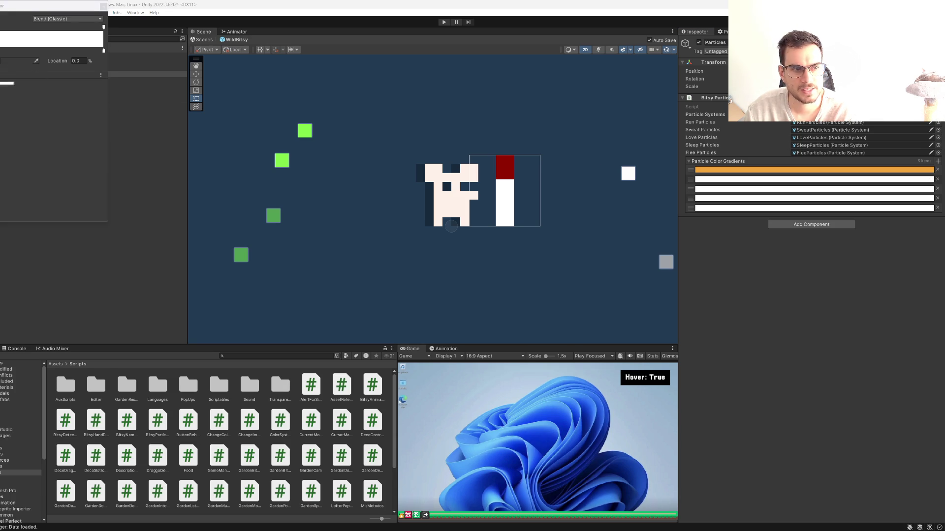
{"action": "key", "text": "Escape"}
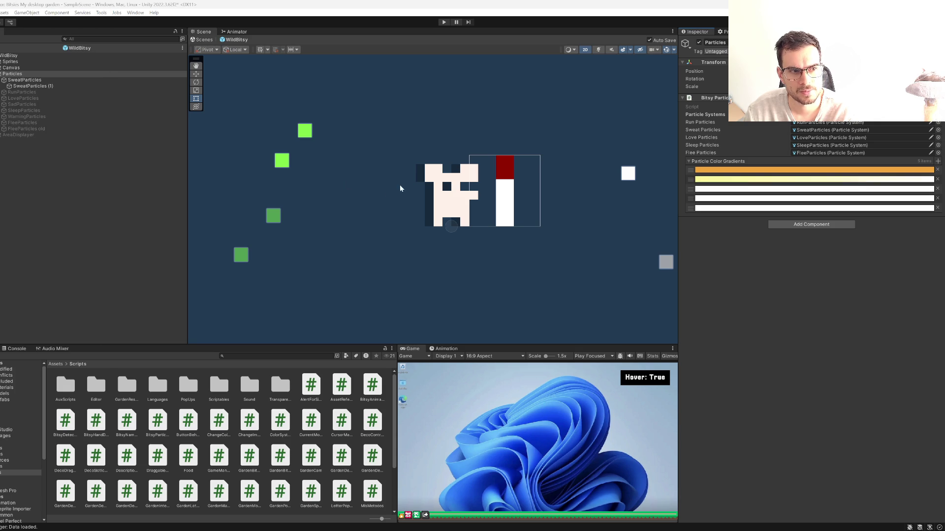
{"action": "left_click", "coordinate": [930, 189]}
{"action": "left_click", "coordinate": [36, 61]}
{"action": "left_click", "coordinate": [305, 130]}
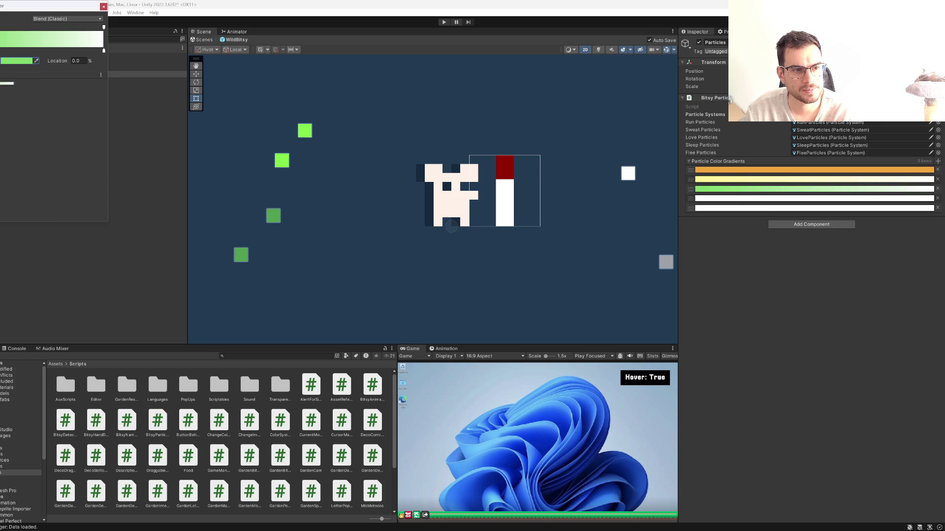
Step: Make the fourth gradient orange with pale yellow at 40.8%, bright green at 58%, and no white end key
{"action": "left_click", "coordinate": [929, 199]}
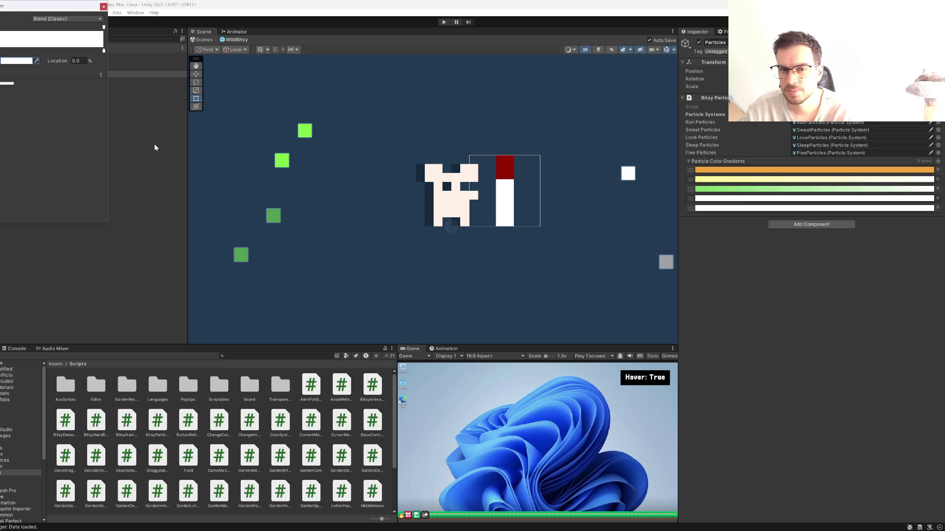
{"action": "left_click", "coordinate": [37, 62]}
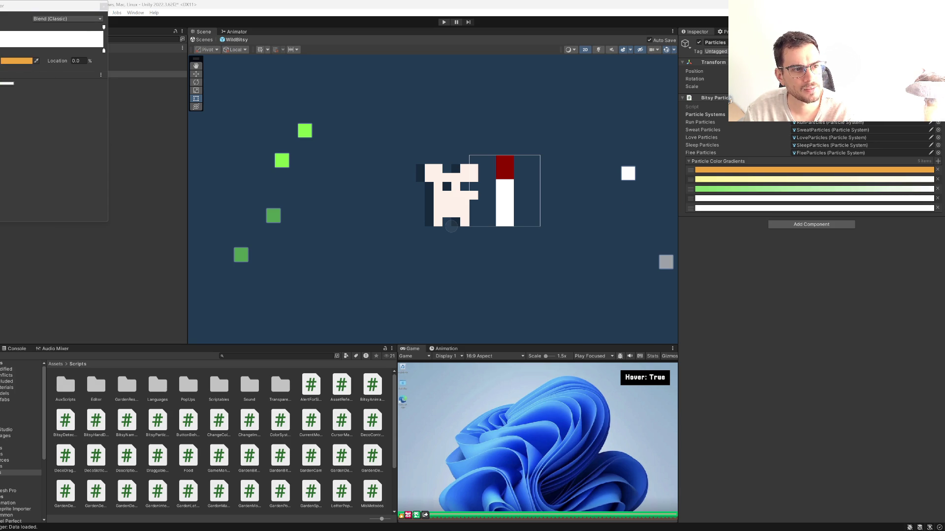
{"action": "left_click", "coordinate": [812, 170]}
{"action": "left_click", "coordinate": [26, 51]}
{"action": "left_click", "coordinate": [35, 60]}
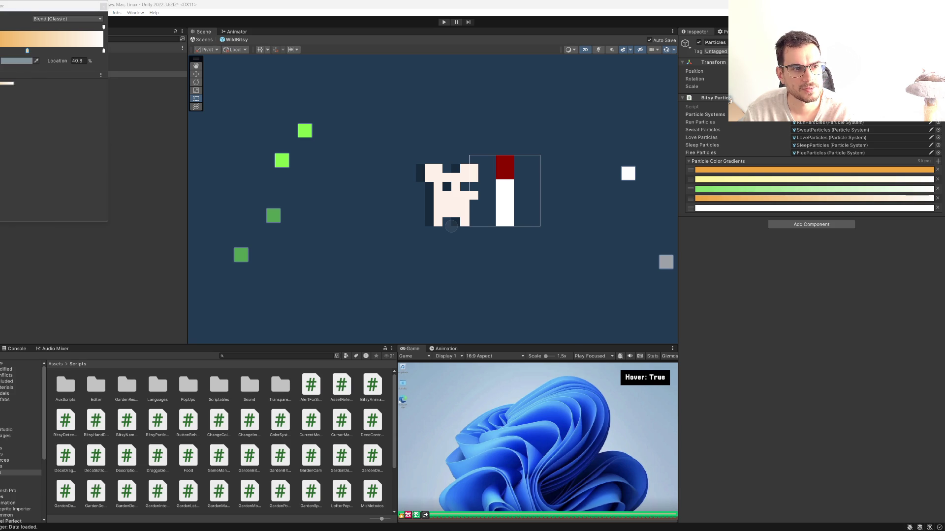
{"action": "left_click", "coordinate": [812, 179]}
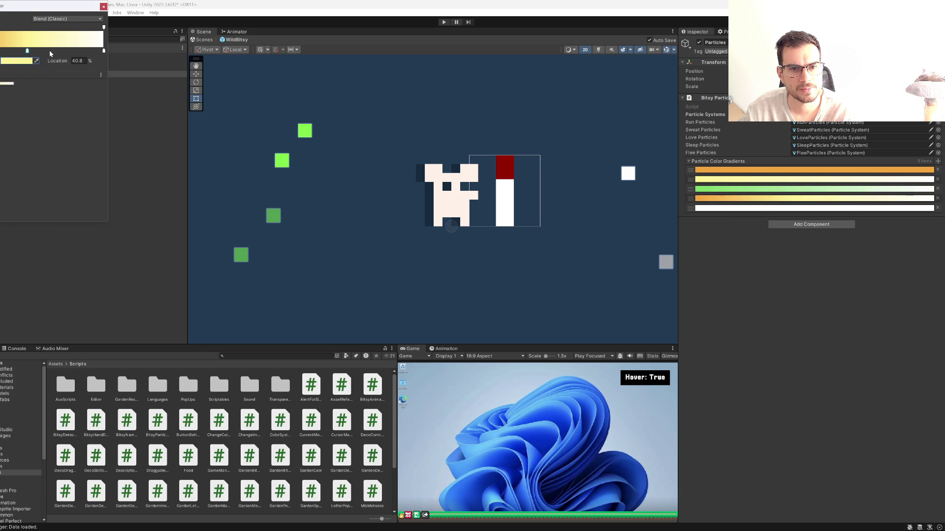
{"action": "left_click", "coordinate": [36, 60]}
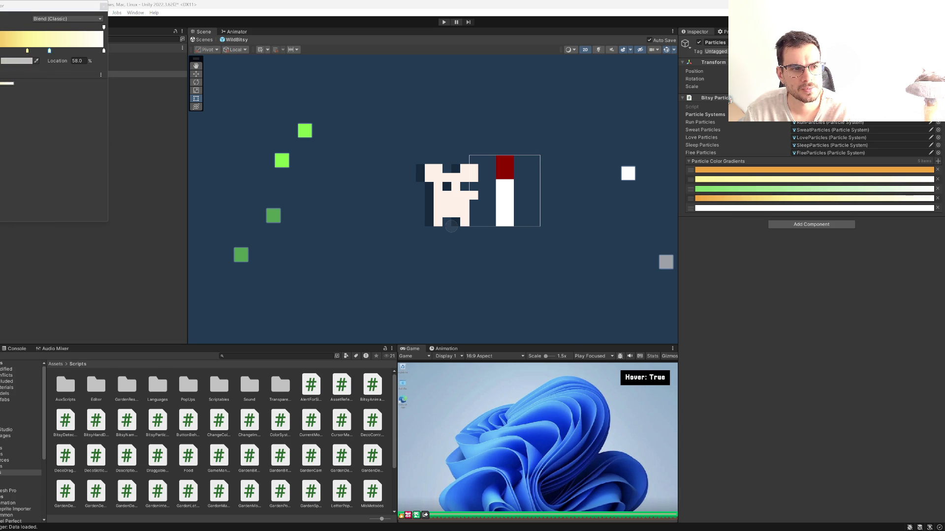
{"action": "left_click", "coordinate": [713, 189]}
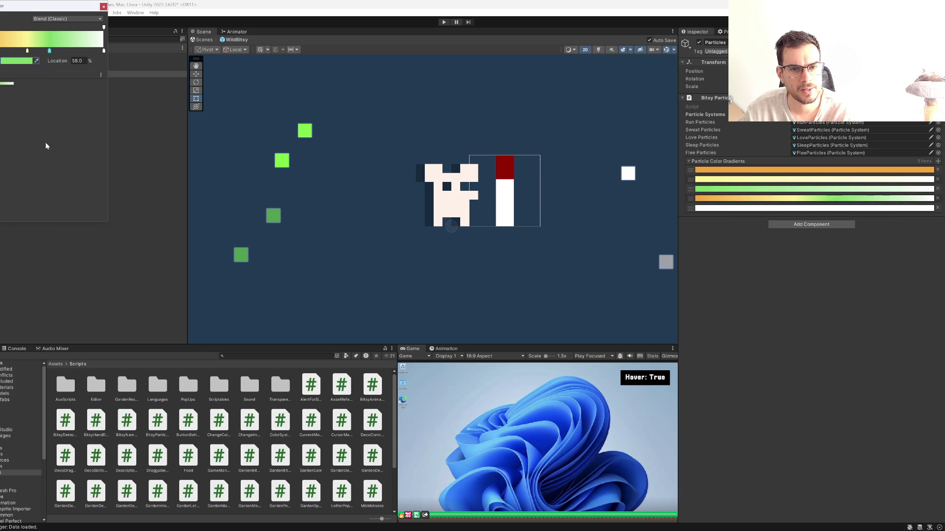
{"action": "left_click_drag", "start_coordinate": [104, 52], "coordinate": [104, 88]}
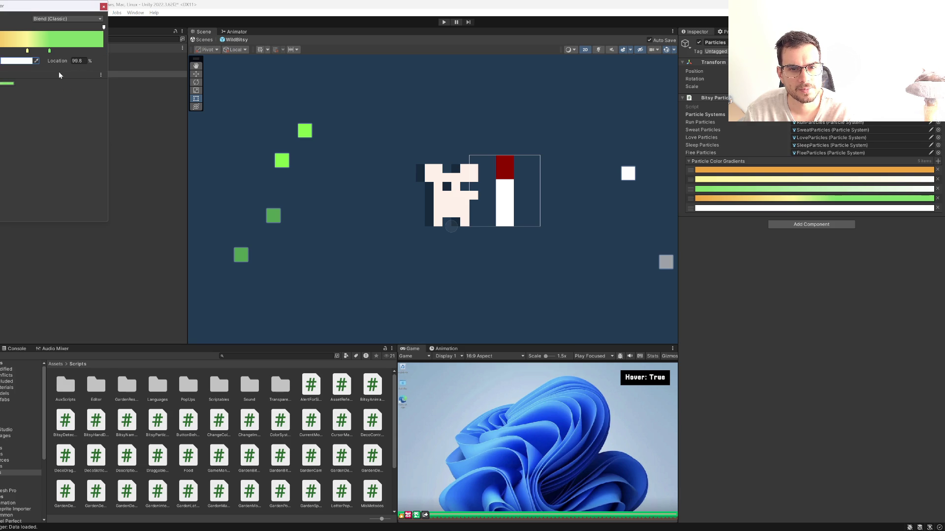
{"action": "left_click", "coordinate": [764, 208]}
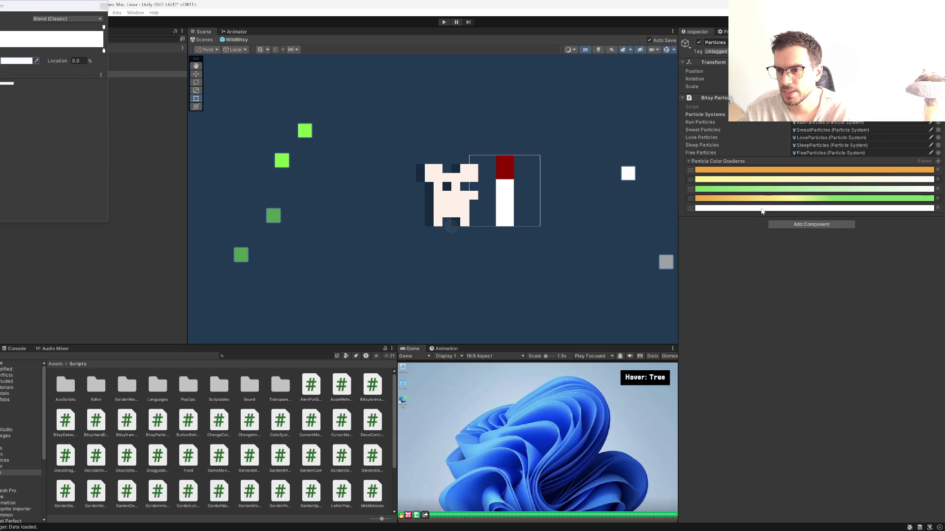
Step: Colour the fifth gradient with sampled orange and add a green key at 60.8%
{"action": "left_click", "coordinate": [36, 63]}
{"action": "left_click", "coordinate": [703, 198]}
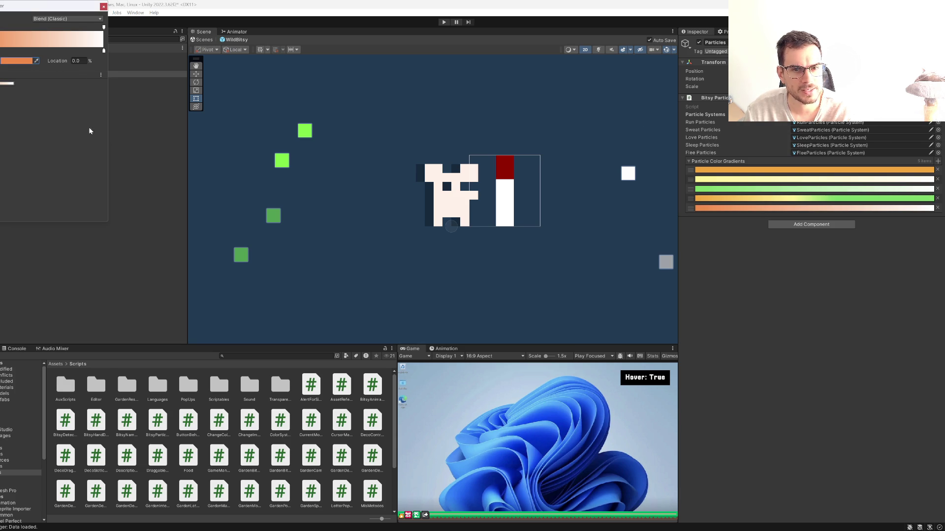
{"action": "left_click", "coordinate": [28, 51]}
{"action": "left_click", "coordinate": [53, 51]}
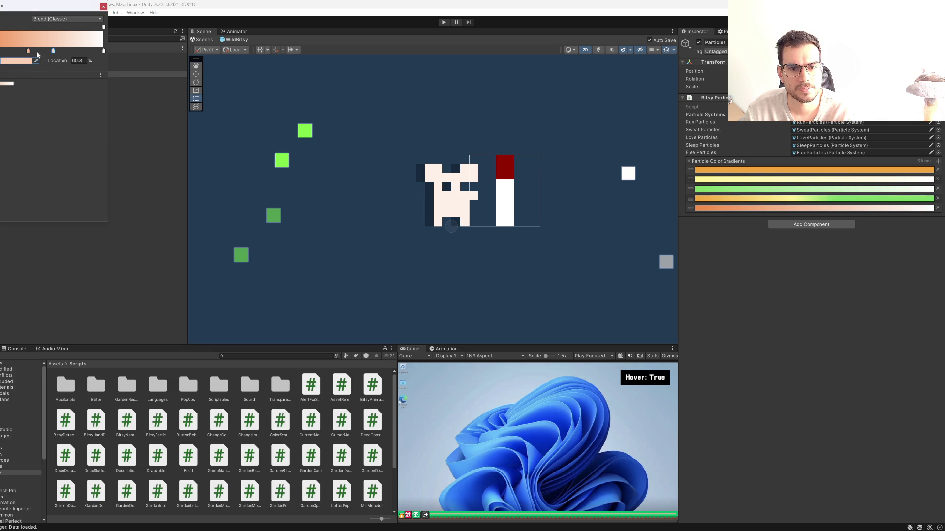
{"action": "left_click", "coordinate": [35, 61]}
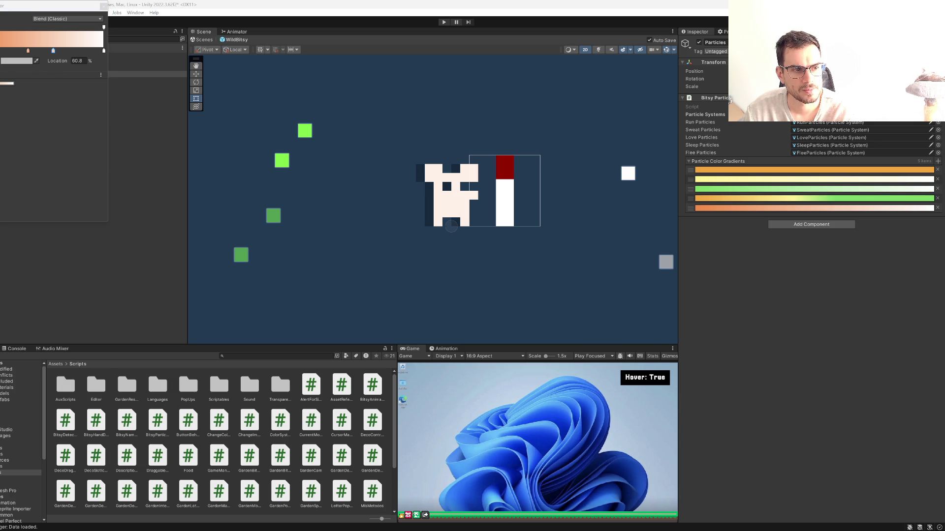
{"action": "left_click", "coordinate": [304, 131]}
Step: Check the 41.4% and right-end keys, then move the Gradient Editor to the Scene view centre
{"action": "left_click", "coordinate": [28, 51]}
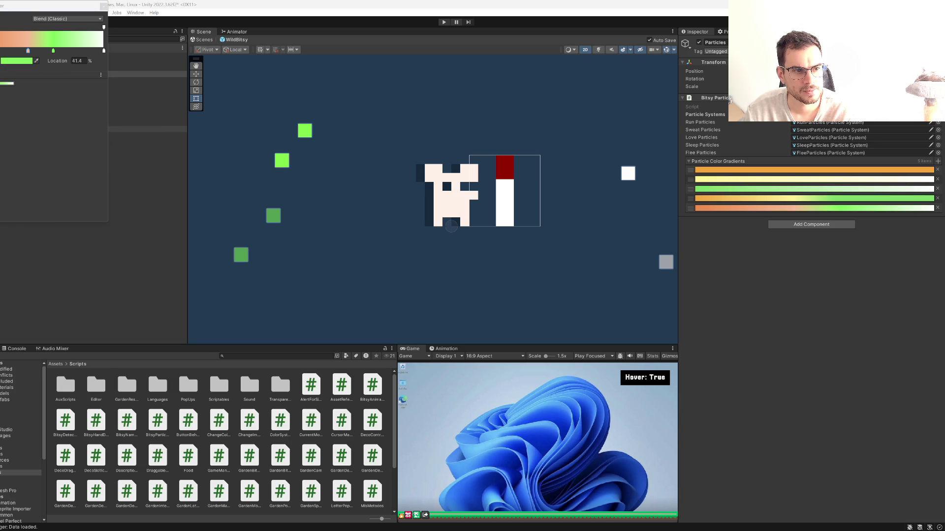
{"action": "left_click", "coordinate": [104, 50]}
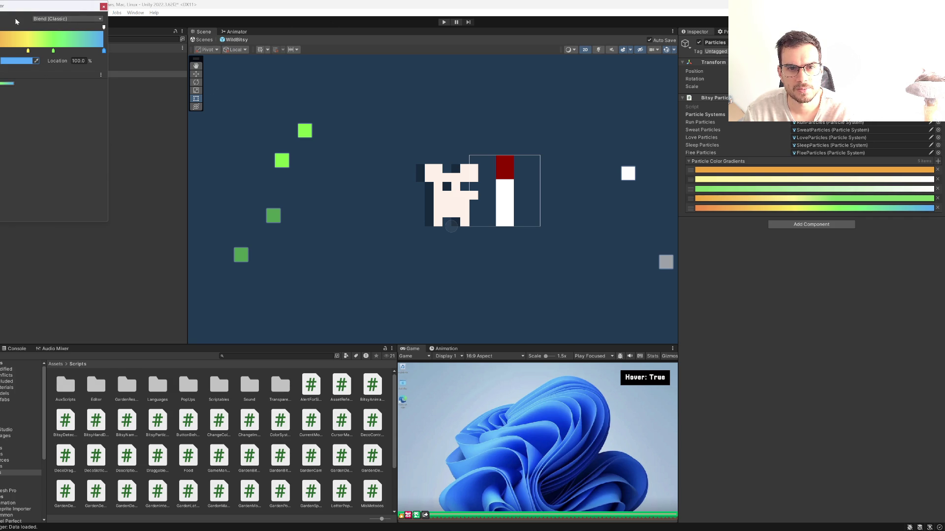
{"action": "mouse_move", "coordinate": [12, 10]}
{"action": "left_mouse_down"}
{"action": "mouse_move", "coordinate": [496, 131]}
{"action": "mouse_move", "coordinate": [409, 128]}
{"action": "left_mouse_up"}
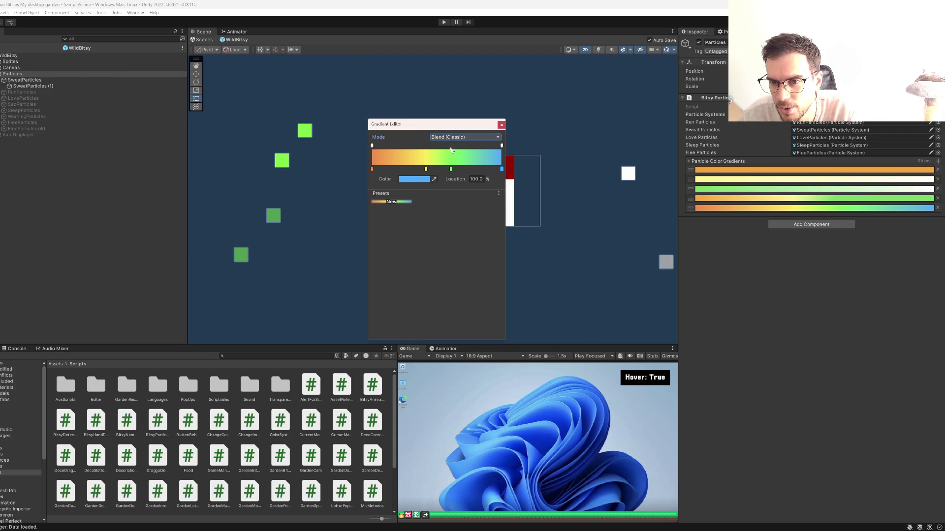
Step: Switch the fifth gradient to Fixed mode and add an extra orange colour key
{"action": "left_click", "coordinate": [443, 139]}
{"action": "left_click", "coordinate": [458, 163]}
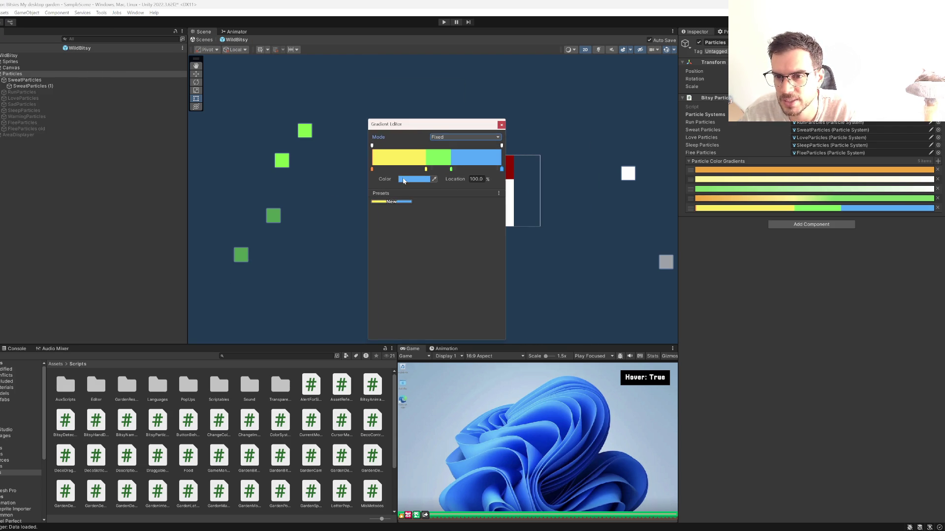
{"action": "left_click", "coordinate": [425, 170]}
{"action": "left_click_drag", "start_coordinate": [372, 169], "coordinate": [400, 172]}
{"action": "left_click", "coordinate": [475, 179]}
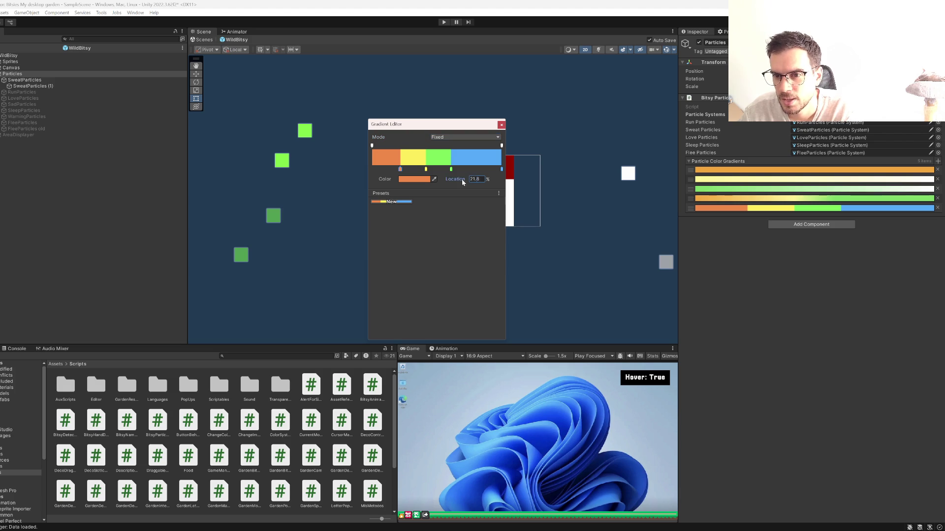
{"action": "type", "text": "258"}
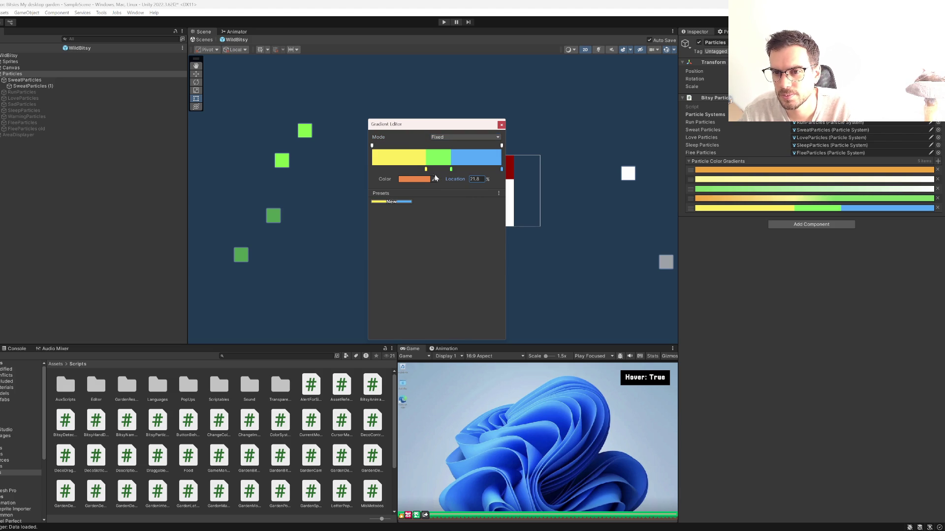
{"action": "left_click", "coordinate": [395, 169]}
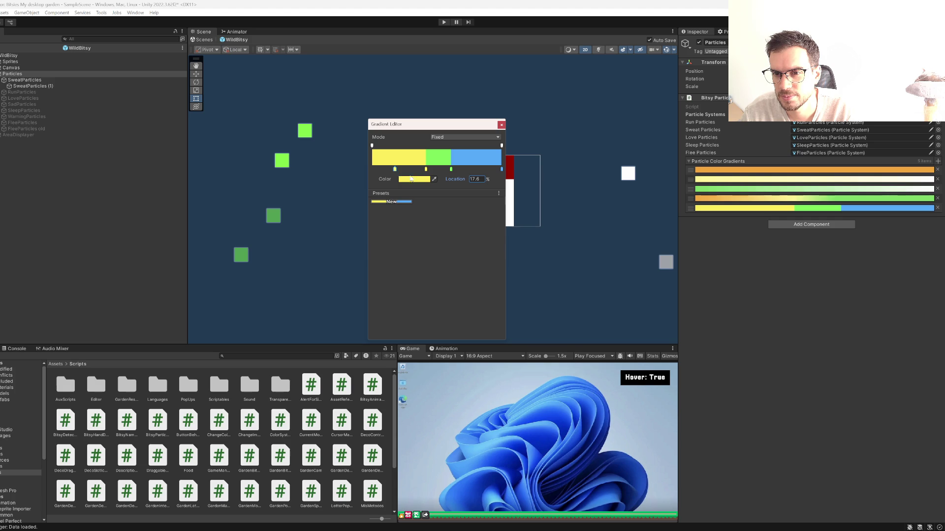
{"action": "key", "text": "ctrl+v"}
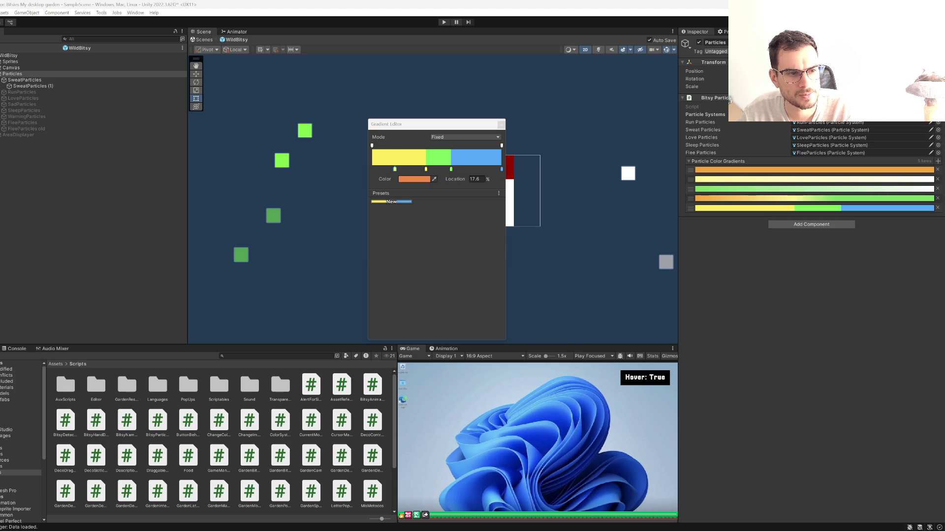
Step: Set the green, yellow and orange key locations to 75%, 50% and 25%
{"action": "left_click", "coordinate": [451, 169]}
{"action": "left_click", "coordinate": [476, 179]}
{"action": "type", "text": "75"}
{"action": "left_click", "coordinate": [426, 170]}
{"action": "left_click", "coordinate": [476, 179]}
{"action": "type", "text": "50"}
{"action": "key", "text": "Return"}
{"action": "left_click", "coordinate": [395, 170]}
{"action": "left_click", "coordinate": [475, 179]}
{"action": "type", "text": "25"}
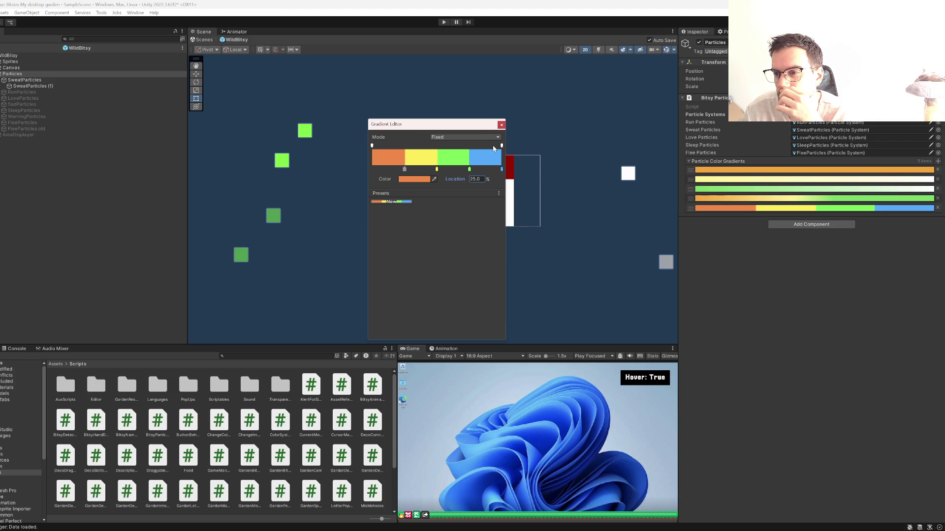
{"action": "left_click", "coordinate": [704, 199]}
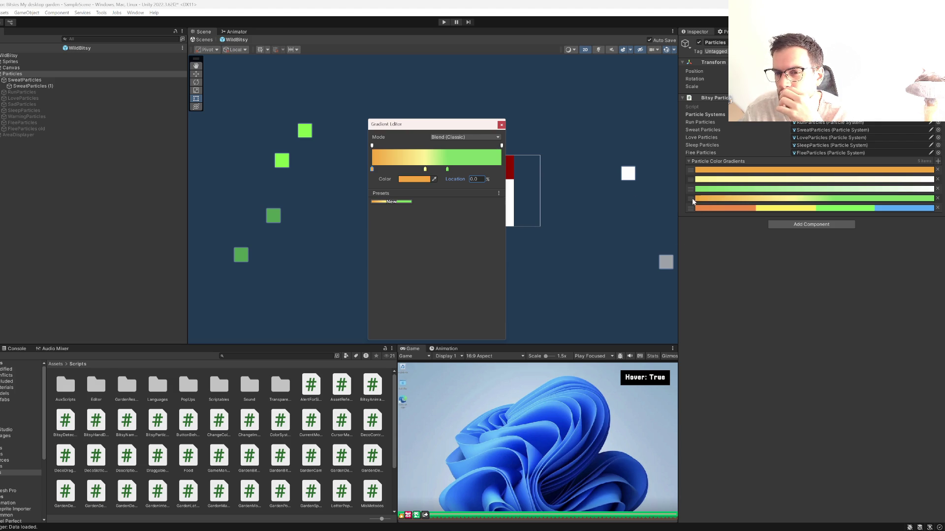
Step: Make the fourth gradient Fixed with orange, yellow and green stops at 33% and 66%
{"action": "left_click", "coordinate": [445, 139]}
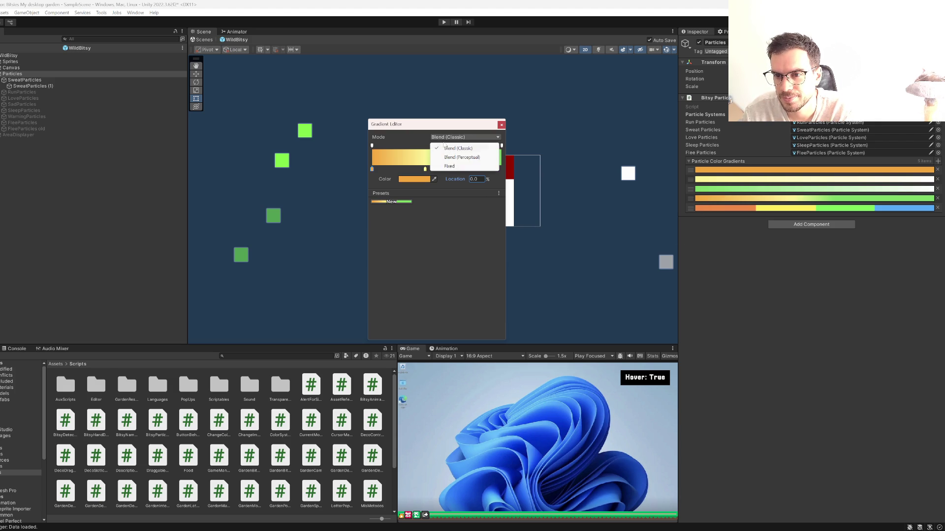
{"action": "left_click", "coordinate": [437, 164]}
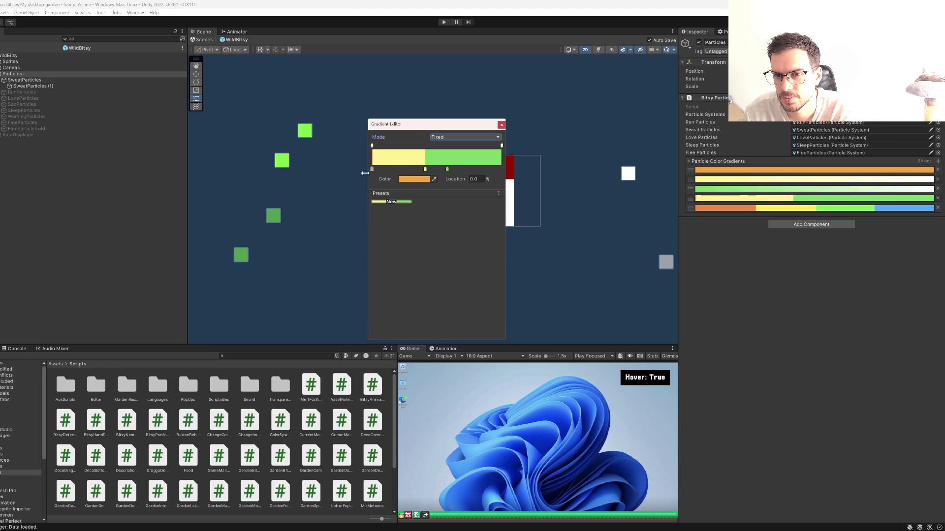
{"action": "left_click_drag", "start_coordinate": [373, 169], "coordinate": [397, 170]}
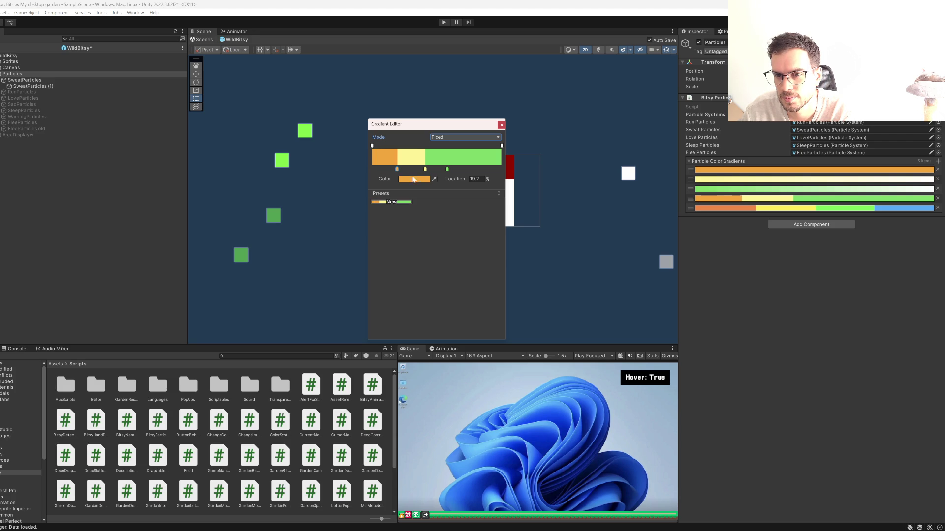
{"action": "left_click", "coordinate": [476, 180]}
{"action": "left_click", "coordinate": [448, 169]}
{"action": "left_click", "coordinate": [476, 179]}
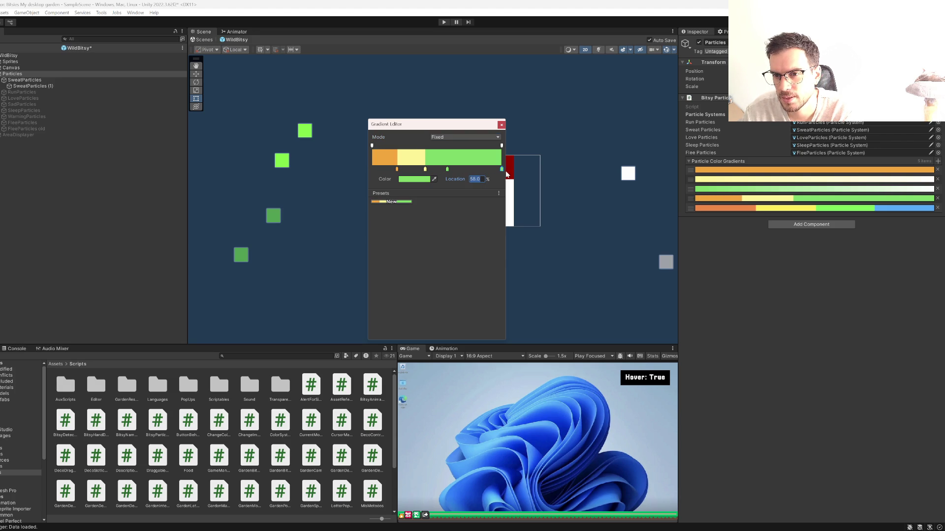
{"action": "left_click_drag", "start_coordinate": [447, 170], "coordinate": [445, 189]}
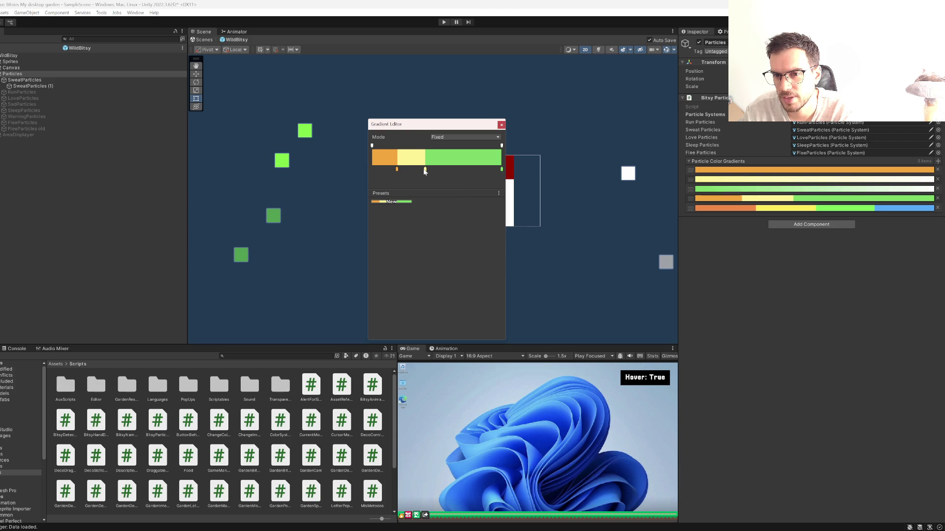
{"action": "type", "text": "66"}
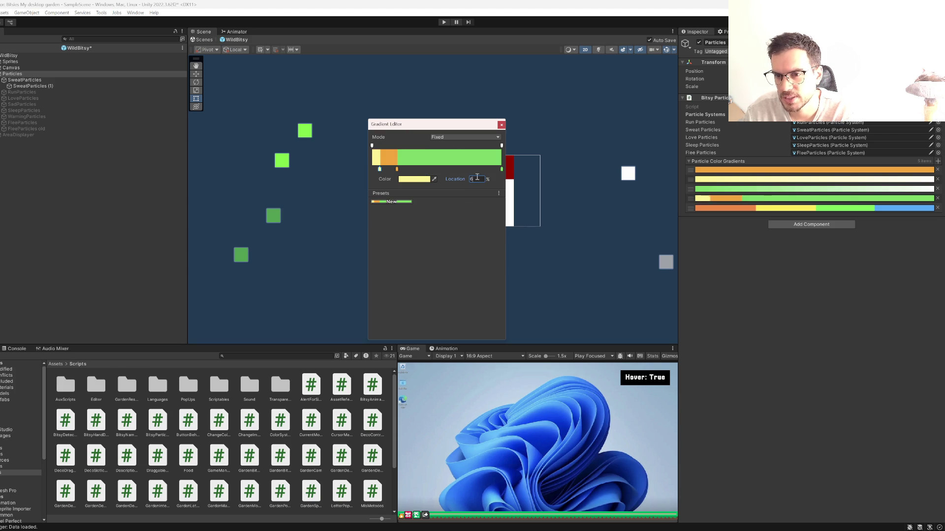
{"action": "left_click", "coordinate": [477, 179]}
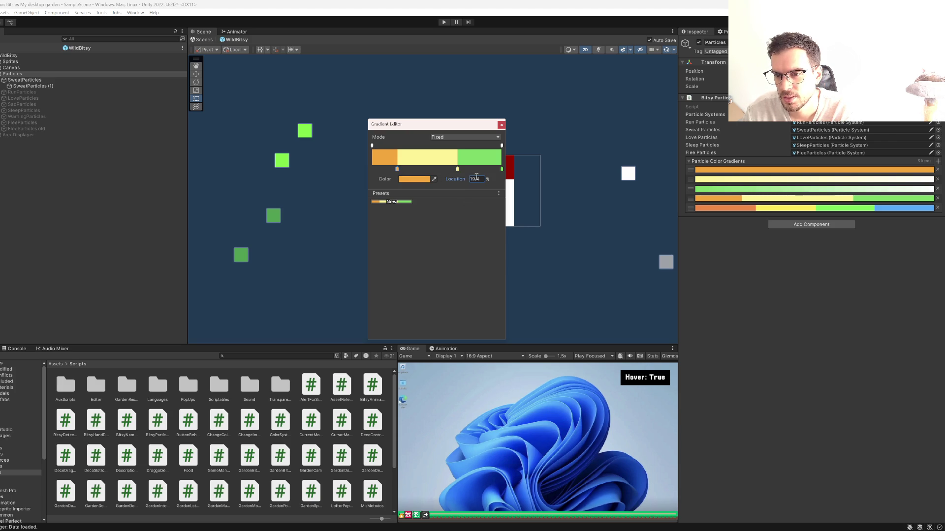
{"action": "type", "text": "33"}
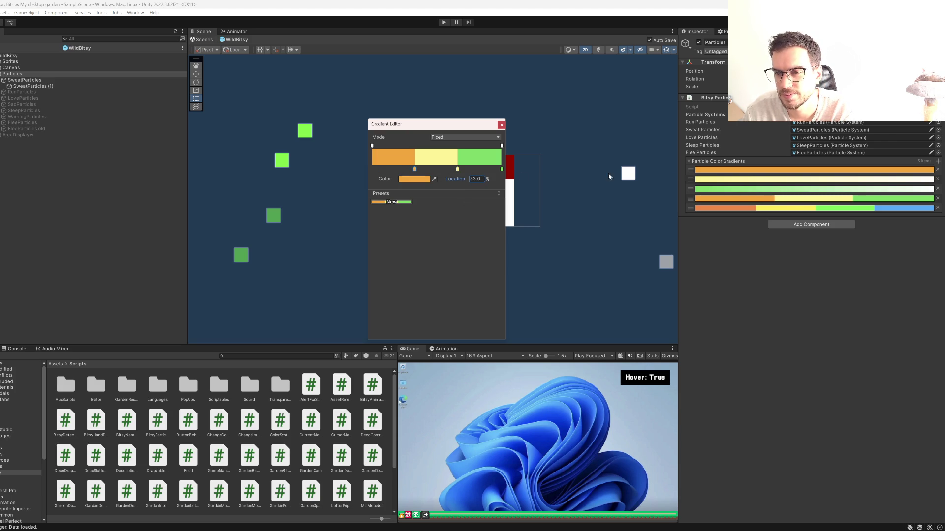
Step: Remove the white end keys so the third gradient is solid green and the second solid yellow
{"action": "left_click", "coordinate": [844, 190]}
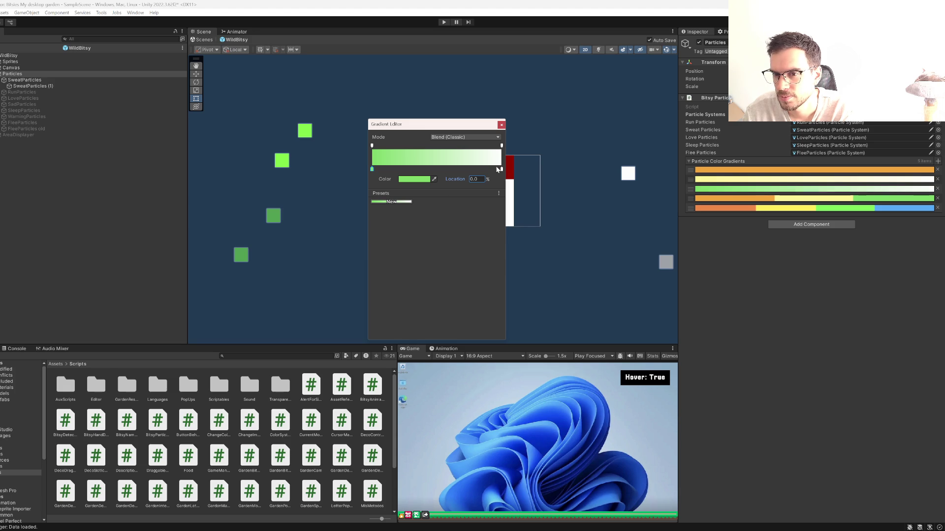
{"action": "left_click_drag", "start_coordinate": [501, 169], "coordinate": [554, 193]}
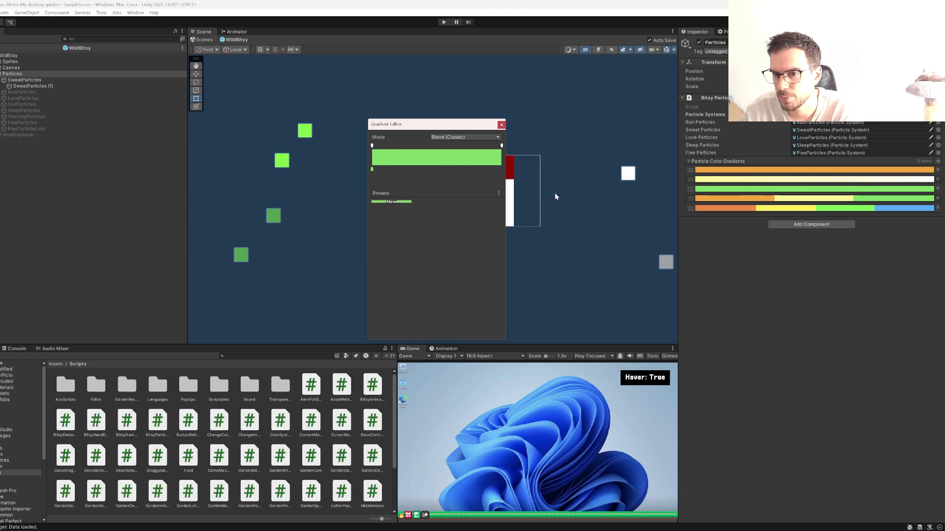
{"action": "left_click", "coordinate": [750, 180]}
{"action": "left_click", "coordinate": [501, 169]}
{"action": "left_click_drag", "start_coordinate": [508, 196], "coordinate": [540, 214]}
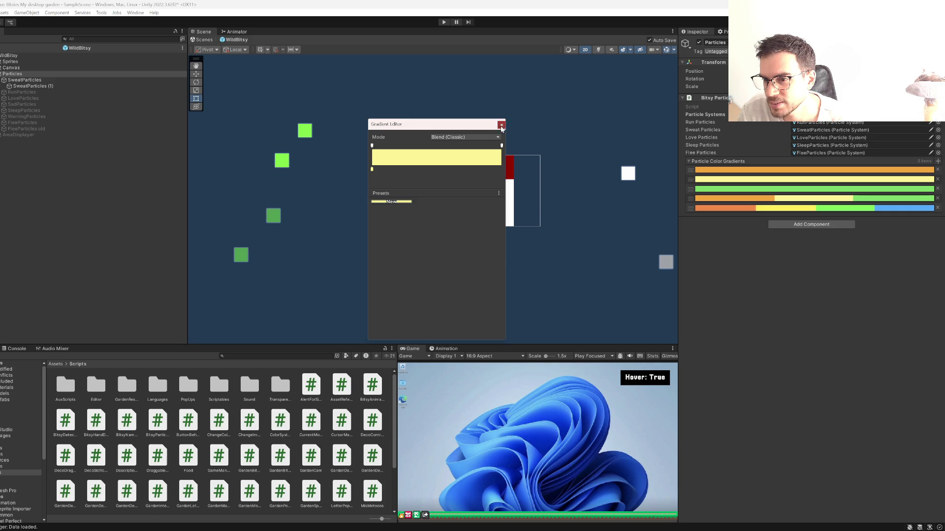
{"action": "left_click", "coordinate": [738, 130]}
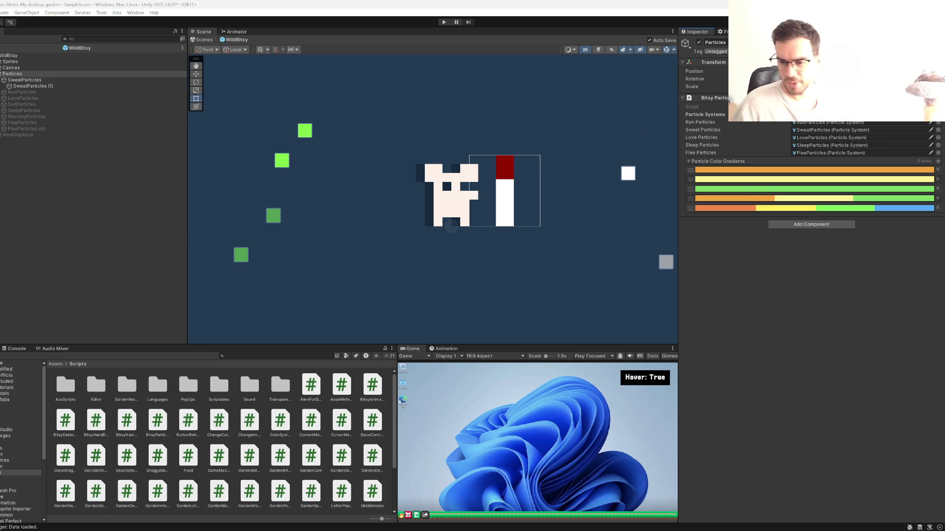
Step: Bring the Visual Studio window with the BitsyParticles script to the front
{"action": "mouse_move", "coordinate": [519, 528]}
{"action": "left_click", "coordinate": [519, 494]}
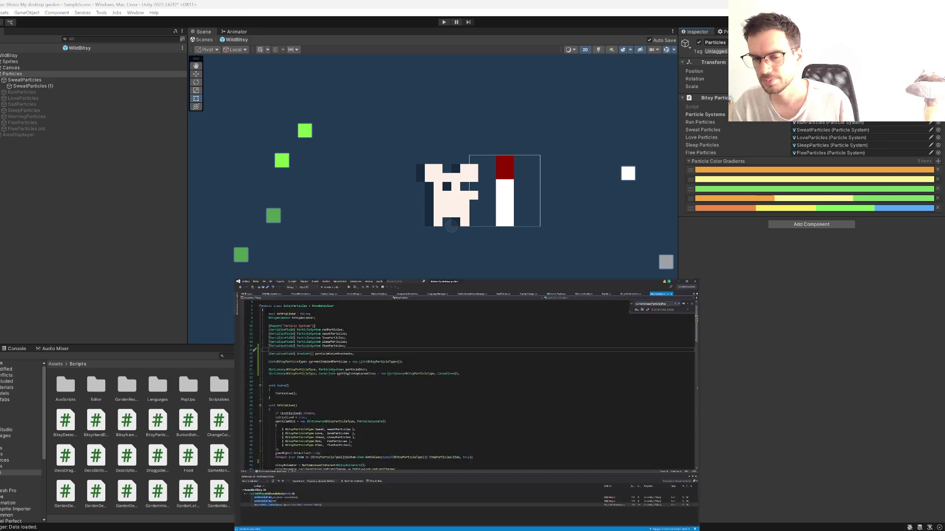
Step: Add a SetParticleColors(); call in Initialize right after the particle dictionary setup
{"action": "scroll", "coordinate": [273, 279], "scroll_direction": "down", "scroll_amount": 2}
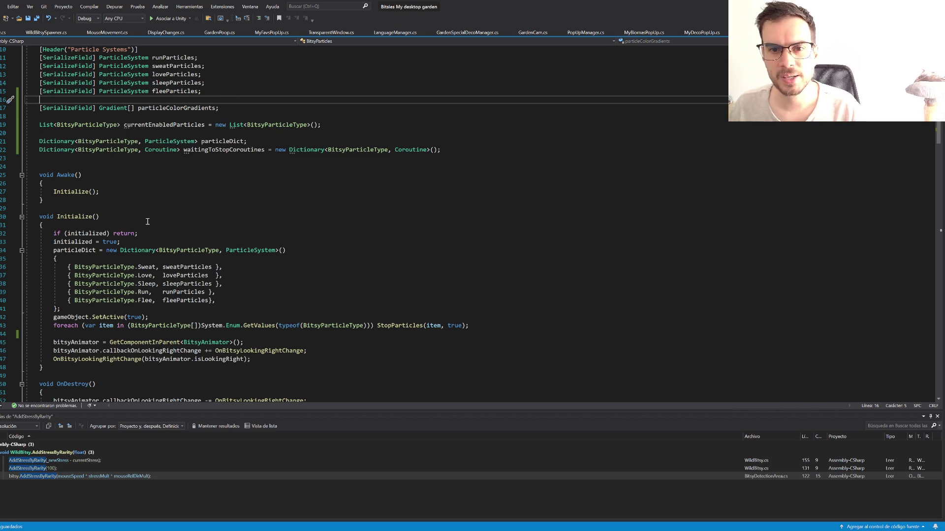
{"action": "scroll", "coordinate": [143, 174], "scroll_direction": "up", "scroll_amount": 1}
{"action": "left_click", "coordinate": [180, 85]}
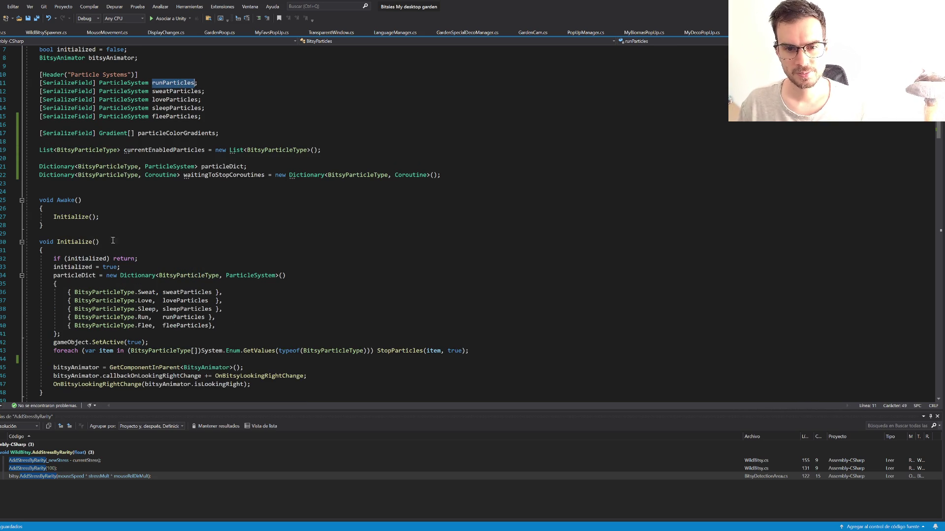
{"action": "scroll", "coordinate": [332, 329], "scroll_direction": "down", "scroll_amount": 3}
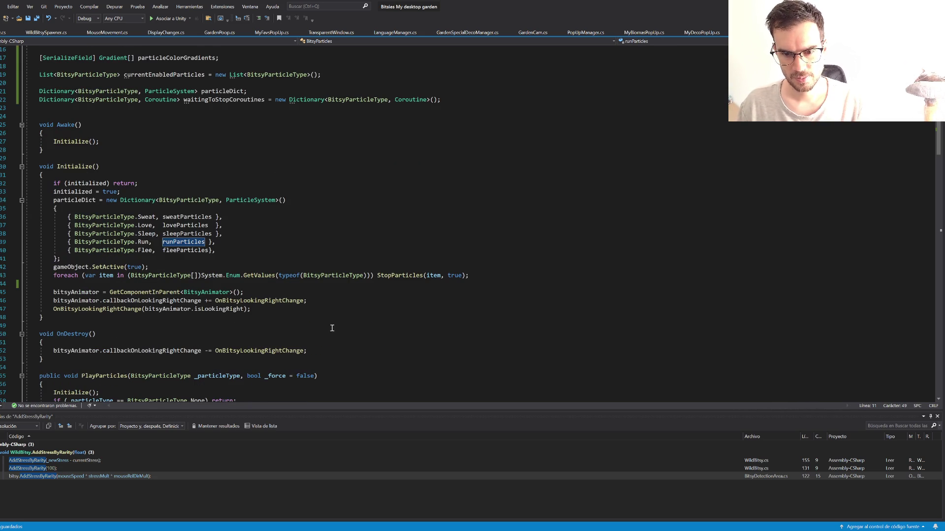
{"action": "left_click", "coordinate": [287, 306]}
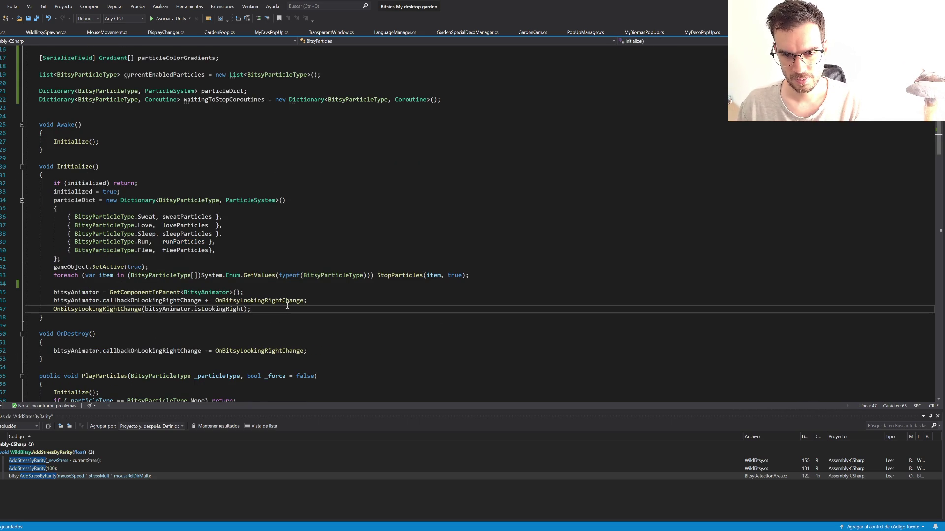
{"action": "left_click", "coordinate": [216, 261]}
{"action": "key", "text": "Return"}
{"action": "key", "text": "Return"}
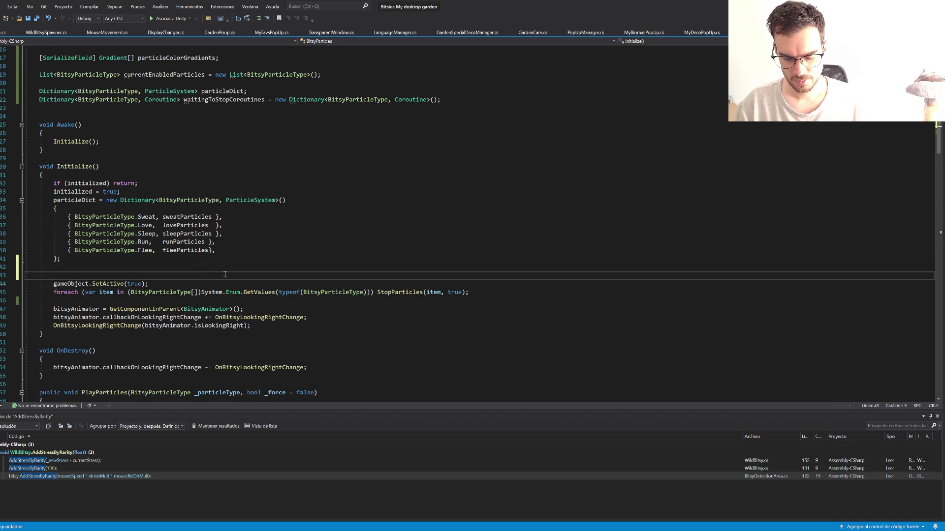
{"action": "type", "text": "SetParticleCo"}
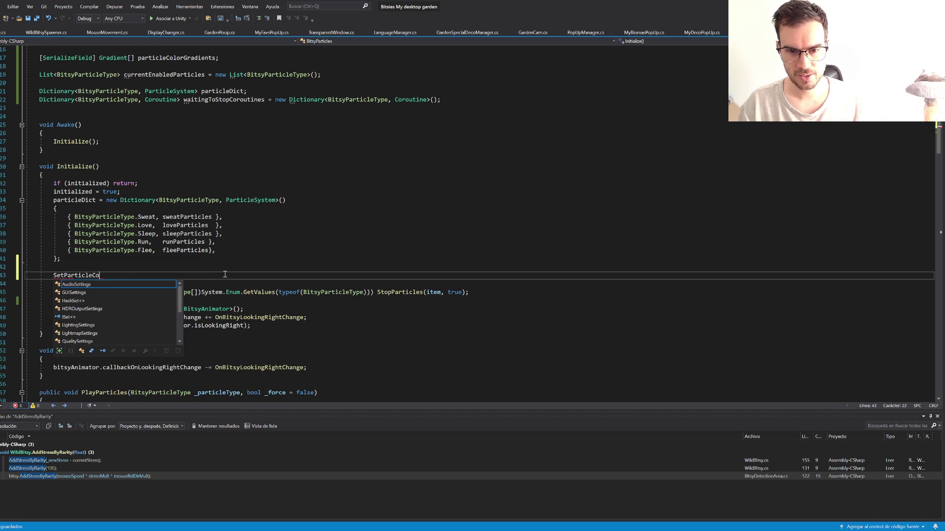
{"action": "type", "text": "lors();"}
{"action": "key", "text": "Up"}
{"action": "key", "text": "Up"}
{"action": "key", "text": "Delete"}
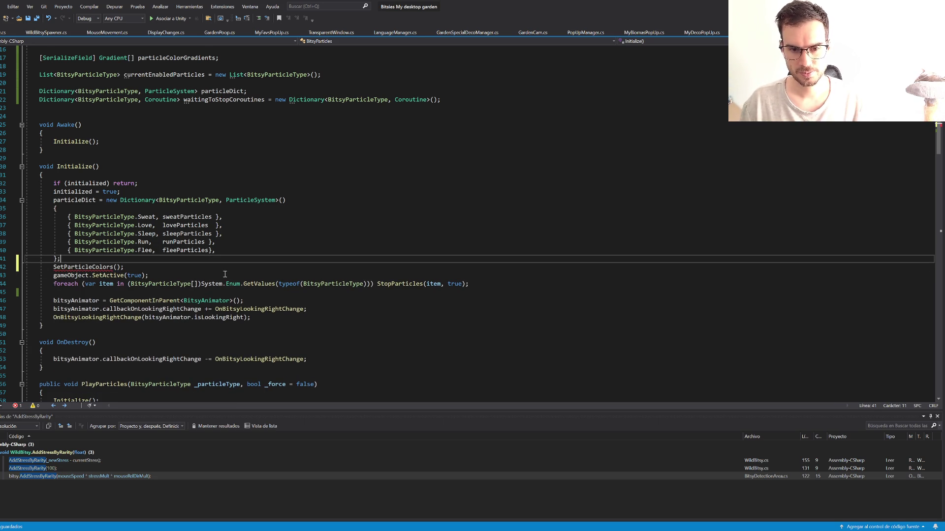
Step: Declare void SetParticleColors() below OnDestroy, its body starting runParticles.startColor =
{"action": "scroll", "coordinate": [107, 335], "scroll_direction": "down", "scroll_amount": 3}
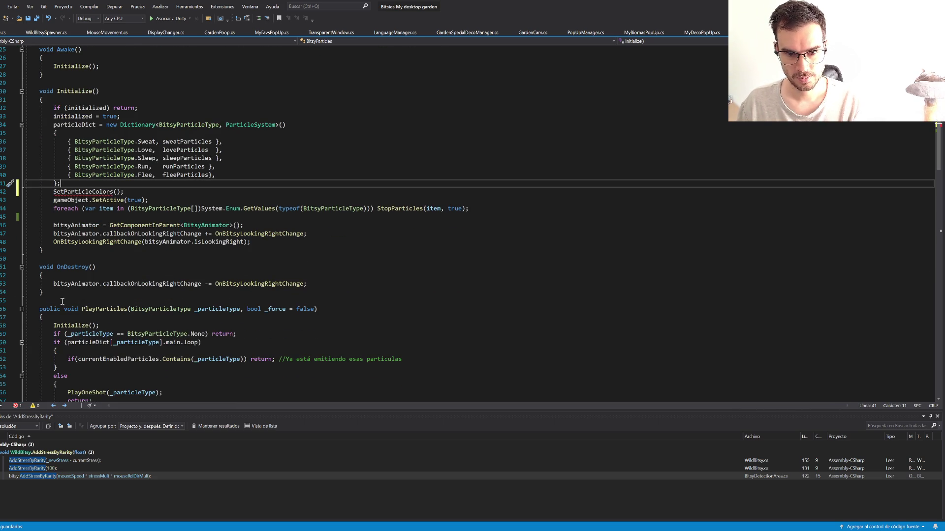
{"action": "scroll", "coordinate": [57, 291], "scroll_direction": "down", "scroll_amount": 1}
{"action": "left_click", "coordinate": [56, 272]}
{"action": "key", "text": "Return"}
{"action": "key", "text": "Return"}
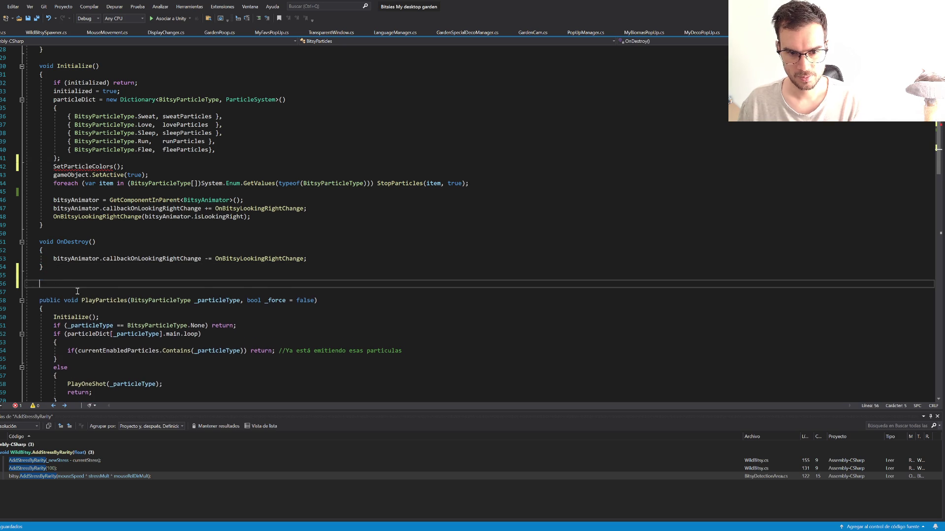
{"action": "type", "text": "void SetPartic"}
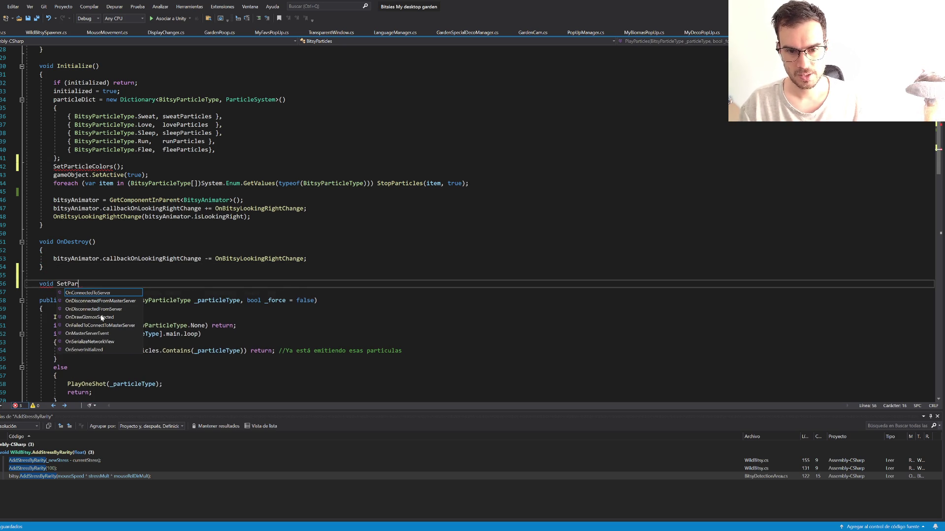
{"action": "type", "text": "leColors()"}
{"action": "key", "text": "Return"}
{"action": "type", "text": "{"}
{"action": "key", "text": "Return"}
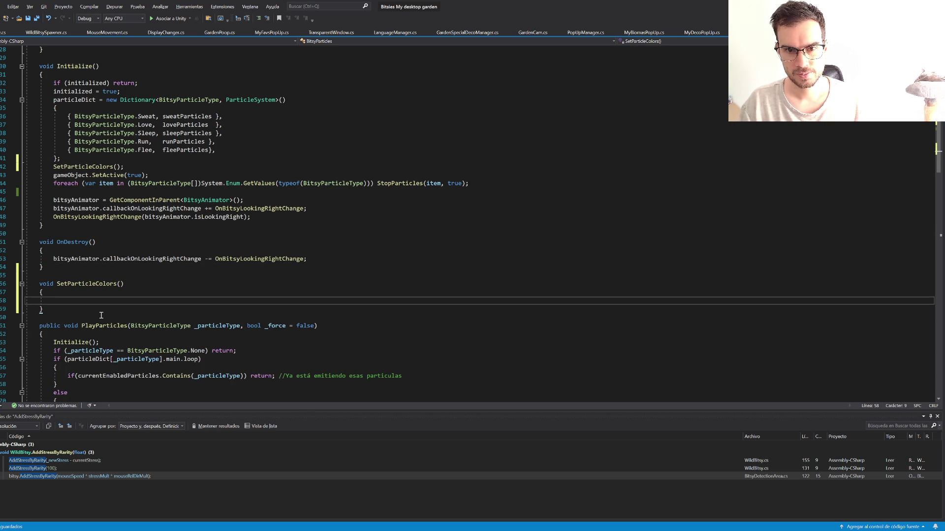
{"action": "type", "text": "runpa"}
{"action": "key", "text": "Tab"}
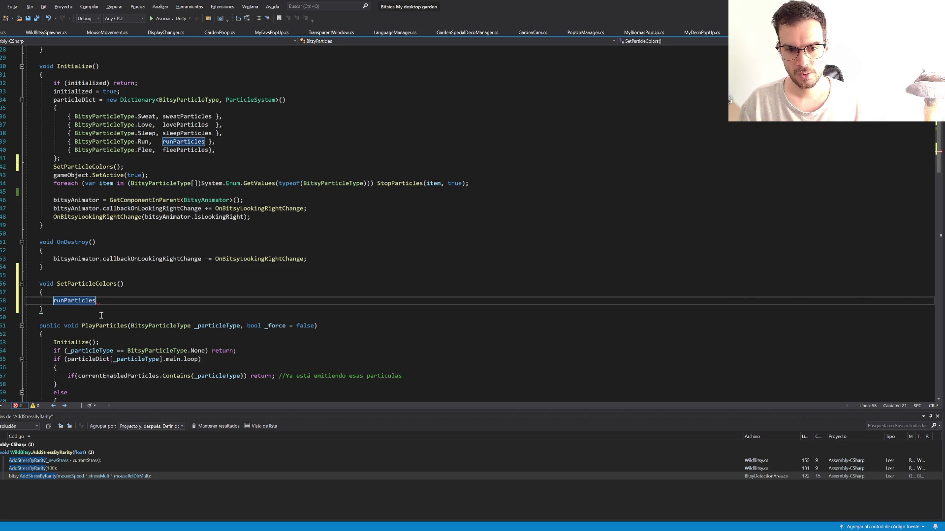
{"action": "type", "text": ".color"}
{"action": "key", "text": "Down"}
{"action": "key", "text": "Down"}
{"action": "key", "text": "Tab"}
{"action": "type", "text": "= runParticles"}
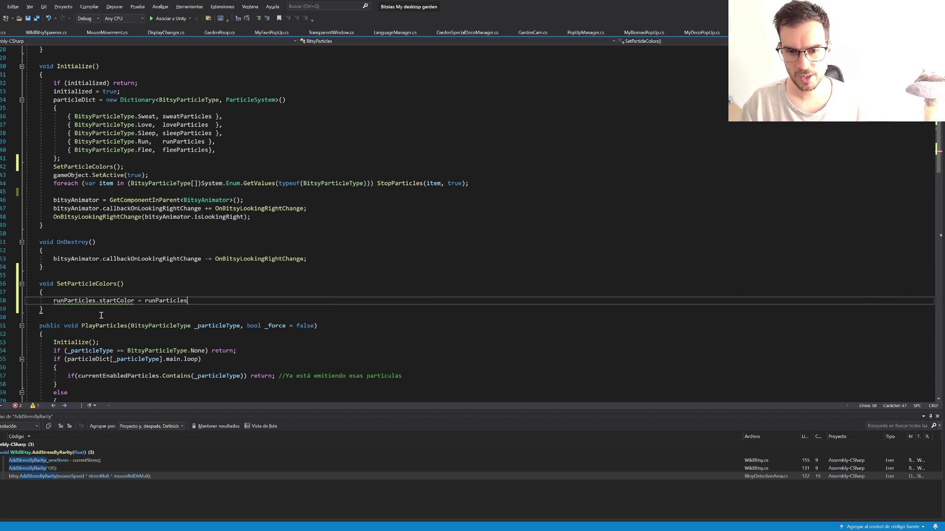
{"action": "key", "text": "ctrl+BackSpace"}
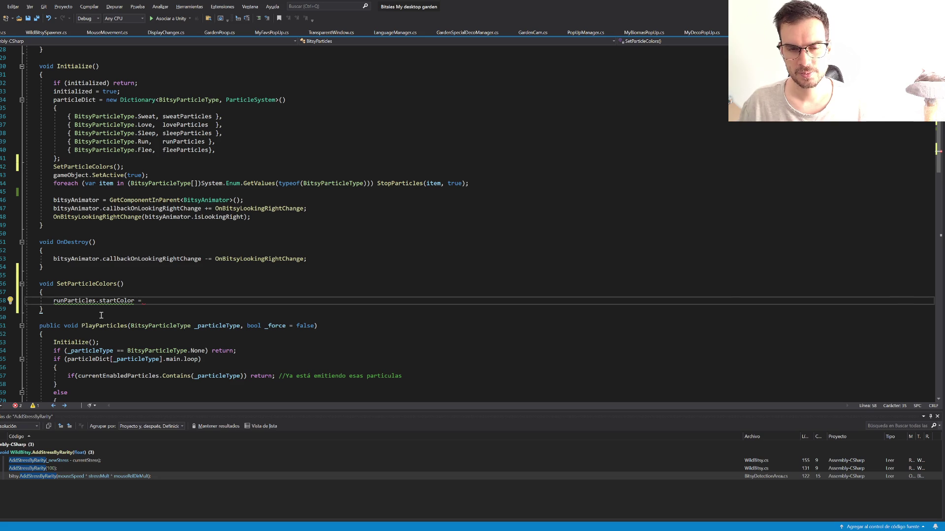
Step: Begin typing a rarity member reference after the equals sign, then switch to Unity
{"action": "scroll", "coordinate": [250, 221], "scroll_direction": "up", "scroll_amount": 8}
{"action": "scroll", "coordinate": [250, 220], "scroll_direction": "up", "scroll_amount": 1}
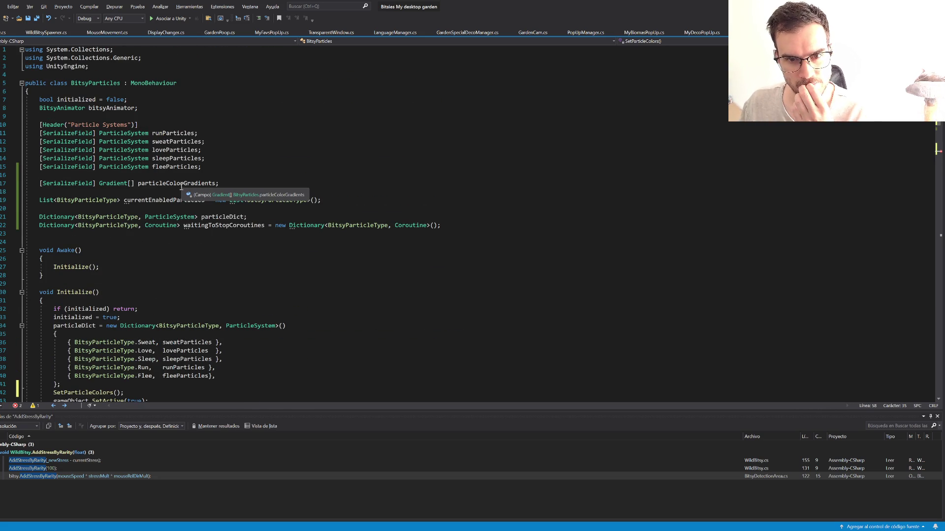
{"action": "scroll", "coordinate": [175, 188], "scroll_direction": "down", "scroll_amount": 3}
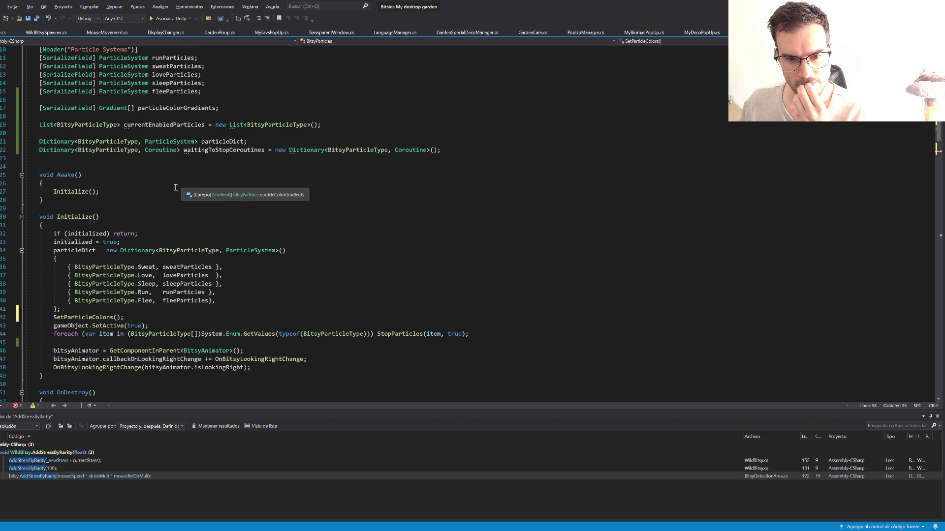
{"action": "scroll", "coordinate": [175, 188], "scroll_direction": "down", "scroll_amount": 4}
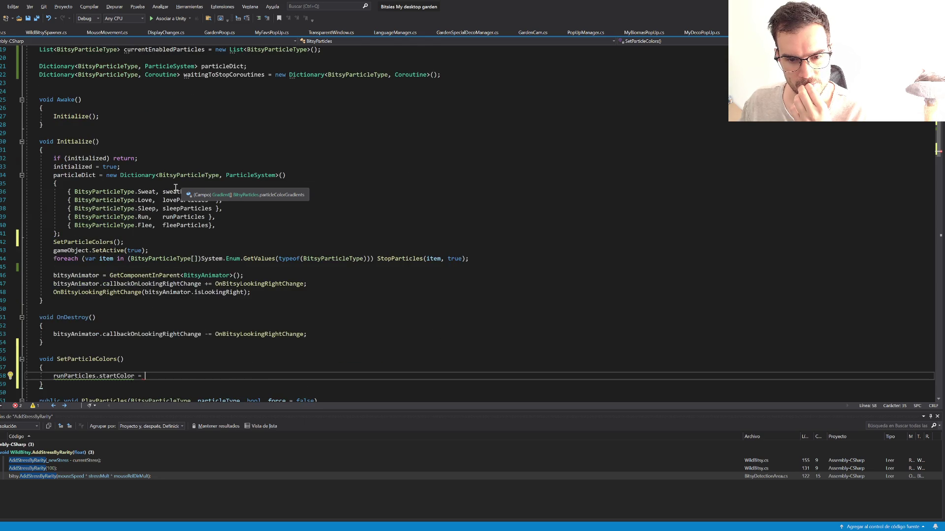
{"action": "type", "text": "bitsy"}
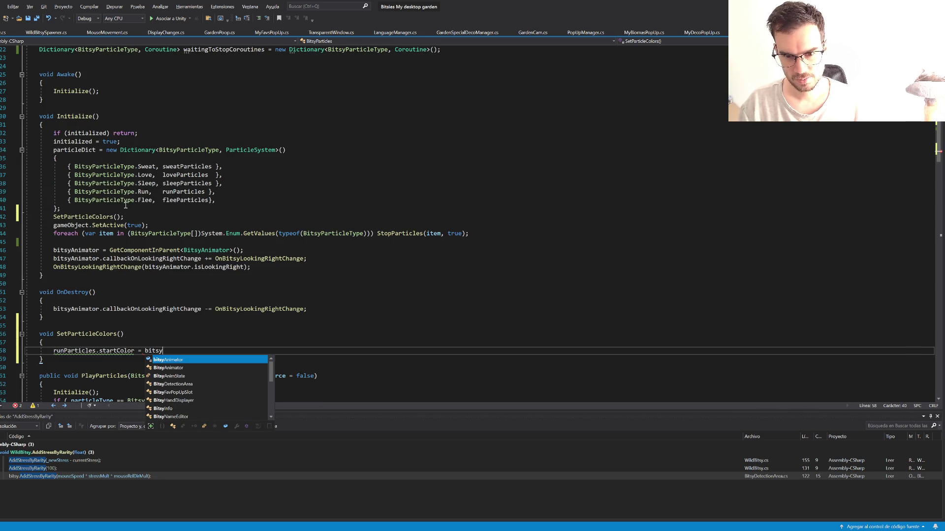
{"action": "type", "text": ".as"}
{"action": "key", "text": "BackSpace"}
{"action": "key", "text": "BackSpace"}
{"action": "type", "text": "rar"}
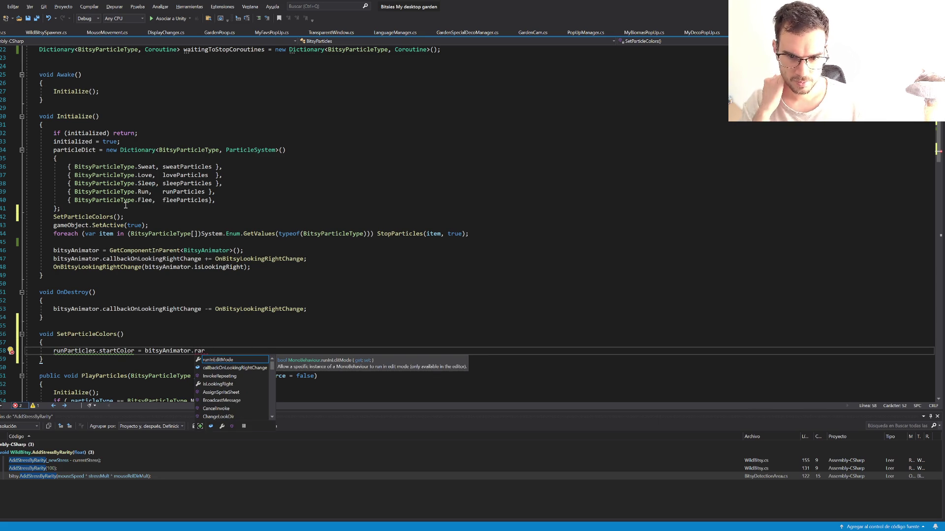
{"action": "scroll", "coordinate": [294, 70], "scroll_direction": "up", "scroll_amount": 7}
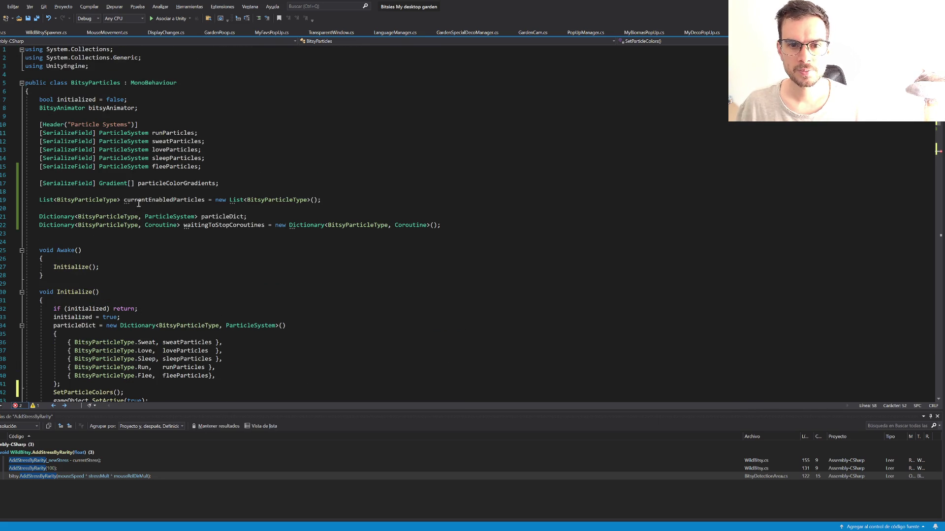
{"action": "scroll", "coordinate": [140, 312], "scroll_direction": "down", "scroll_amount": 3}
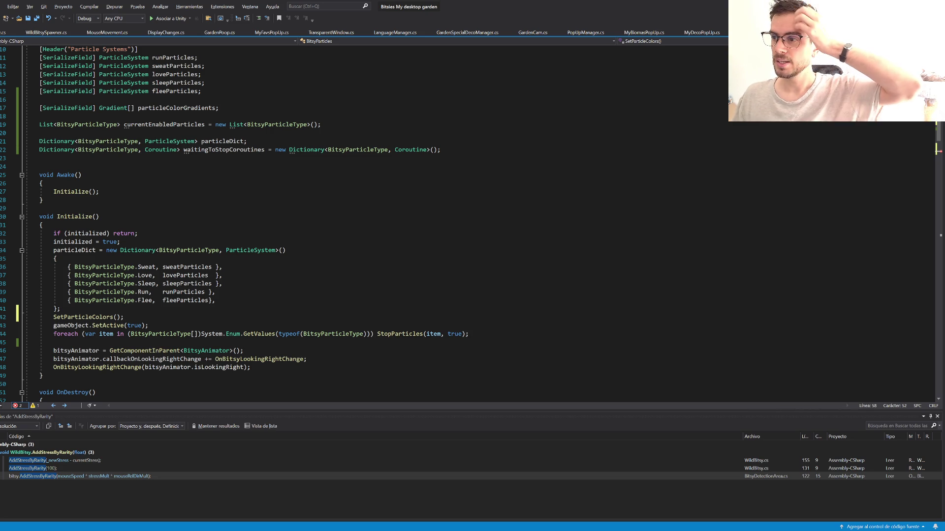
{"action": "key", "text": "alt+Tab"}
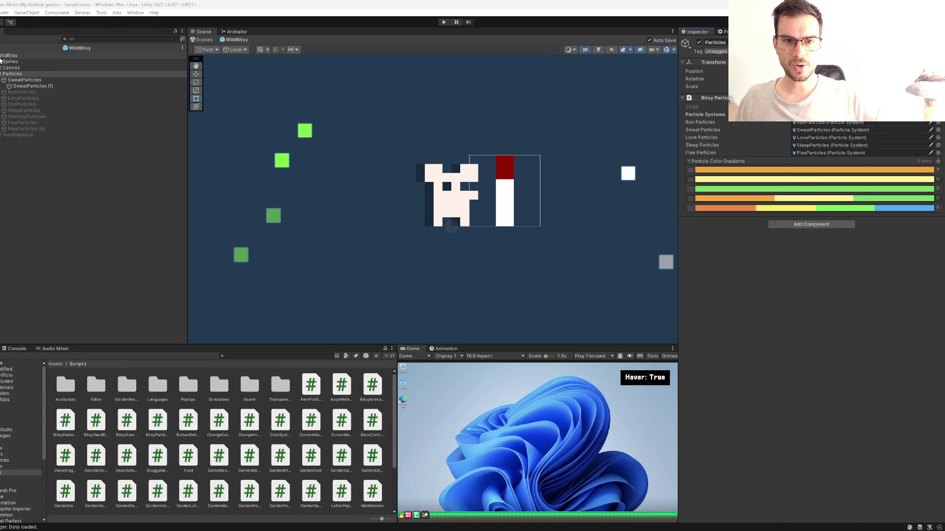
Step: Switch from Unity's particle gradients back to the BitsyParticles script in Visual Studio
{"action": "key", "text": "alt+Tab"}
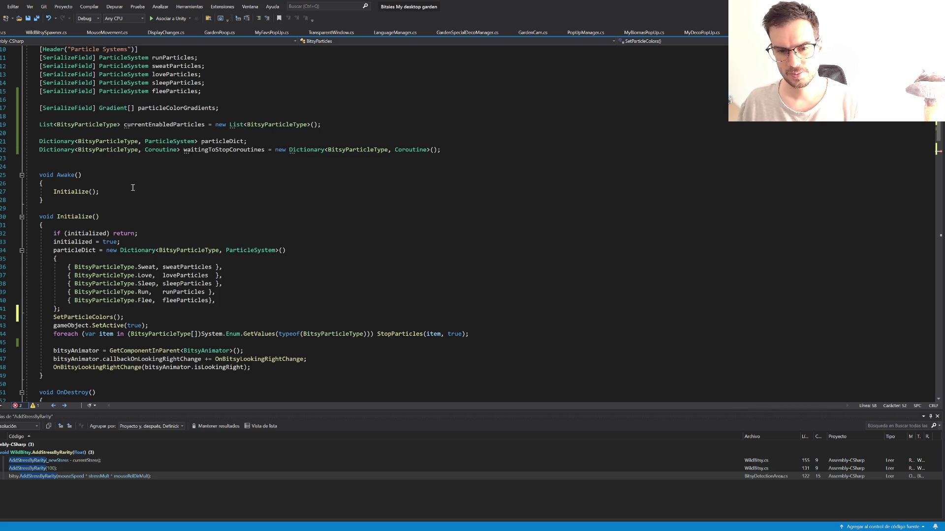
Step: Rename SetParticleColors to SetWildParticleColors across both references
{"action": "left_click", "coordinate": [69, 317]}
{"action": "key", "text": "ctrl+r"}
{"action": "key", "text": "ctrl+r"}
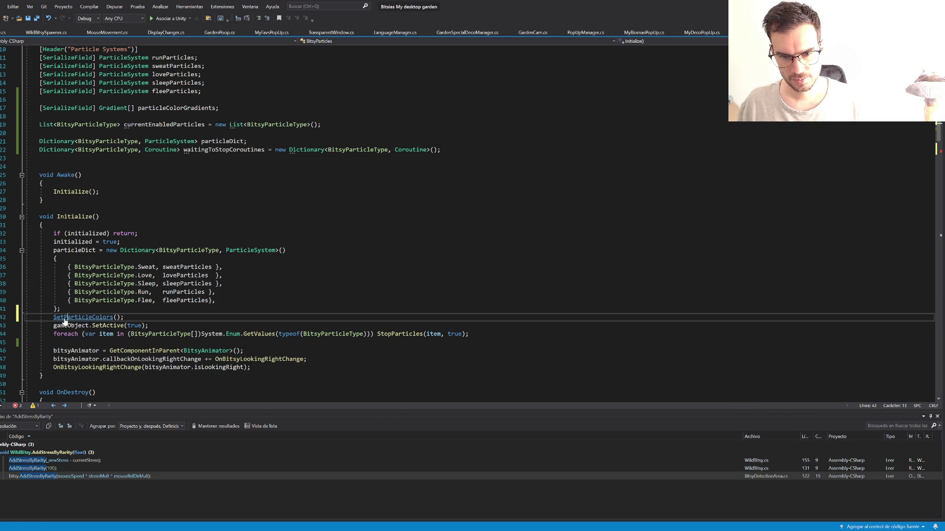
{"action": "left_click", "coordinate": [64, 319]}
{"action": "type", "text": "Wild"}
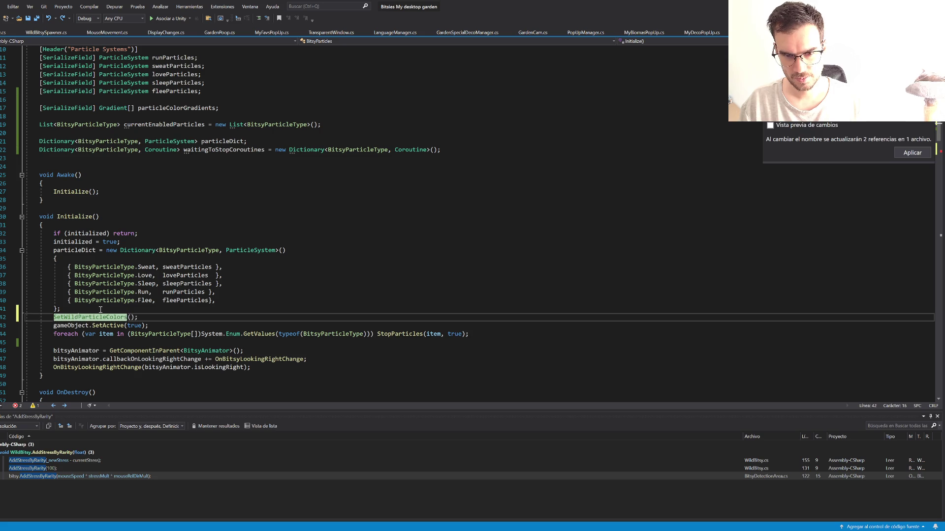
{"action": "key", "text": "Return"}
Step: Write an if (transform.parent.TryGetComponent(out WildBitsy wB)) condition above the colour call
{"action": "left_click", "coordinate": [101, 309]}
{"action": "key", "text": "Return"}
{"action": "type", "text": "if("}
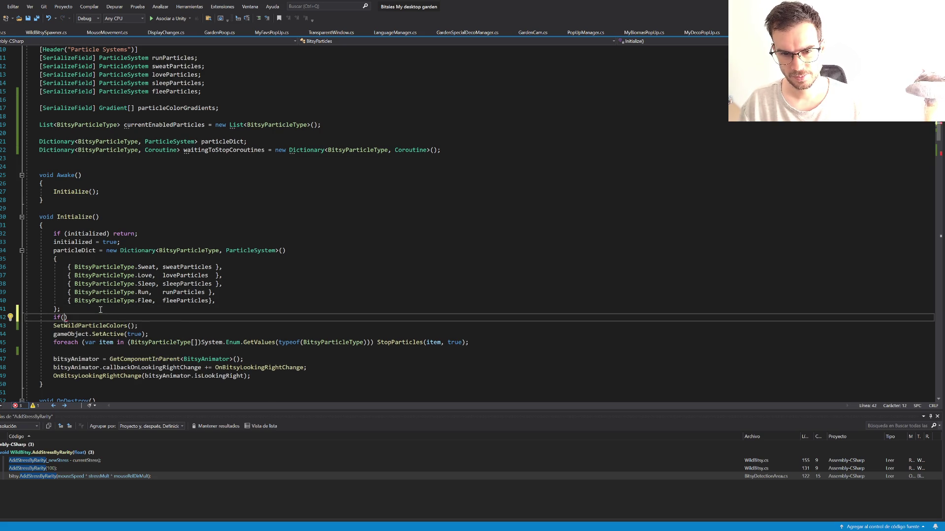
{"action": "type", "text": "this"}
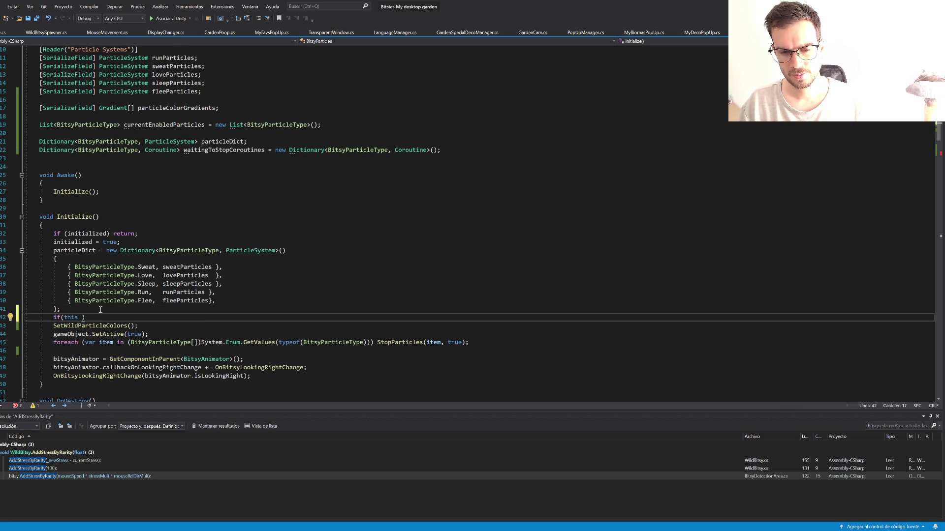
{"action": "key", "text": "BackSpace"}
{"action": "key", "text": "BackSpace"}
{"action": "key", "text": "BackSpace"}
{"action": "key", "text": "Escape"}
{"action": "type", "text": "get"}
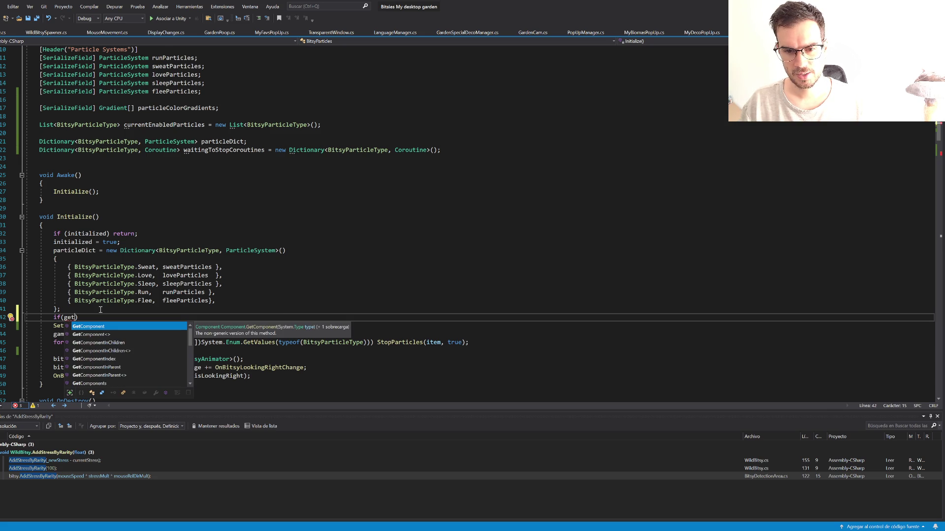
{"action": "key", "text": "Tab"}
{"action": "type", "text": "arent<>"}
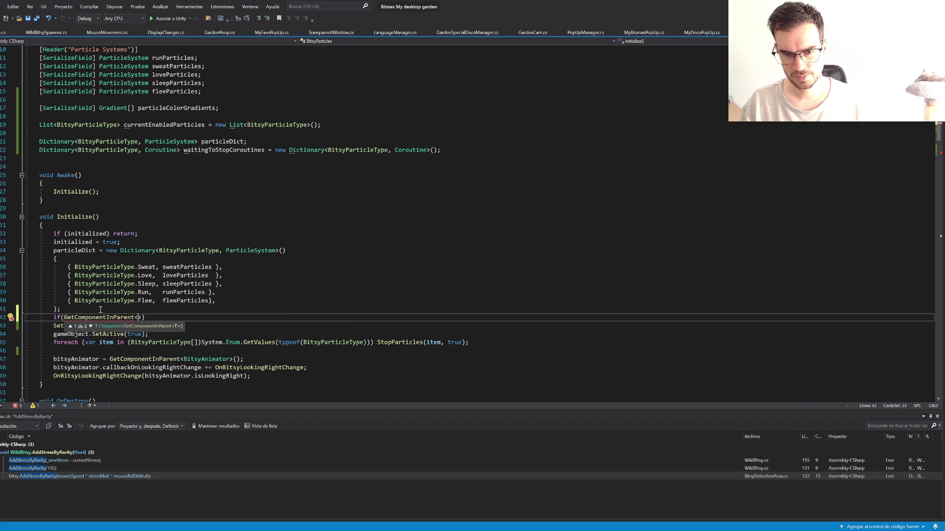
{"action": "key", "text": "ctrl+BackSpace"}
{"action": "key", "text": "ctrl+BackSpace"}
{"action": "type", "text": "trygetc"}
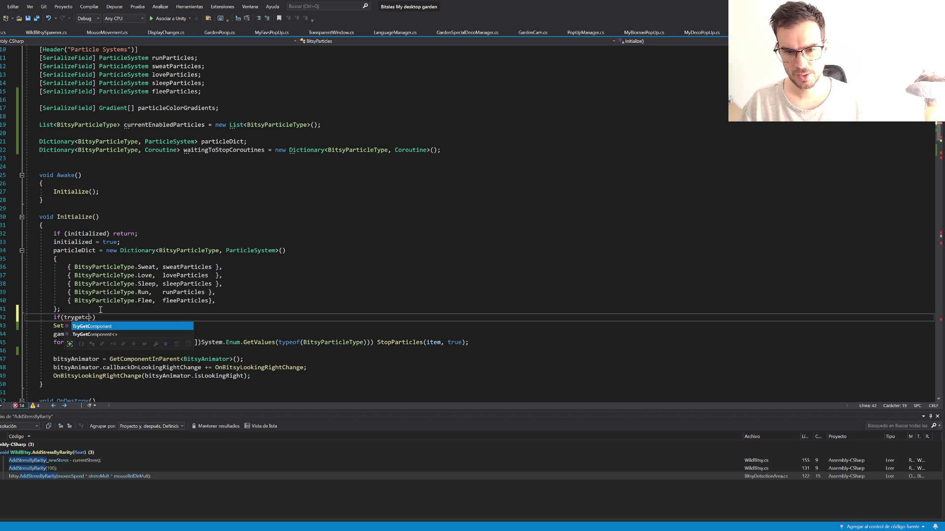
{"action": "key", "text": "ctrl+BackSpace"}
{"action": "type", "text": "transform.par"}
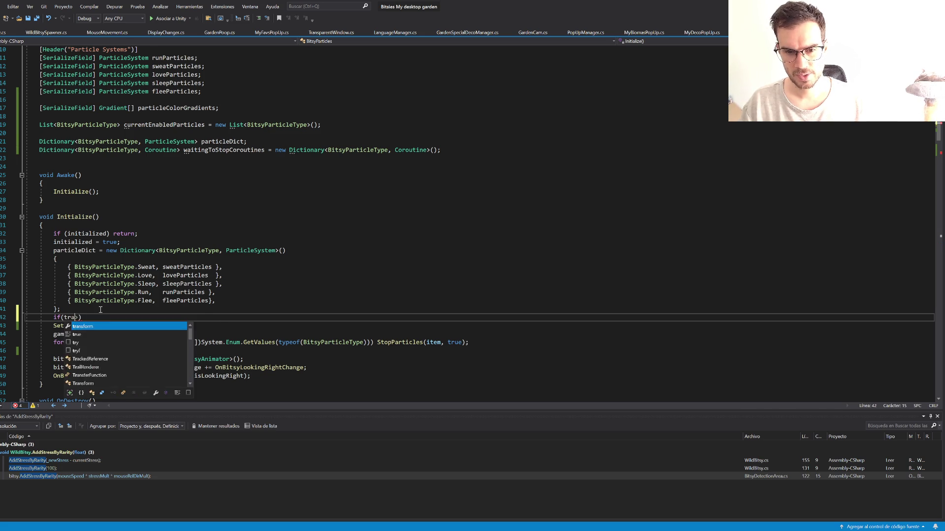
{"action": "type", "text": ".trygetc"}
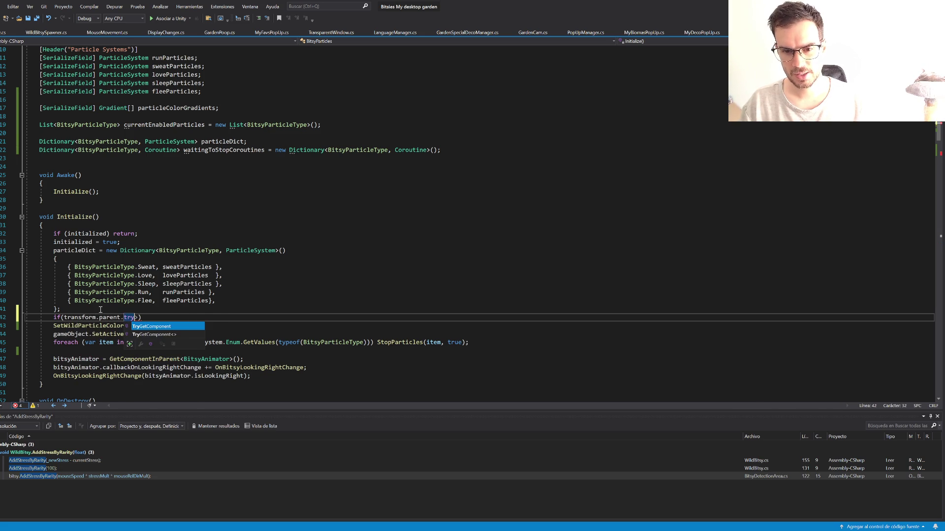
{"action": "key", "text": "Tab"}
{"action": "type", "text": "<WildBitsy"}
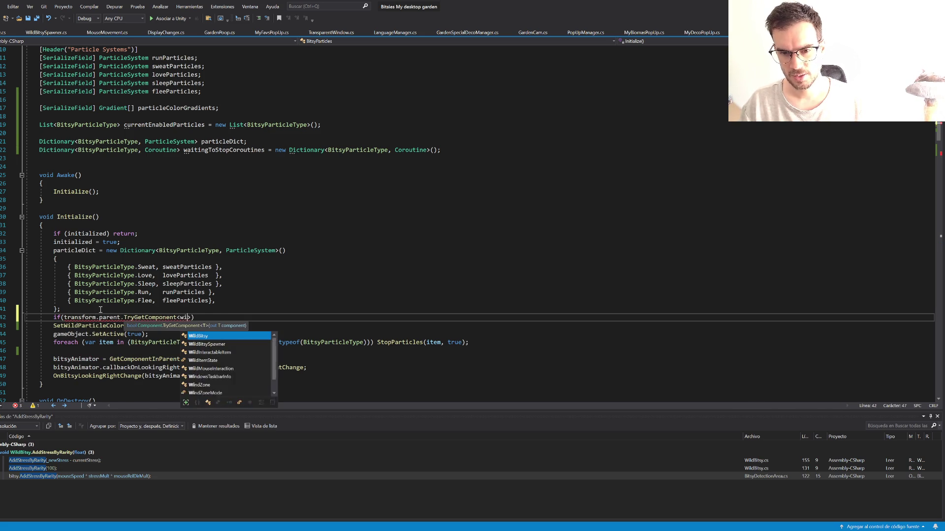
{"action": "type", "text": ">()"}
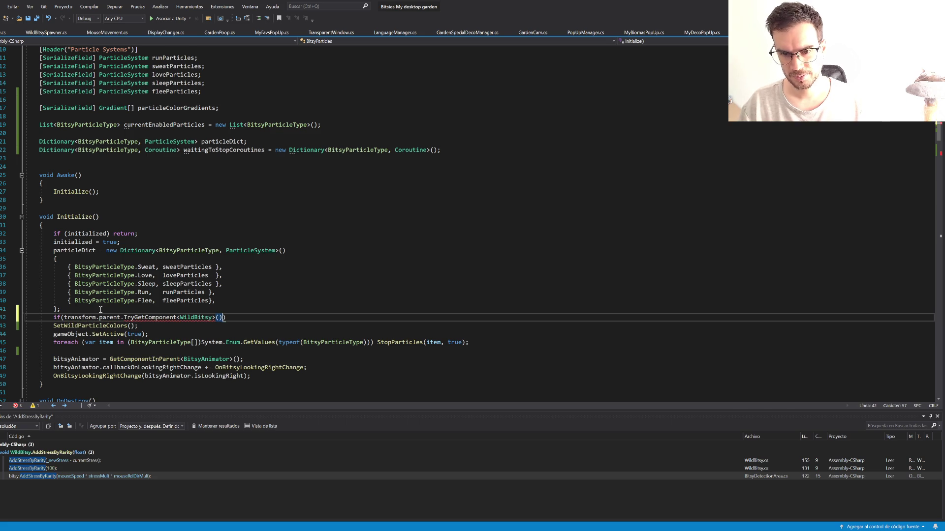
{"action": "type", "text": " out "}
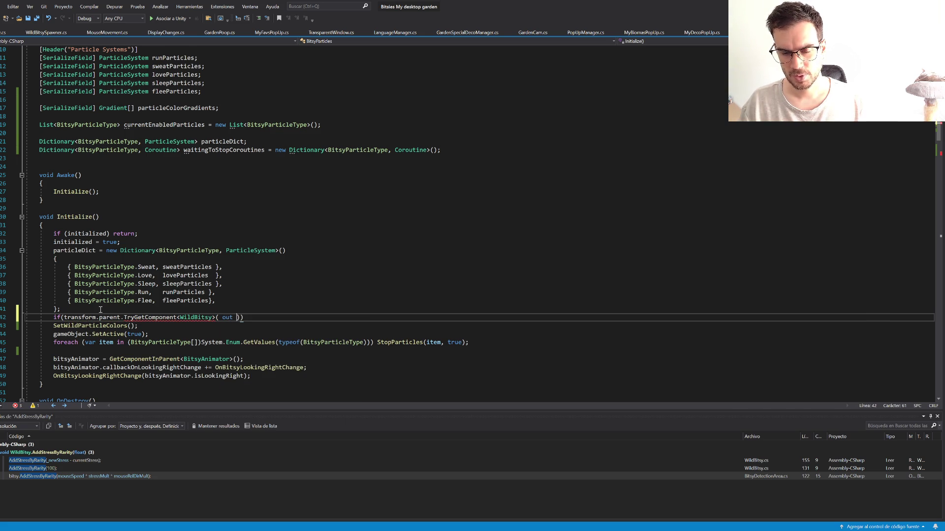
{"action": "type", "text": "WildBitsy wB"}
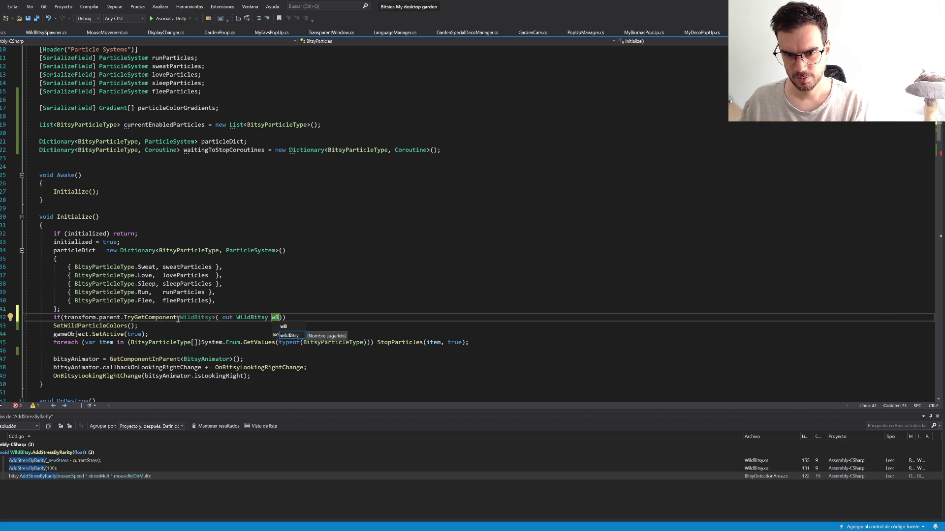
Step: Drop the redundant <WildBitsy> type argument and call SetWildParticleColors(wB); inside the if
{"action": "left_click_drag", "start_coordinate": [177, 317], "coordinate": [213, 317]}
{"action": "key", "text": "Delete"}
{"action": "left_click", "coordinate": [250, 320]}
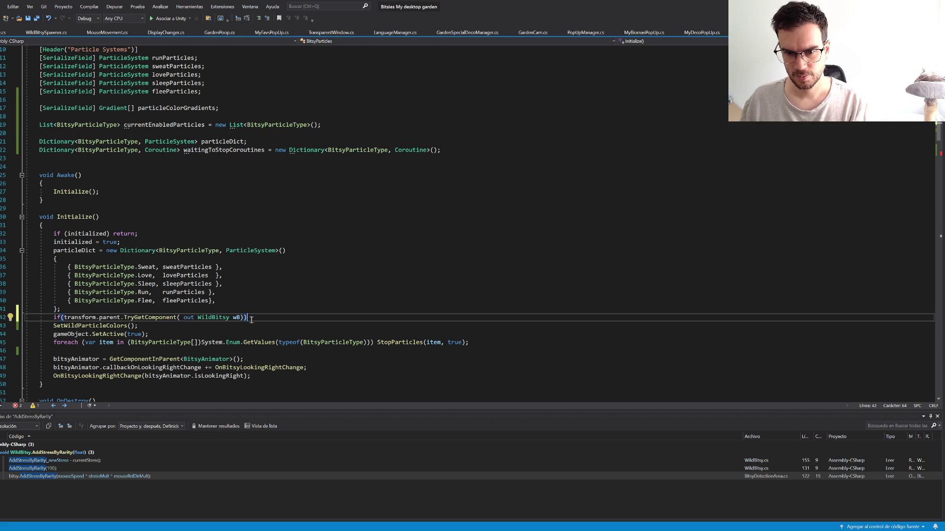
{"action": "scroll", "coordinate": [250, 320], "scroll_direction": "down", "scroll_amount": 4}
{"action": "double_click", "coordinate": [94, 342]}
{"action": "key", "text": "ctrl+c"}
{"action": "left_click", "coordinate": [264, 217]}
{"action": "key", "text": "ctrl+v"}
{"action": "type", "text": "(wB);"}
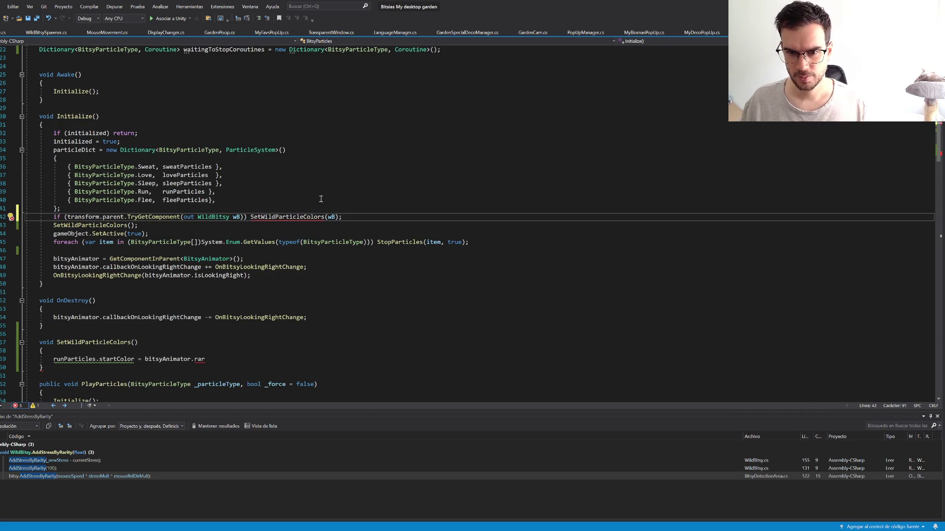
Step: Give SetWildParticleColors a WildBitsy _wB parameter and use _wB.rarity in the colour assignment
{"action": "left_click", "coordinate": [134, 343]}
{"action": "type", "text": "ild"}
{"action": "key", "text": "Tab"}
{"action": "type", "text": "w"}
{"action": "key", "text": "BackSpace"}
{"action": "type", "text": "_wB"}
{"action": "key", "text": "Escape"}
{"action": "double_click", "coordinate": [160, 359]}
{"action": "type", "text": "_wB"}
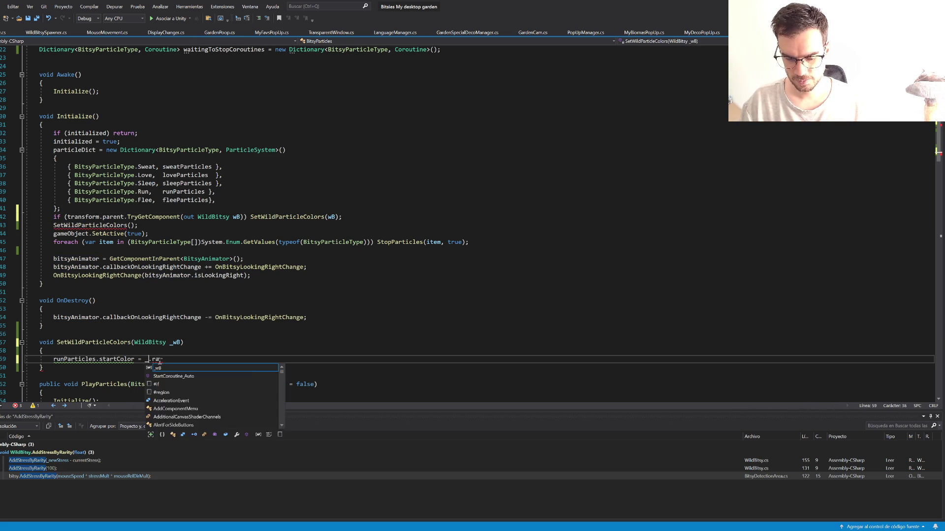
{"action": "left_click", "coordinate": [160, 360]}
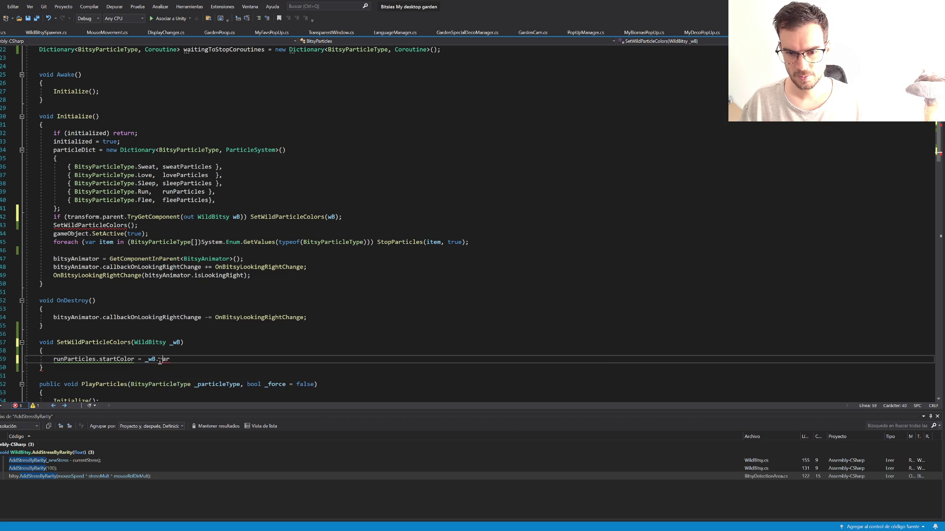
{"action": "type", "text": "ra"}
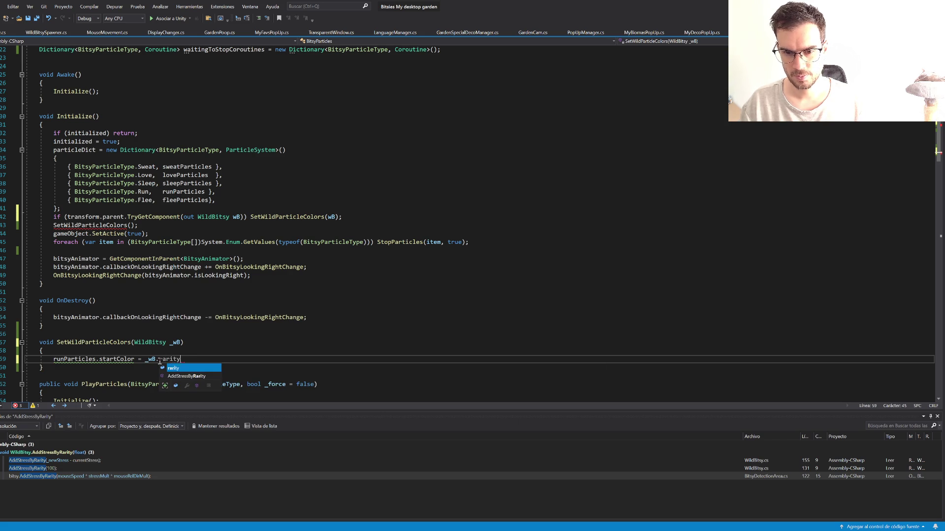
{"action": "key", "text": "Tab"}
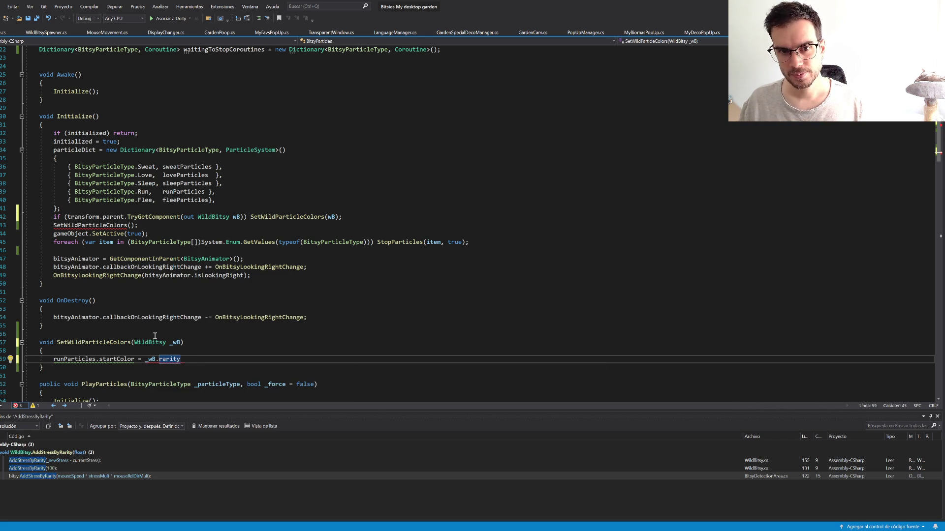
Step: Declare gradientSelected = particleColorGradients[(int)_wB.rarity]; at the top of the method
{"action": "scroll", "coordinate": [124, 220], "scroll_direction": "up", "scroll_amount": 4}
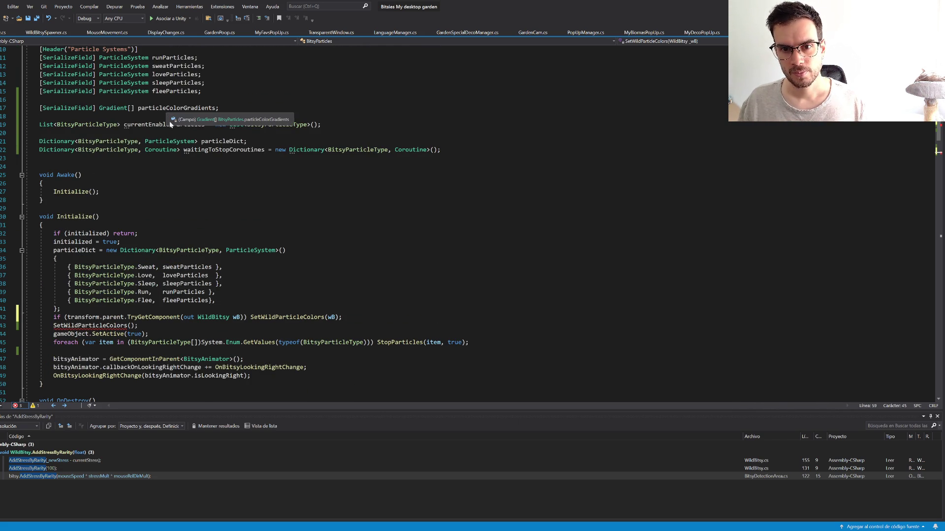
{"action": "double_click", "coordinate": [166, 108]}
{"action": "scroll", "coordinate": [128, 319], "scroll_direction": "down", "scroll_amount": 5}
{"action": "left_click", "coordinate": [140, 334]}
{"action": "type", "text": "grad co"}
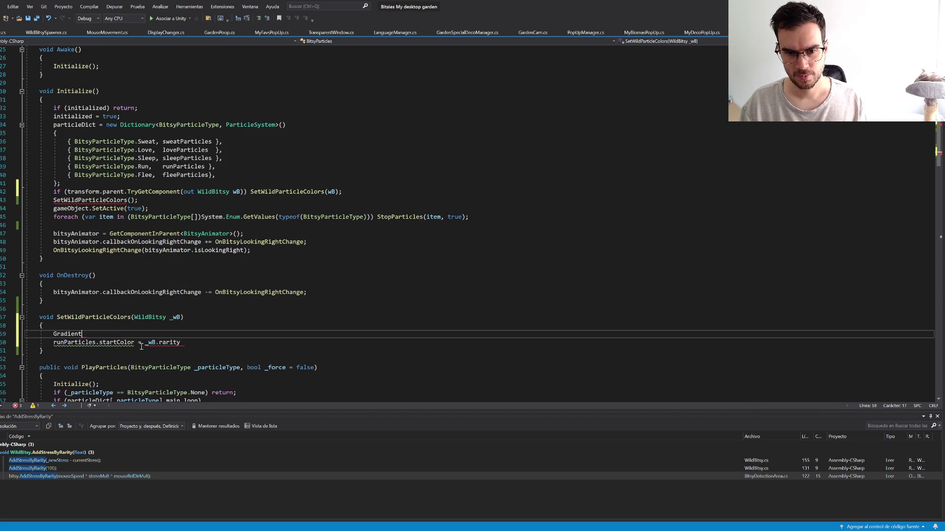
{"action": "type", "text": "lo"}
{"action": "key", "text": "BackSpace"}
{"action": "key", "text": "BackSpace"}
{"action": "key", "text": "BackSpace"}
{"action": "type", "text": "gradientSelected = "}
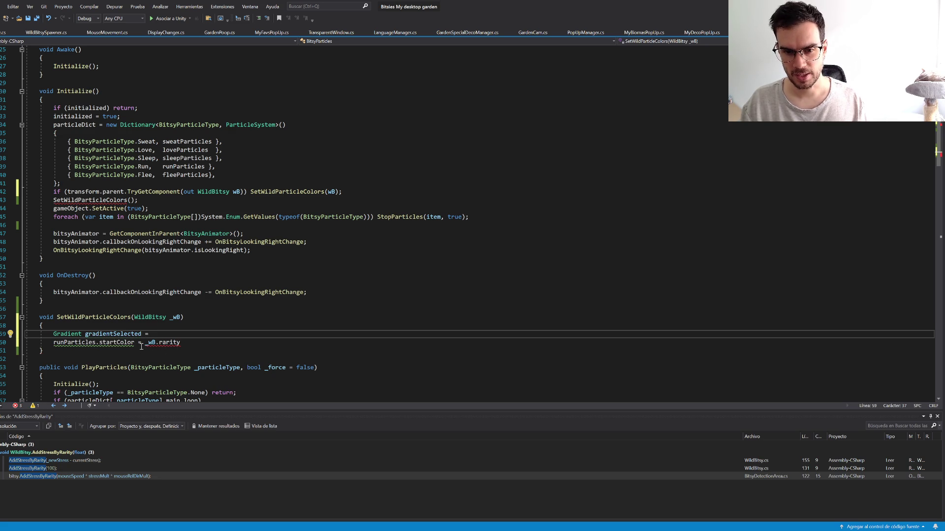
{"action": "type", "text": "gradient"}
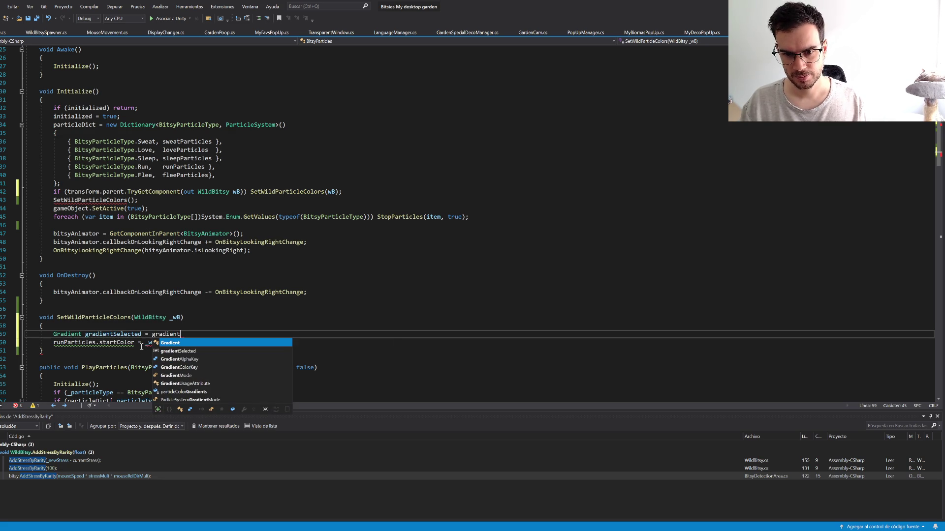
{"action": "key", "text": "Down"}
{"action": "key", "text": "Down"}
{"action": "key", "text": "Down"}
{"action": "key", "text": "Tab"}
{"action": "type", "text": "[particleColorGradients"}
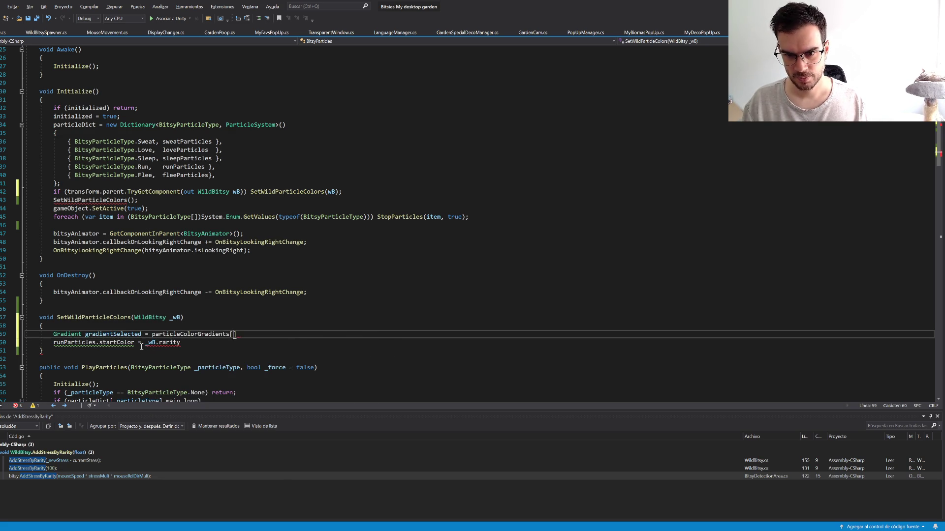
{"action": "key", "text": "ctrl+shift+Left"}
{"action": "key", "text": "BackSpace"}
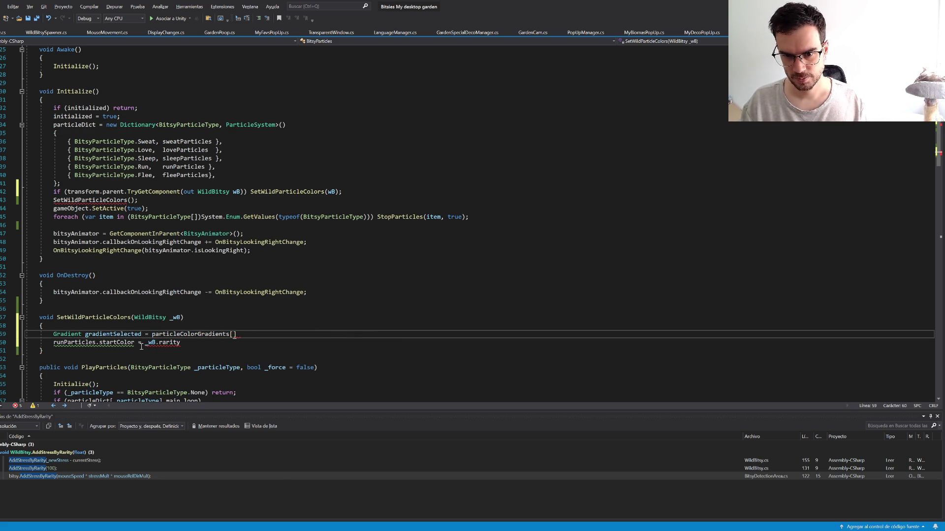
{"action": "type", "text": "(i"}
{"action": "type", "text": "_wB."}
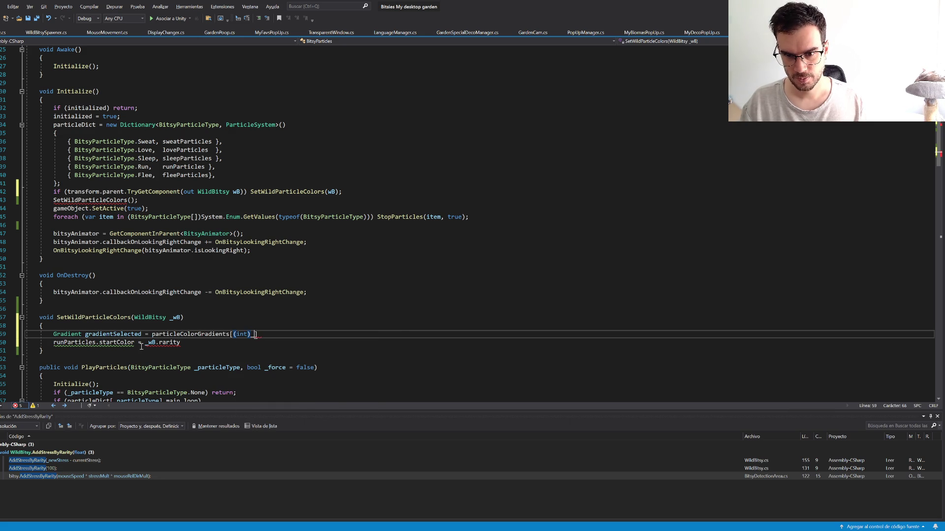
{"action": "type", "text": "rarity];"}
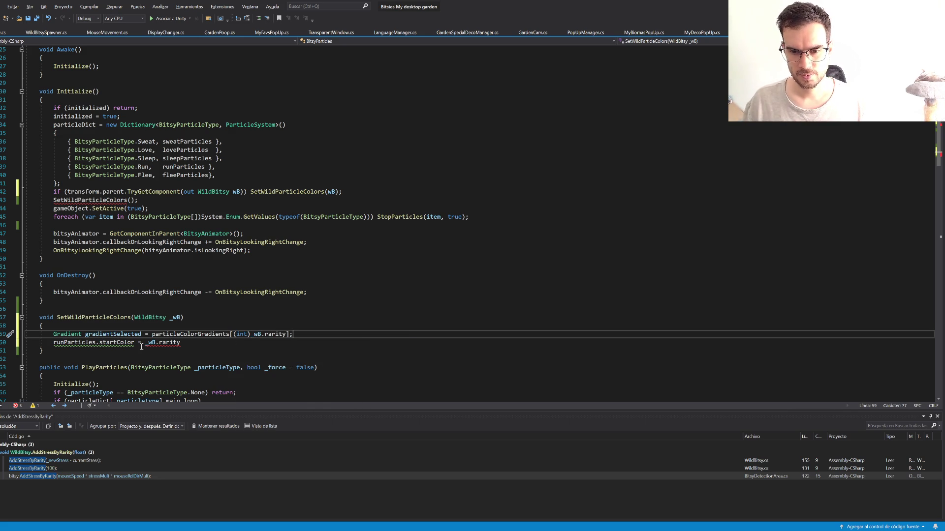
Step: Assign gradientSelected to runParticles.startColor in place of _wB.rarity
{"action": "double_click", "coordinate": [113, 334]}
{"action": "left_click_drag", "start_coordinate": [145, 345], "coordinate": [181, 345]}
{"action": "key", "text": "ctrl+v"}
{"action": "type", "text": ";"}
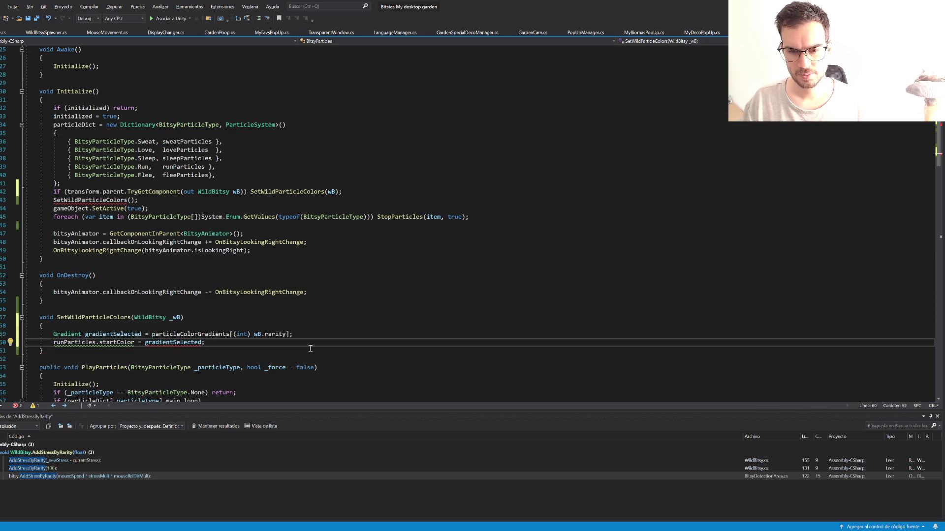
{"action": "double_click", "coordinate": [108, 344]}
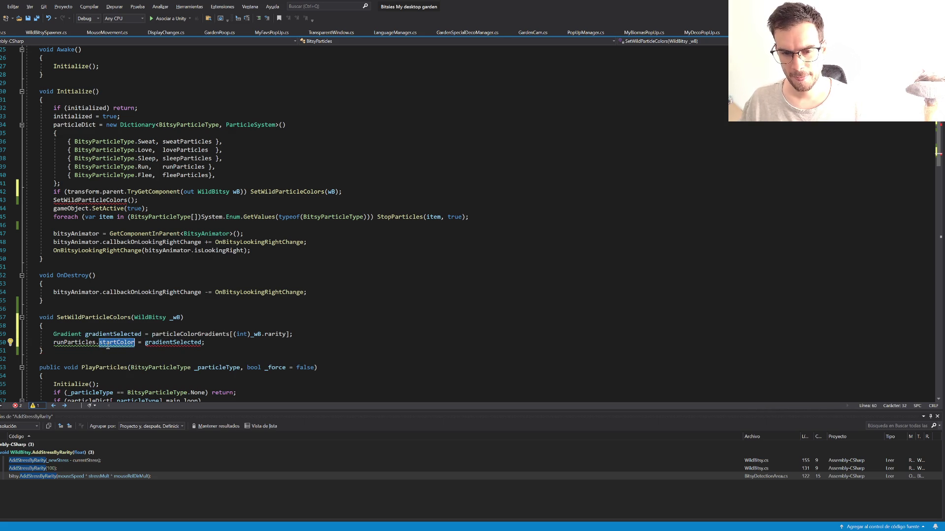
{"action": "left_click_drag", "start_coordinate": [82, 352], "coordinate": [38, 318]}
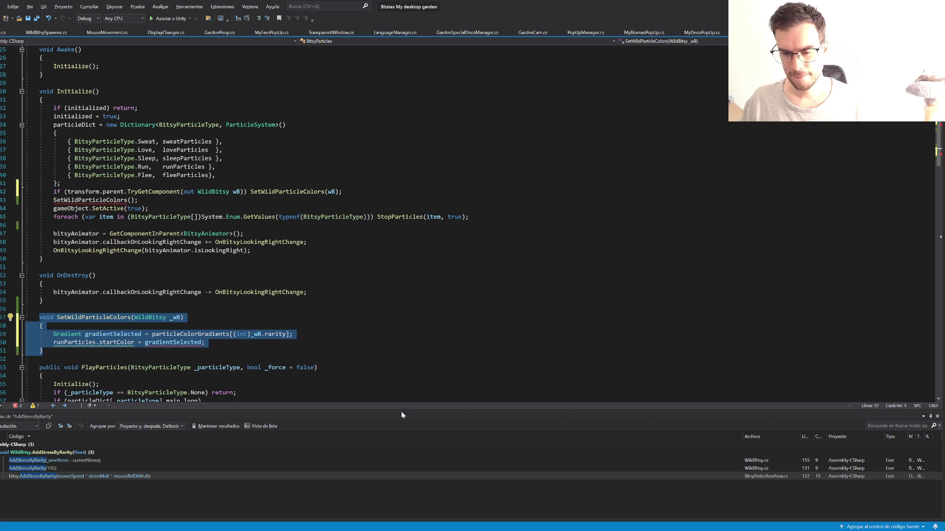
{"action": "mouse_move", "coordinate": [468, 526]}
{"action": "left_click", "coordinate": [454, 511]}
{"action": "key", "text": "alt+Tab"}
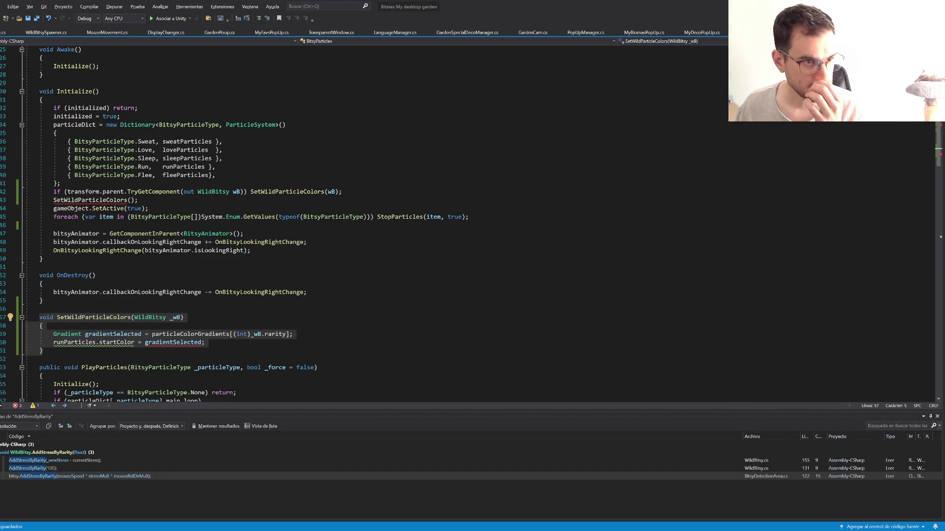
{"action": "mouse_move", "coordinate": [152, 344]}
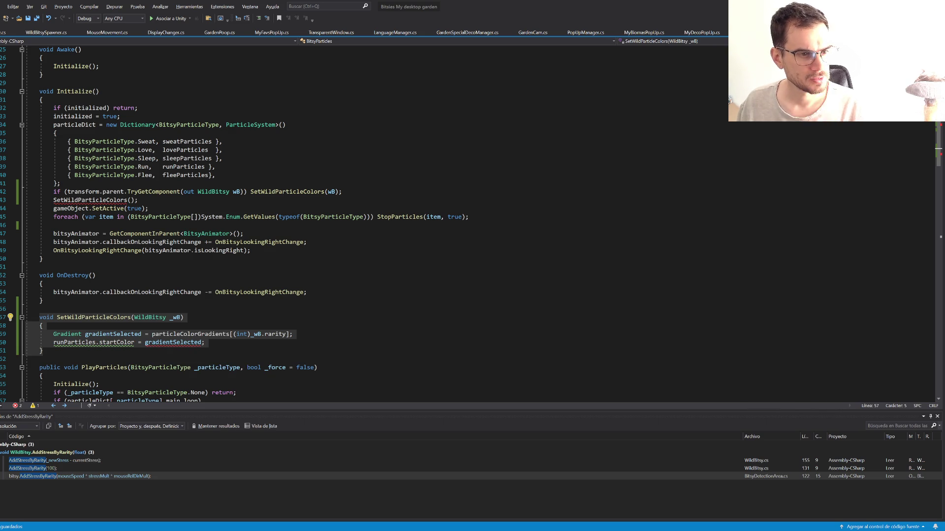
Step: Paste the main-module lines and wrap gradientSelected in new ParticleSystem.MinMaxGradient
{"action": "left_click", "coordinate": [223, 348]}
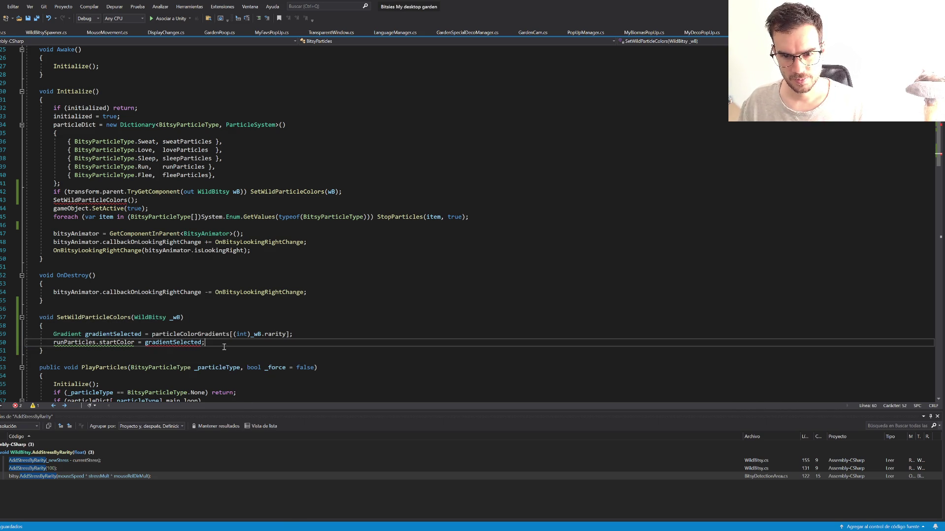
{"action": "key", "text": "ctrl+v"}
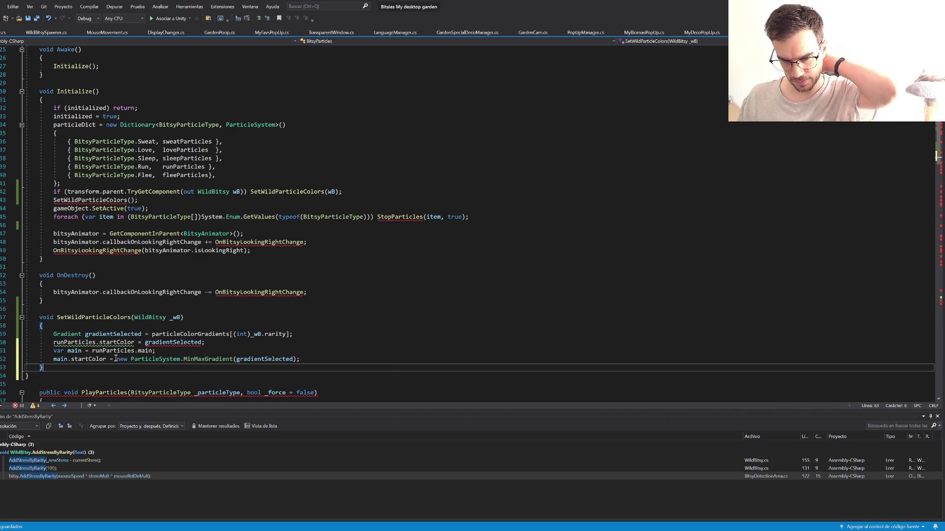
{"action": "left_click_drag", "start_coordinate": [116, 360], "coordinate": [310, 359]}
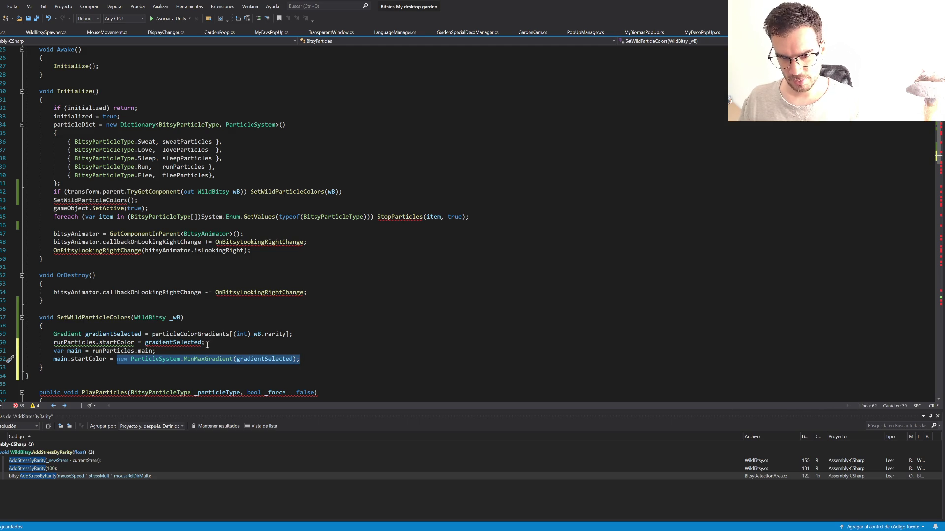
{"action": "key", "text": "ctrl+x"}
{"action": "double_click", "coordinate": [172, 343]}
{"action": "key", "text": "ctrl+v"}
{"action": "key", "text": "BackSpace"}
{"action": "key", "text": "BackSpace"}
{"action": "left_click_drag", "start_coordinate": [339, 345], "coordinate": [333, 360]}
{"action": "key", "text": "Delete"}
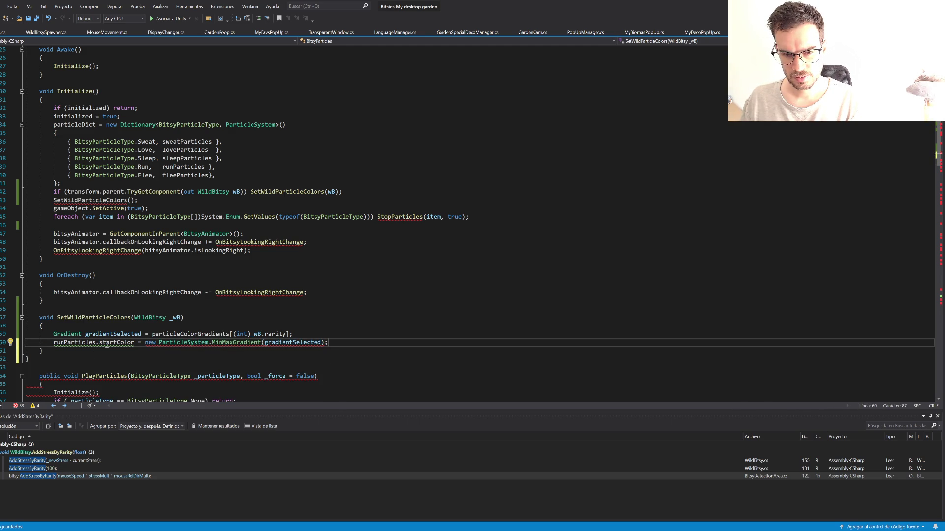
Step: Restore var main with main.startColor = new MinMaxGradient(gradientSelected) and delete the old runParticles.startColor line
{"action": "double_click", "coordinate": [113, 344]}
{"action": "mouse_move", "coordinate": [113, 346]}
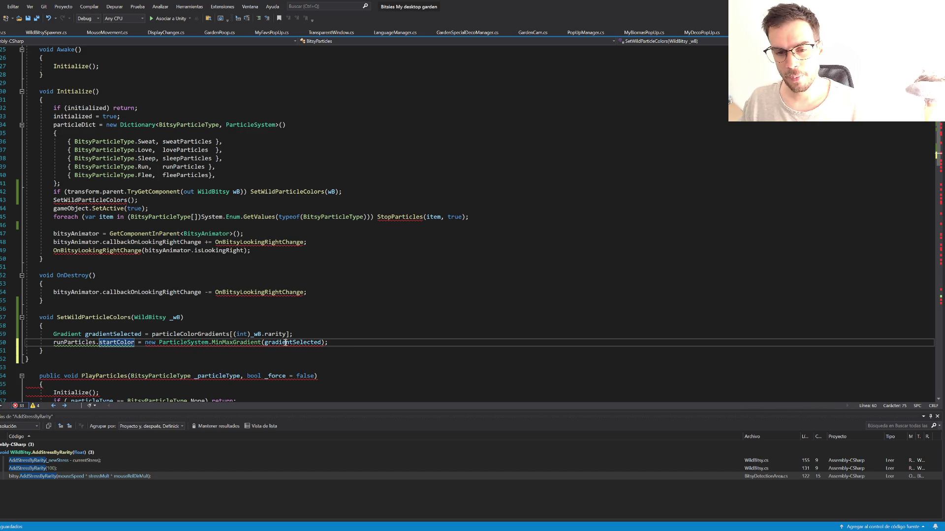
{"action": "key", "text": "End"}
{"action": "key", "text": "ctrl+v"}
{"action": "key", "text": "ctrl+z"}
{"action": "key", "text": "ctrl+z"}
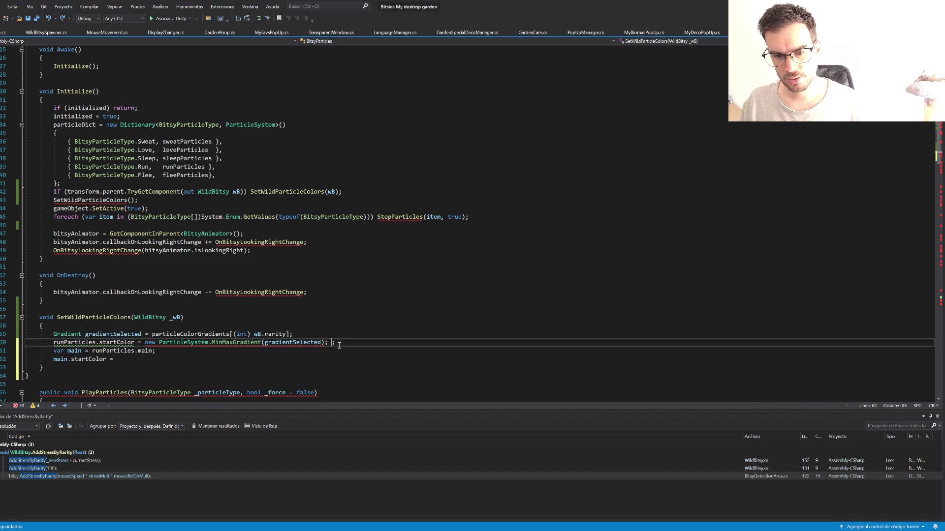
{"action": "key", "text": "ctrl+y"}
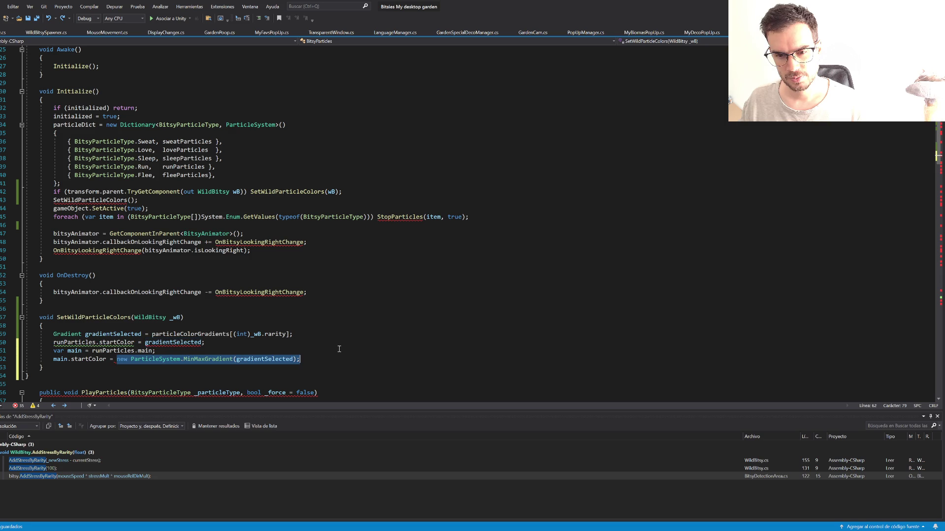
{"action": "left_click_drag", "start_coordinate": [328, 345], "coordinate": [312, 337]}
{"action": "key", "text": "Delete"}
{"action": "key", "text": "Down"}
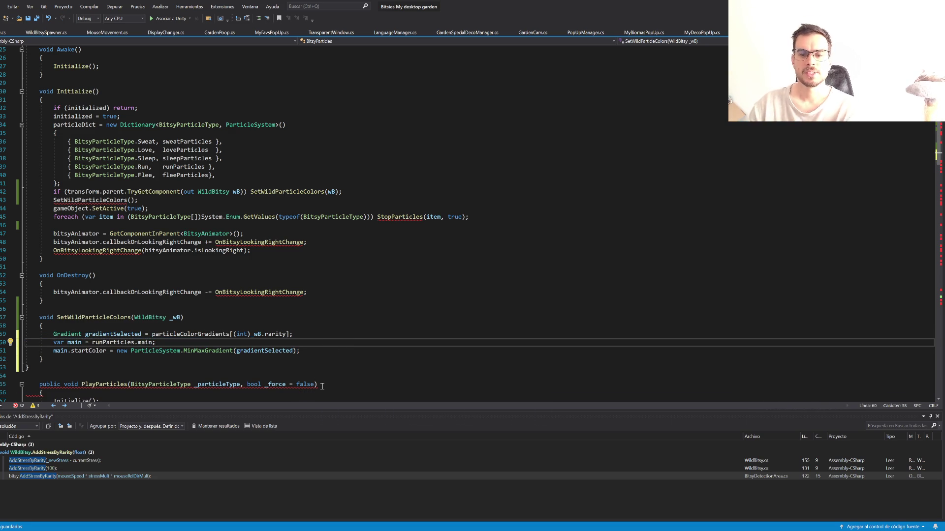
{"action": "key", "text": "ctrl+Return"}
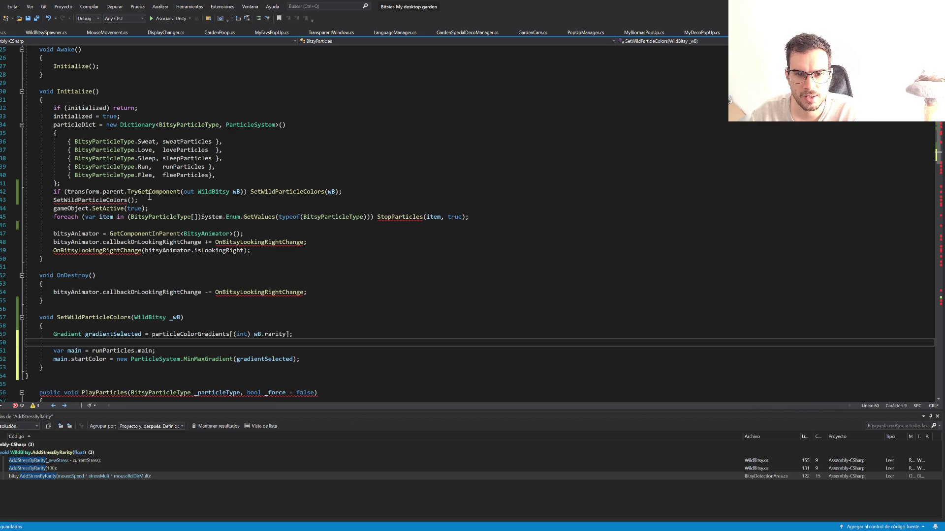
{"action": "mouse_move", "coordinate": [108, 204]}
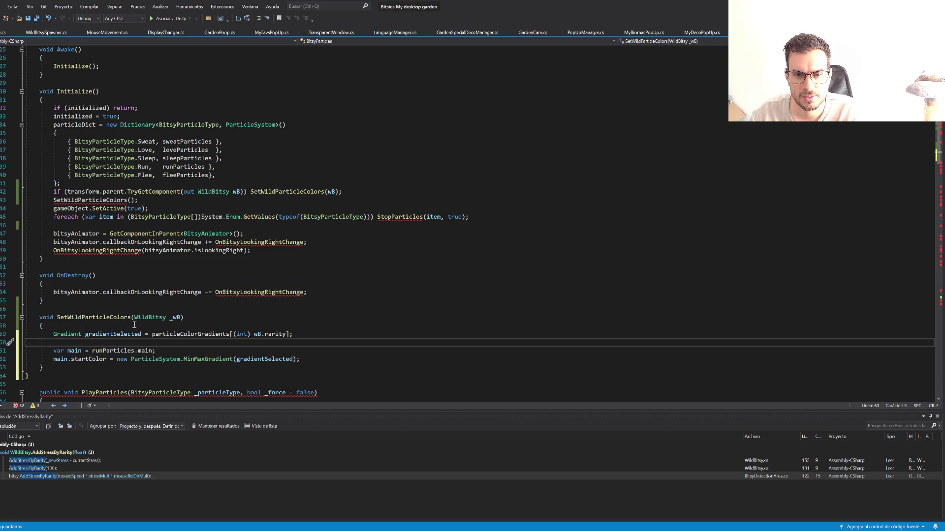
{"action": "left_click_drag", "start_coordinate": [26, 200], "coordinate": [356, 202]}
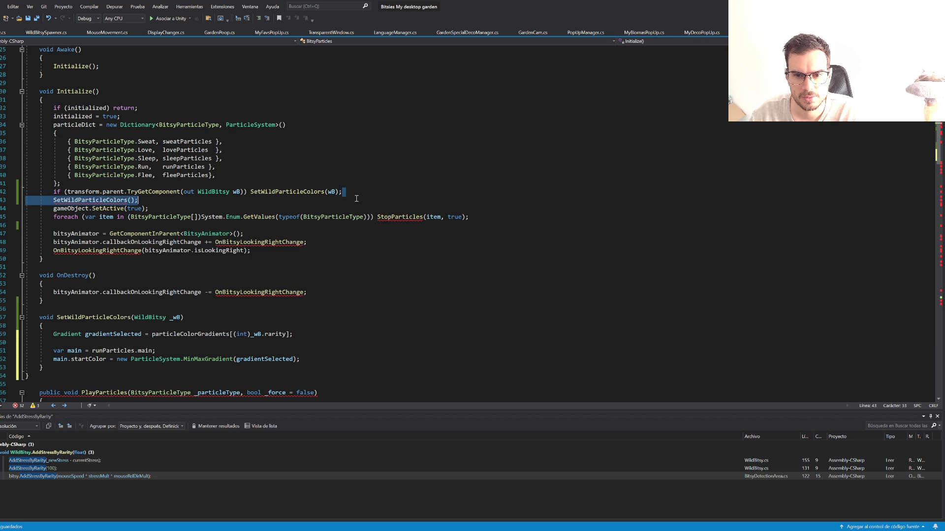
Step: Delete the argument-less SetWildParticleColors call
{"action": "key", "text": "BackSpace"}
{"action": "key", "text": "BackSpace"}
{"action": "left_click", "coordinate": [566, 242]}
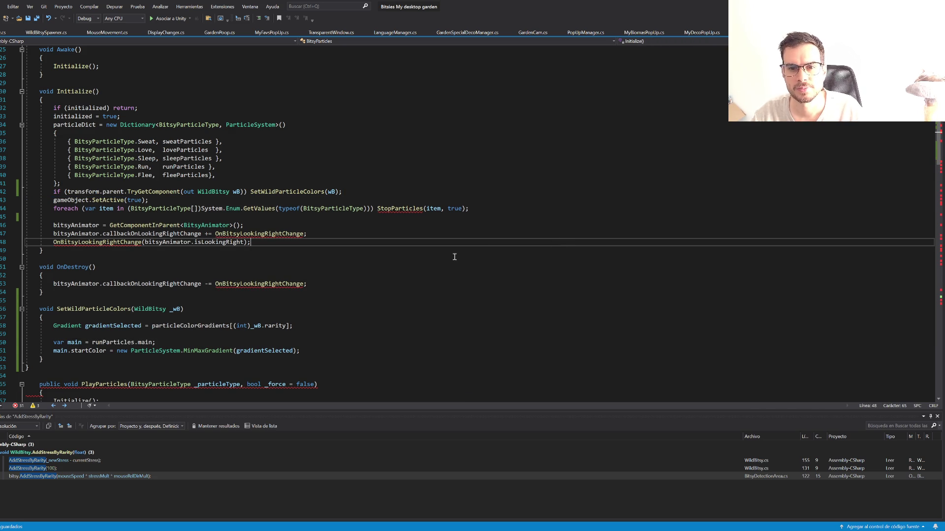
{"action": "left_click", "coordinate": [244, 192]}
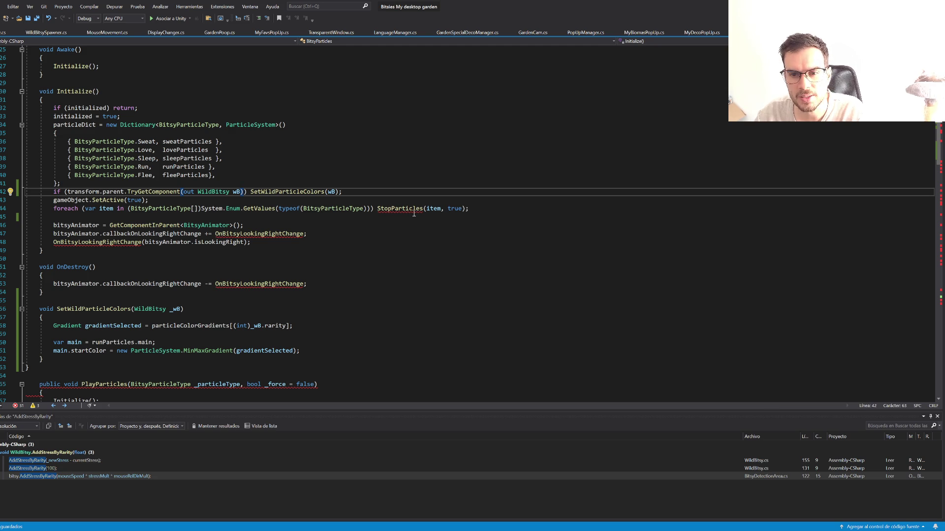
Step: Fix the closing parentheses at the end of the foreach line on line 44
{"action": "mouse_move", "coordinate": [408, 207]}
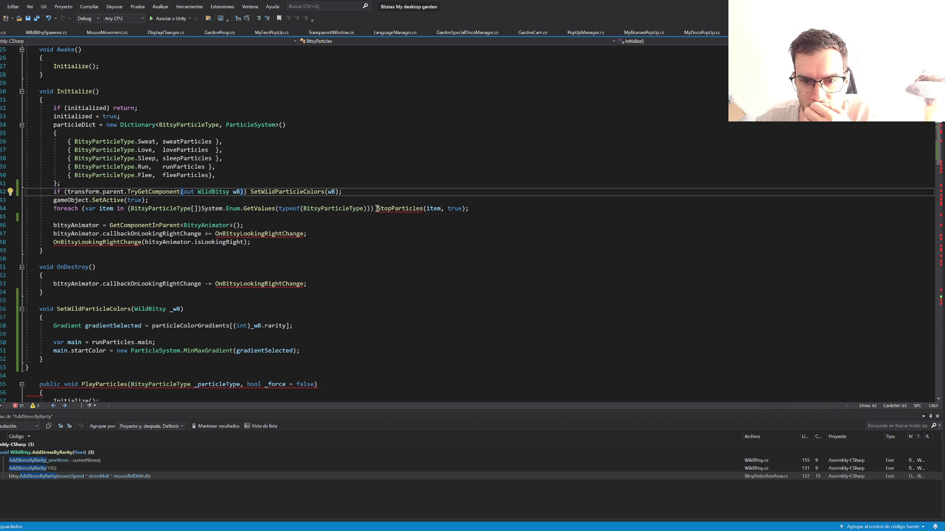
{"action": "left_click", "coordinate": [202, 209]}
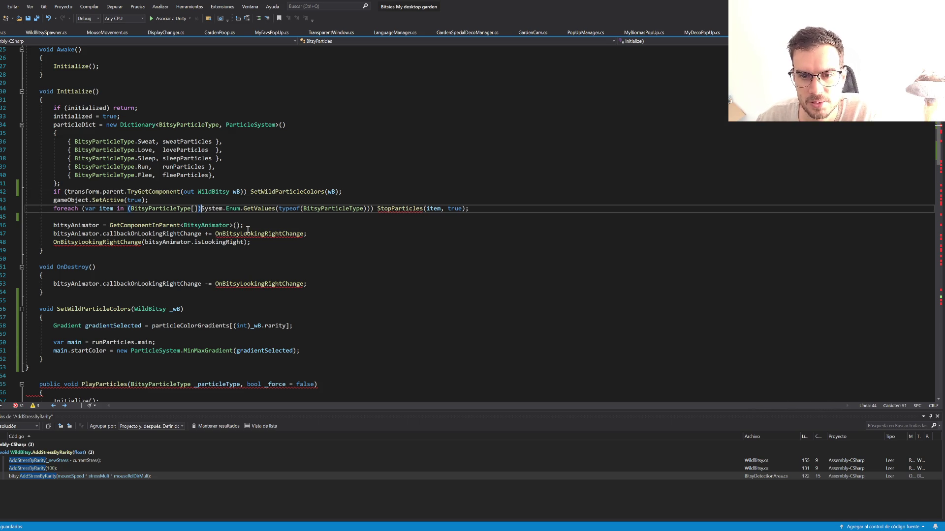
{"action": "left_click", "coordinate": [370, 209]}
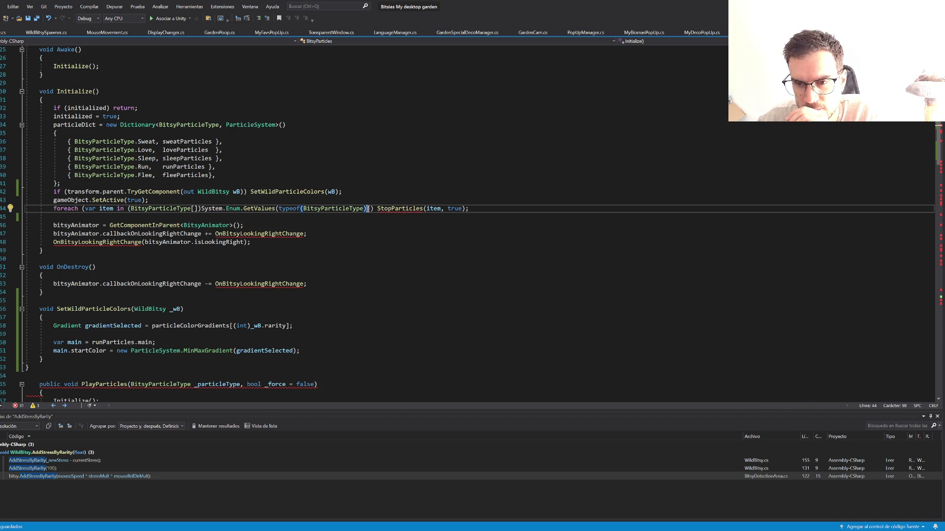
{"action": "key", "text": "Right"}
{"action": "key", "text": "BackSpace"}
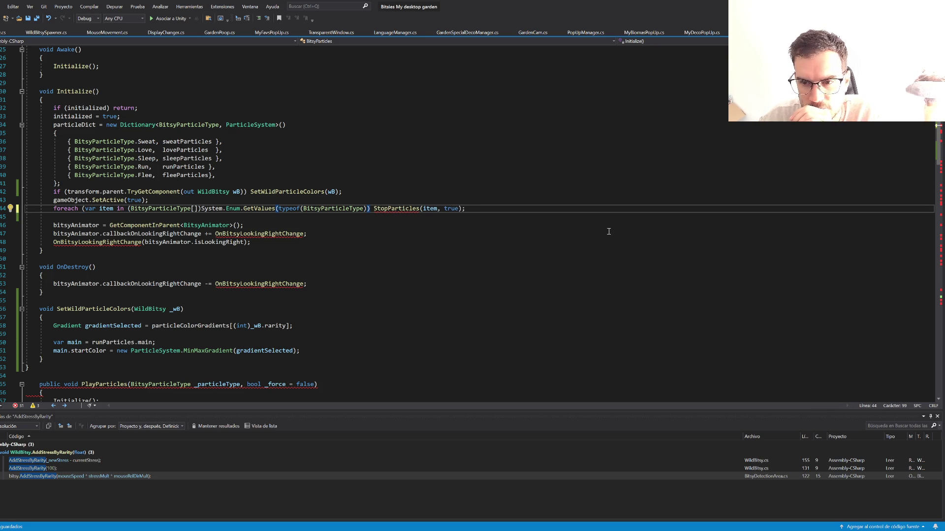
{"action": "type", "text": ")"}
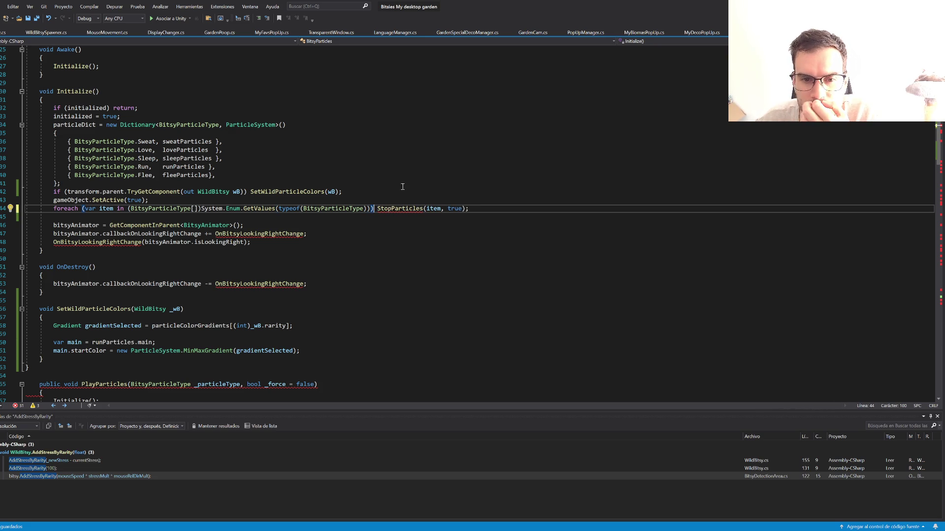
Step: Comment out the SetWildParticleColors call line, then uncomment it again
{"action": "left_click", "coordinate": [90, 186]}
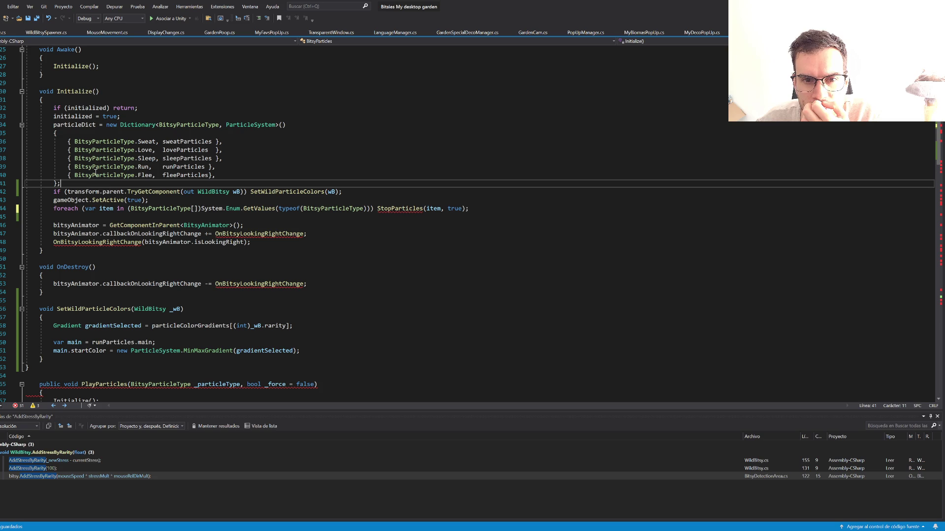
{"action": "scroll", "coordinate": [162, 215], "scroll_direction": "up", "scroll_amount": 2}
{"action": "scroll", "coordinate": [162, 215], "scroll_direction": "up", "scroll_amount": 5}
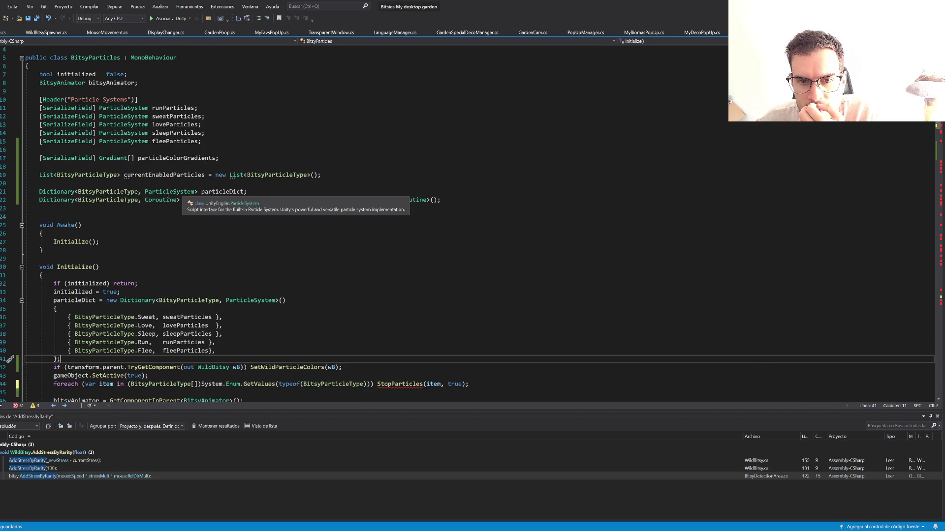
{"action": "scroll", "coordinate": [184, 187], "scroll_direction": "up", "scroll_amount": 1}
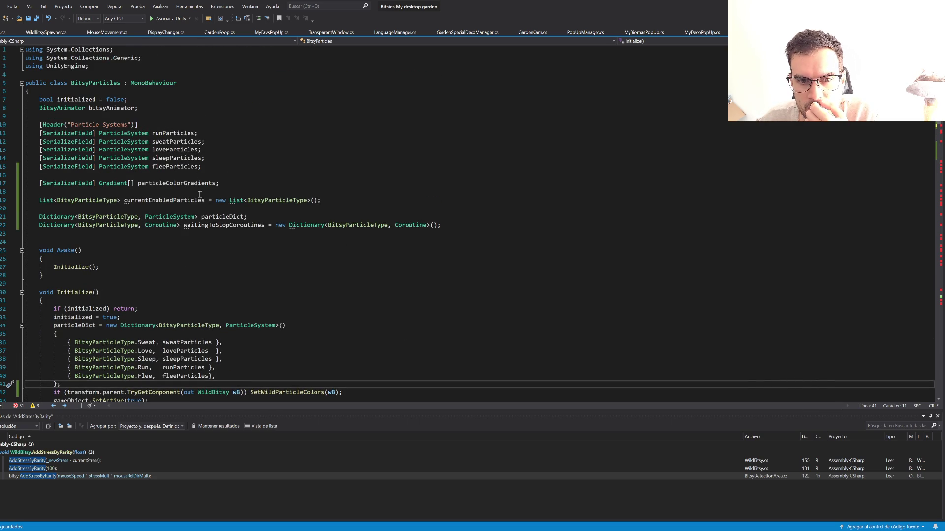
{"action": "scroll", "coordinate": [219, 232], "scroll_direction": "down", "scroll_amount": 4}
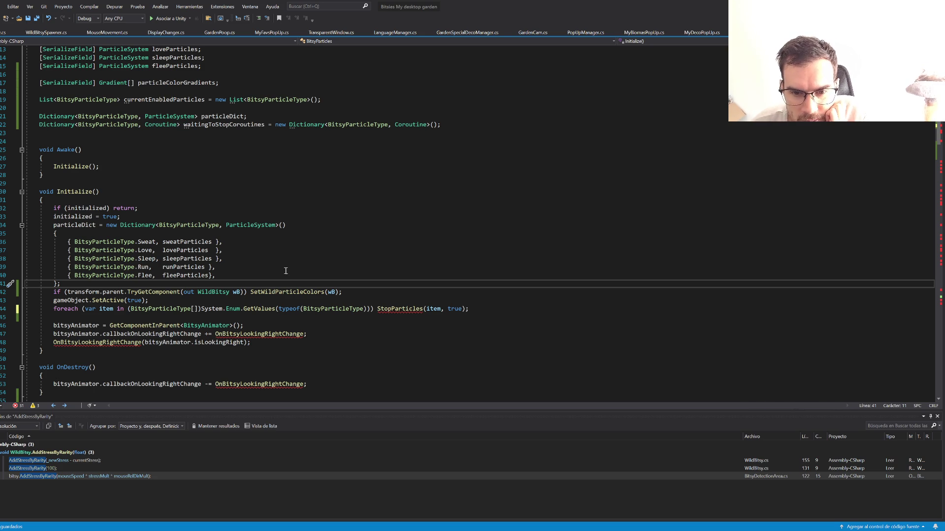
{"action": "left_click", "coordinate": [49, 292]}
{"action": "key", "text": "ctrl+k"}
{"action": "key", "text": "ctrl+c"}
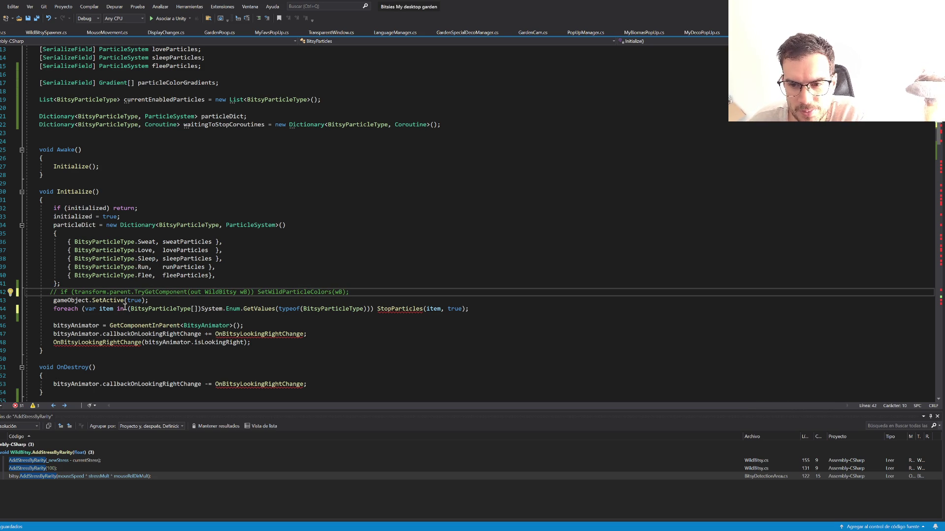
{"action": "key", "text": "ctrl+k"}
{"action": "key", "text": "ctrl+u"}
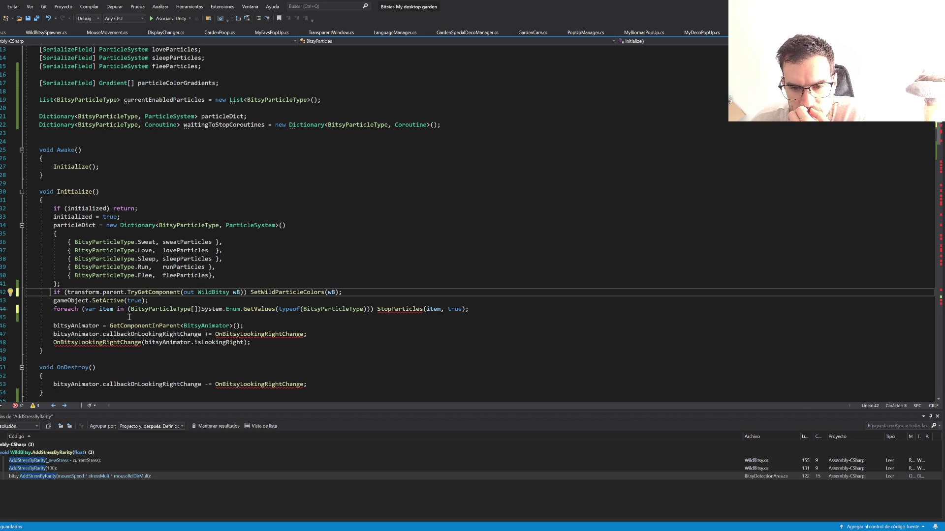
Step: Delete the stray closing brace after the SetWildParticleColors method
{"action": "scroll", "coordinate": [129, 318], "scroll_direction": "down", "scroll_amount": 6}
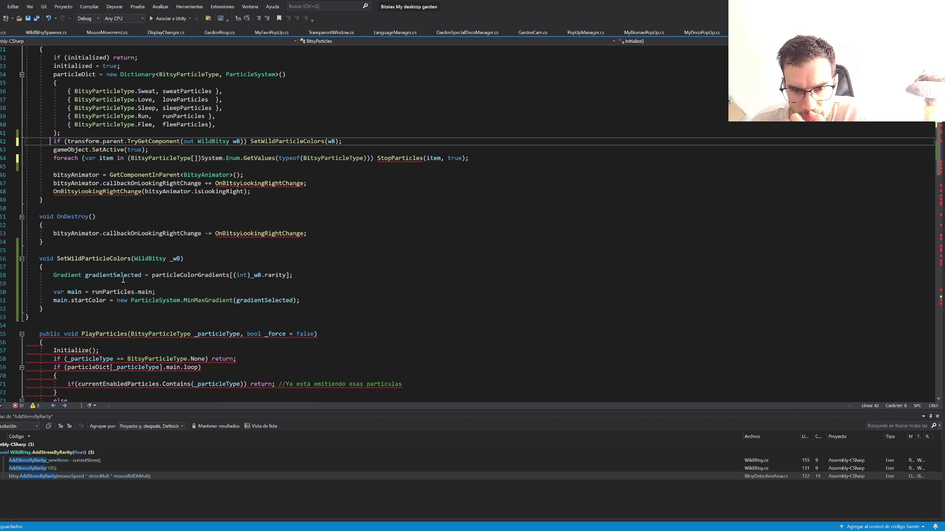
{"action": "left_click", "coordinate": [46, 317]}
{"action": "key", "text": "BackSpace"}
{"action": "key", "text": "BackSpace"}
{"action": "left_click", "coordinate": [530, 234]}
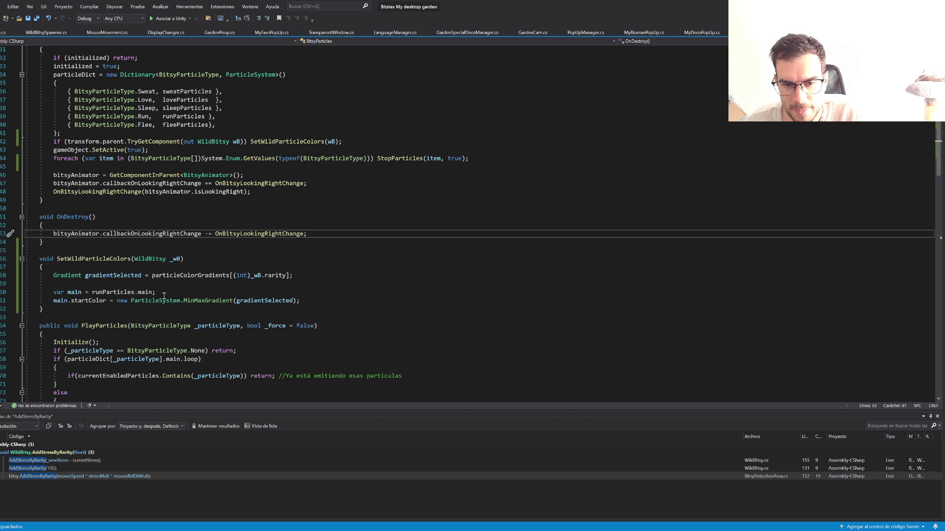
{"action": "left_click_drag", "start_coordinate": [315, 300], "coordinate": [312, 281]}
Step: Duplicate the two runParticles colour lines into three blocks separated by blank lines
{"action": "key", "text": "ctrl+c"}
{"action": "key", "text": "End"}
{"action": "key", "text": "ctrl+v"}
{"action": "key", "text": "BackSpace"}
{"action": "key", "text": "Return"}
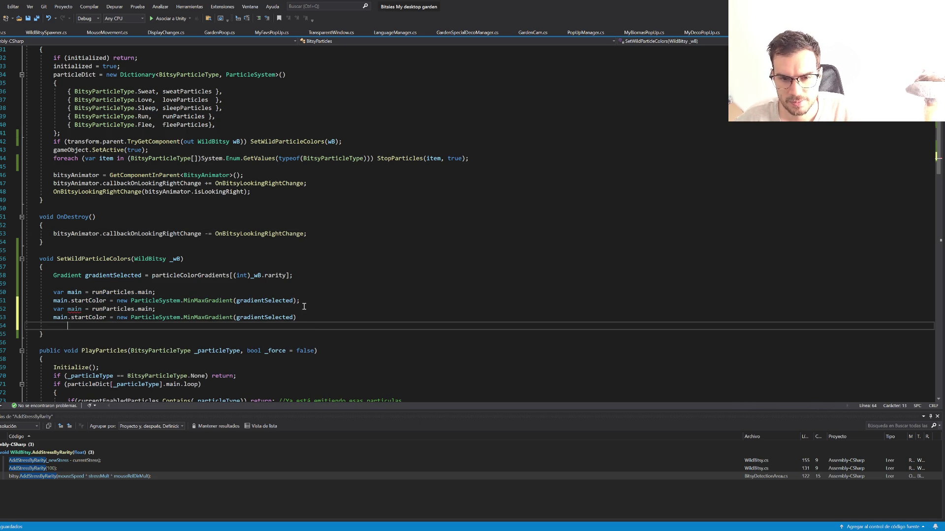
{"action": "key", "text": "Return"}
{"action": "key", "text": "ctrl+v"}
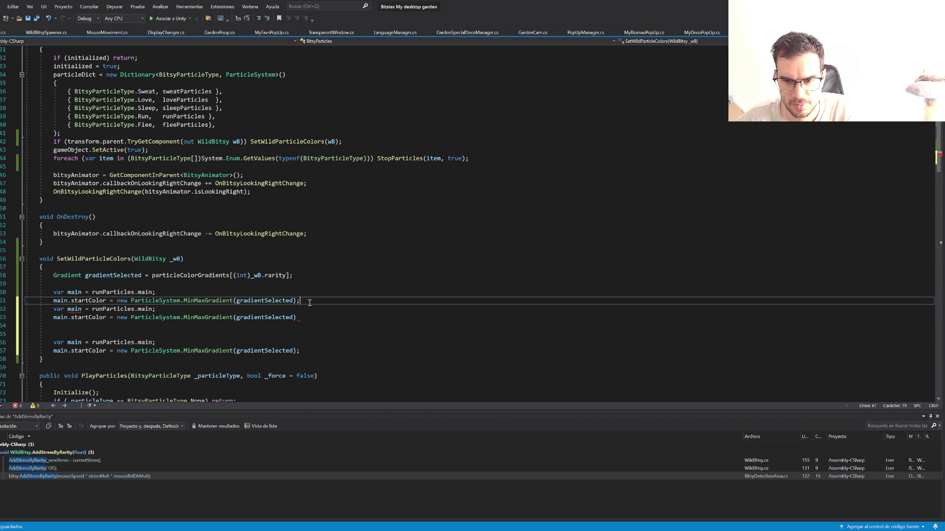
{"action": "left_click", "coordinate": [310, 302]}
{"action": "key", "text": "Return"}
{"action": "left_click", "coordinate": [307, 325]}
{"action": "key", "text": "Delete"}
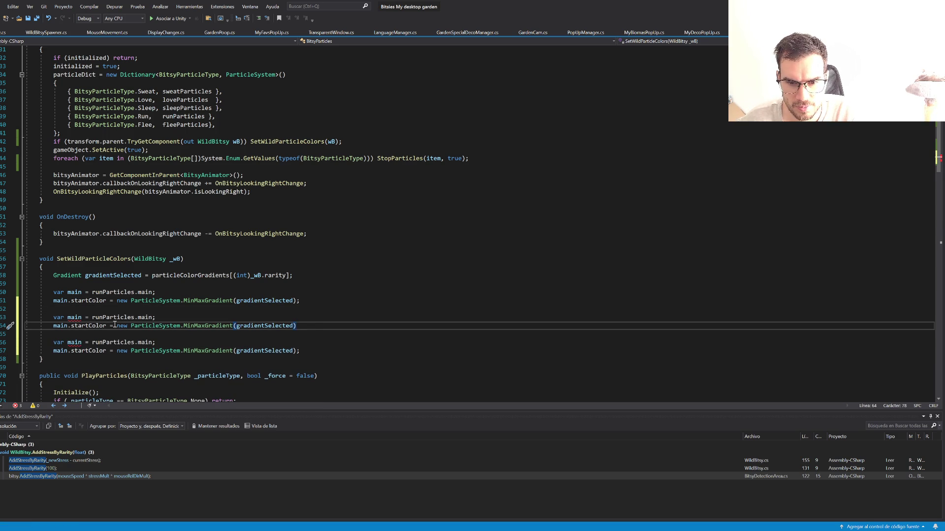
Step: Remove the var keyword from the second and third blocks
{"action": "double_click", "coordinate": [58, 317]}
{"action": "key", "text": "Delete"}
{"action": "key", "text": "Delete"}
{"action": "double_click", "coordinate": [59, 342]}
{"action": "key", "text": "Delete"}
Step: Make the first block use sweatParticles and the third block use fleeParticles
{"action": "left_click", "coordinate": [121, 318]}
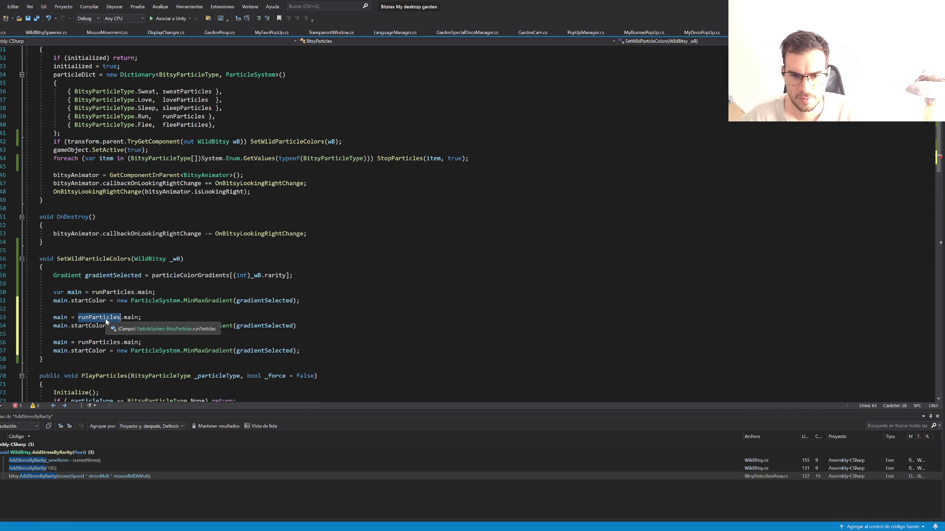
{"action": "scroll", "coordinate": [204, 279], "scroll_direction": "up", "scroll_amount": 3}
{"action": "scroll", "coordinate": [203, 279], "scroll_direction": "up", "scroll_amount": 3}
{"action": "double_click", "coordinate": [181, 242]}
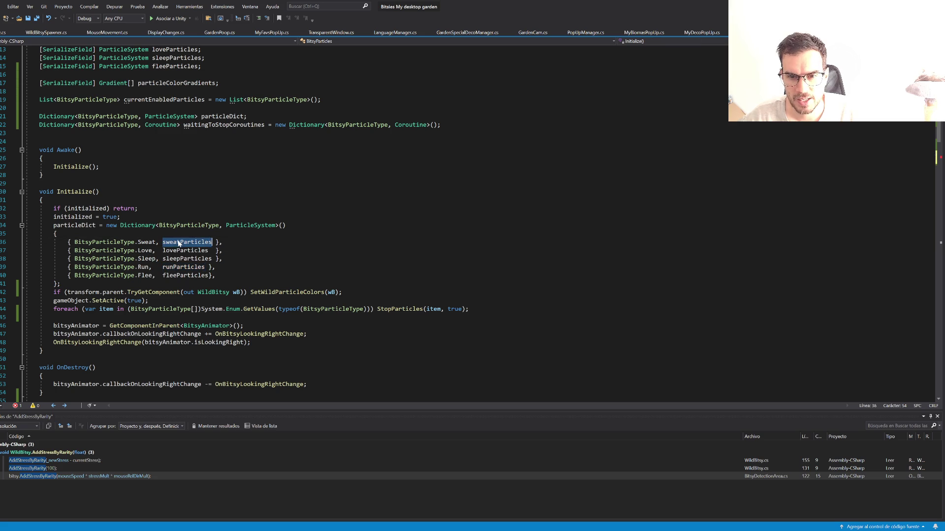
{"action": "scroll", "coordinate": [135, 361], "scroll_direction": "down", "scroll_amount": 5}
{"action": "double_click", "coordinate": [109, 318]}
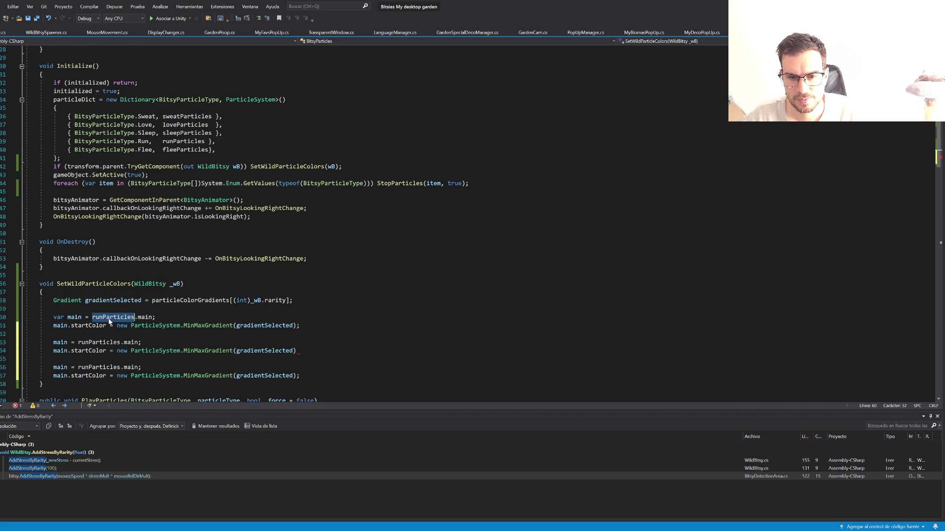
{"action": "key", "text": "ctrl+v"}
{"action": "double_click", "coordinate": [191, 126]}
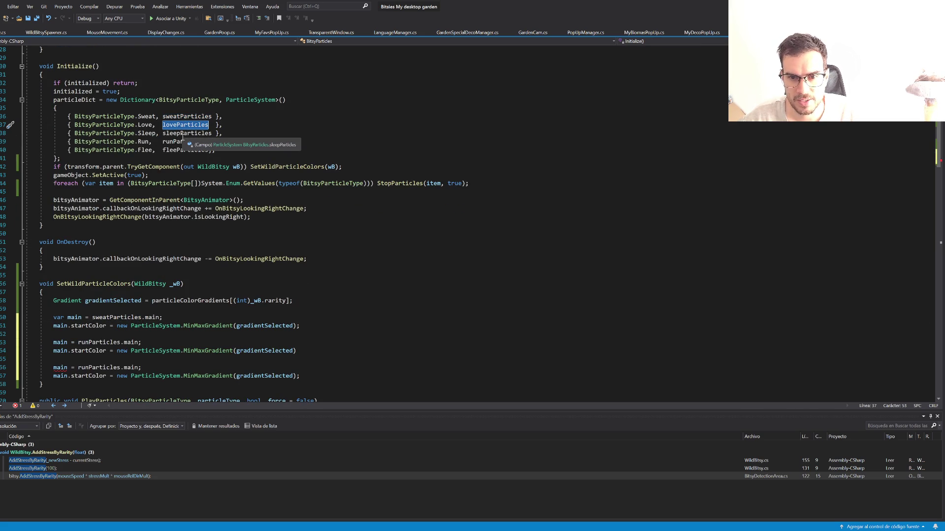
{"action": "double_click", "coordinate": [183, 142]}
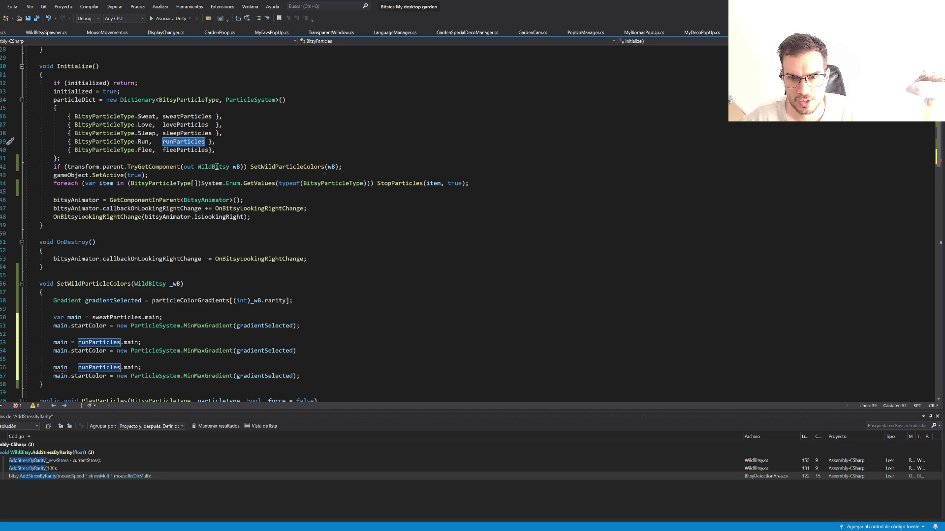
{"action": "double_click", "coordinate": [184, 149]}
{"action": "double_click", "coordinate": [97, 367]}
{"action": "key", "text": "ctrl+v"}
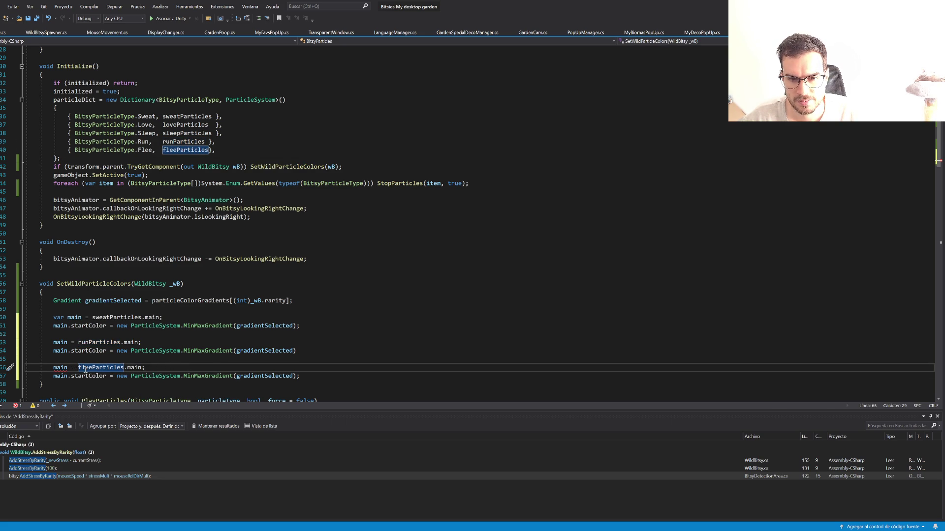
Step: Add the missing semicolon at the end of the second startColor line
{"action": "left_click", "coordinate": [389, 284]}
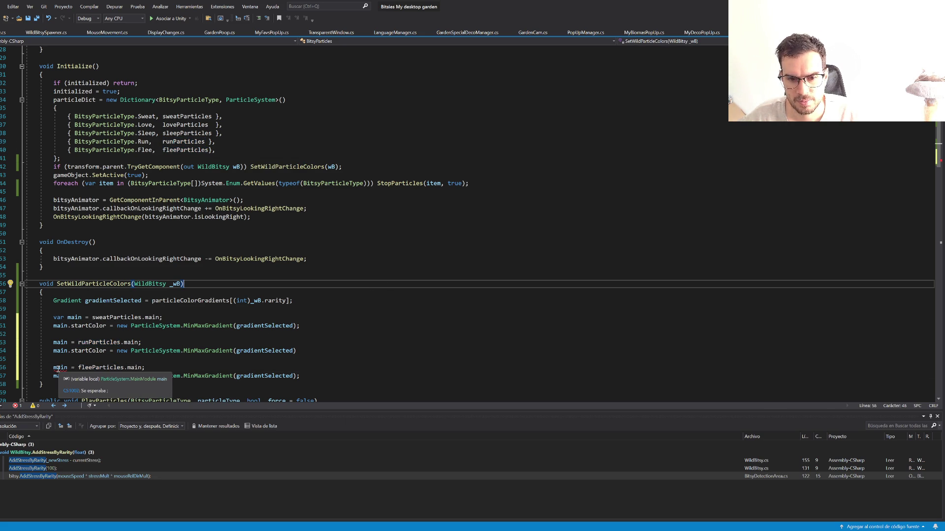
{"action": "left_click", "coordinate": [302, 351]}
{"action": "type", "text": ";"}
{"action": "scroll", "coordinate": [337, 321], "scroll_direction": "down", "scroll_amount": 2}
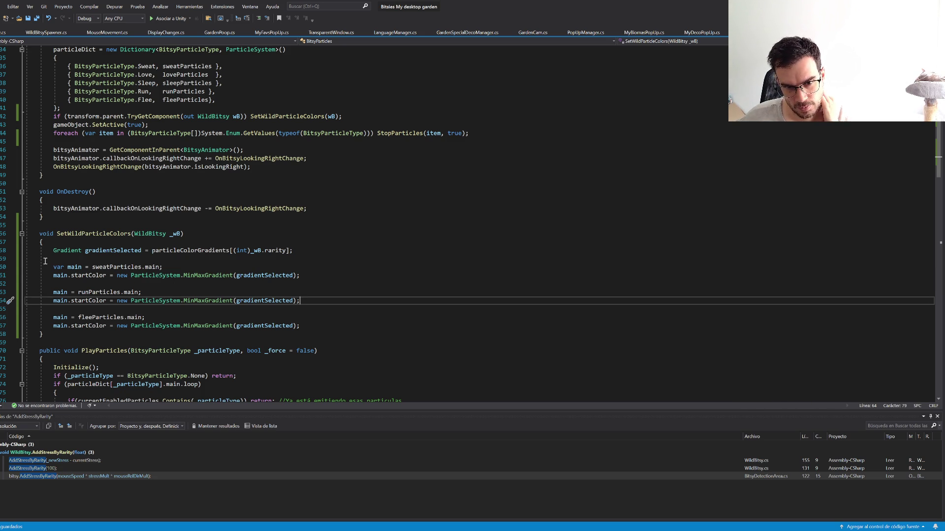
Step: Rename the first main variable to sweatMain and duplicate its declaration twice
{"action": "left_click", "coordinate": [73, 268]}
{"action": "key", "text": "ctrl+Left"}
{"action": "type", "text": "sw"}
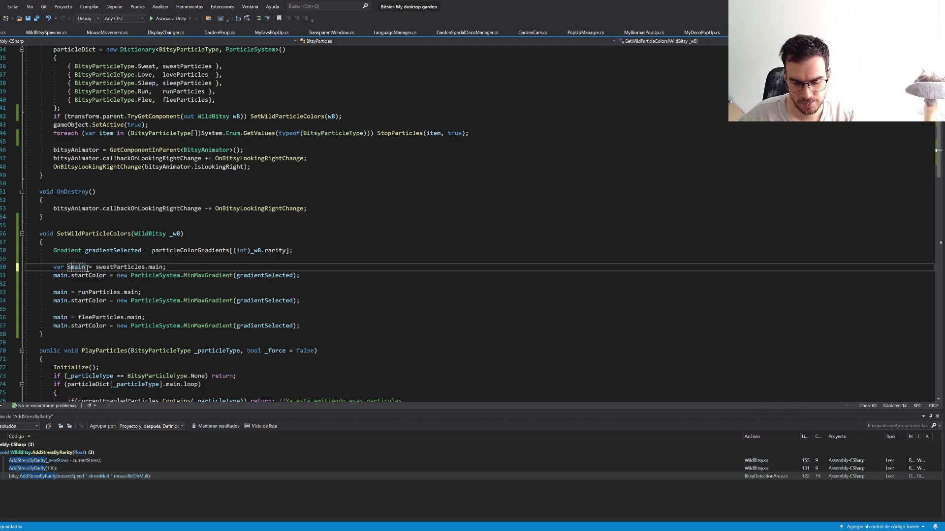
{"action": "type", "text": "eat"}
{"action": "key", "text": "Delete"}
{"action": "type", "text": "M"}
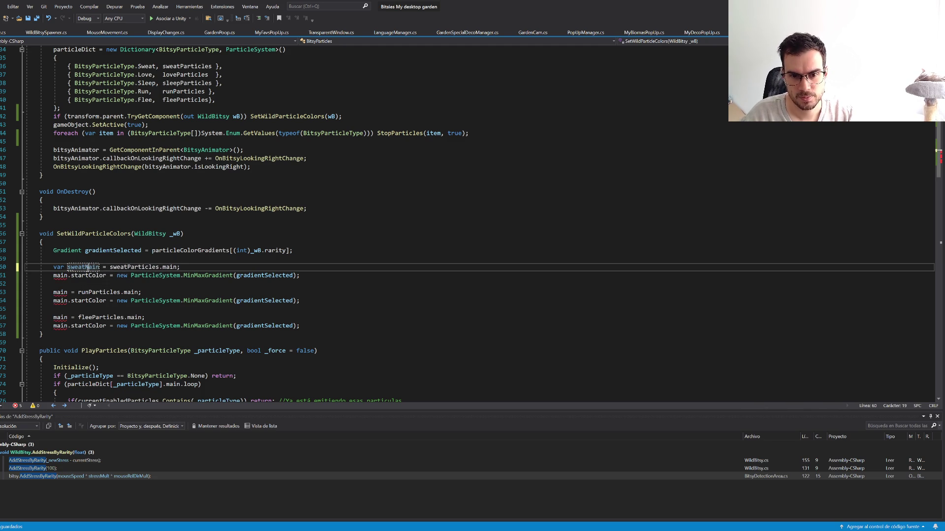
{"action": "key", "text": "End"}
{"action": "key", "text": "ctrl+d"}
{"action": "key", "text": "ctrl+d"}
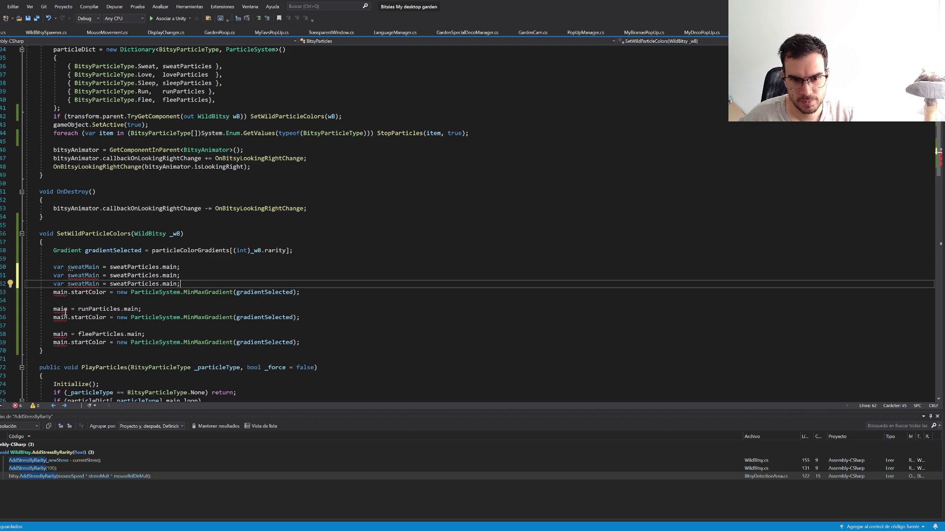
Step: Turn the copies into runMain from runParticles and fleeMain from fleeParticles
{"action": "left_click", "coordinate": [84, 275]}
{"action": "key", "text": "ctrl+shift+Left"}
{"action": "type", "text": "run"}
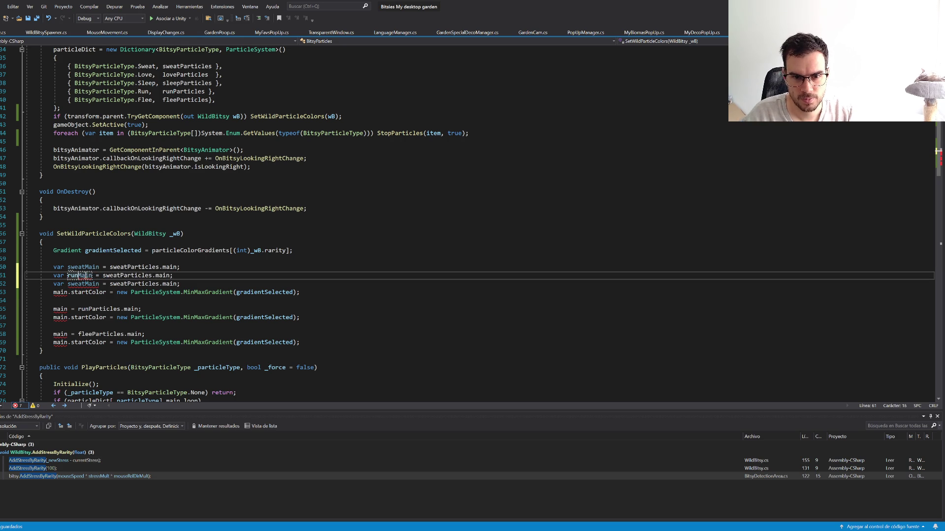
{"action": "left_click", "coordinate": [121, 275]}
{"action": "key", "text": "ctrl+shift+Left"}
{"action": "type", "text": "run"}
{"action": "left_click", "coordinate": [127, 284]}
{"action": "key", "text": "ctrl+shift+Left"}
{"action": "key", "text": "BackSpace"}
{"action": "type", "text": "flee"}
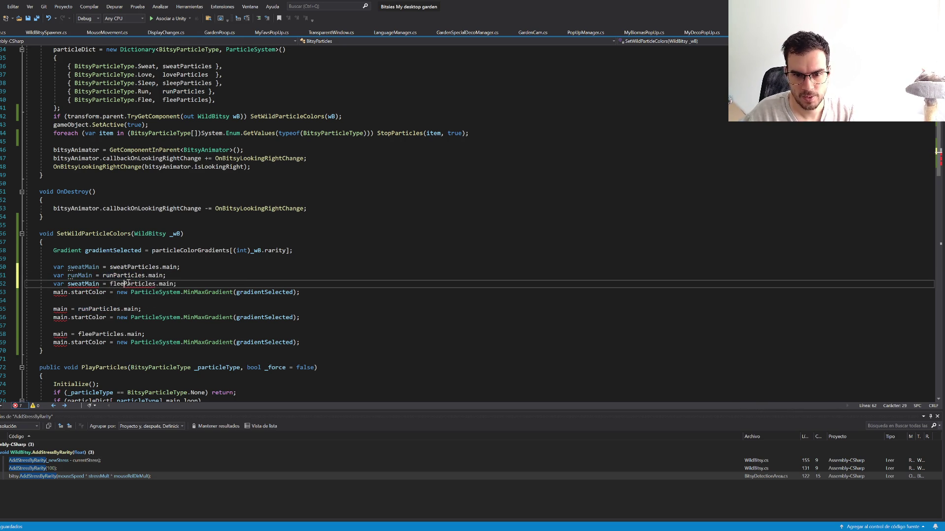
{"action": "left_click", "coordinate": [85, 284]}
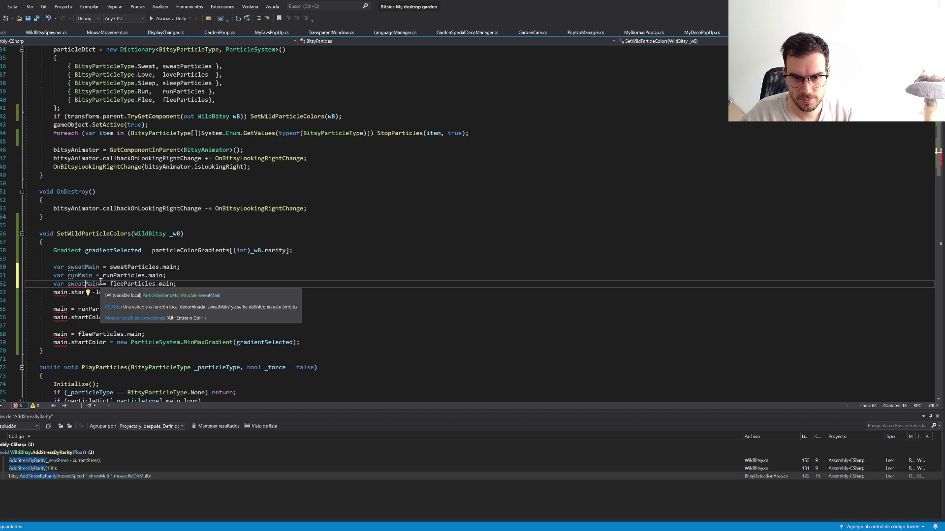
{"action": "key", "text": "ctrl+shift+Left"}
{"action": "type", "text": "flee"}
Step: Chain sweatMain, runMain and fleeMain startColor assignments into one statement with the gradient
{"action": "double_click", "coordinate": [83, 267]}
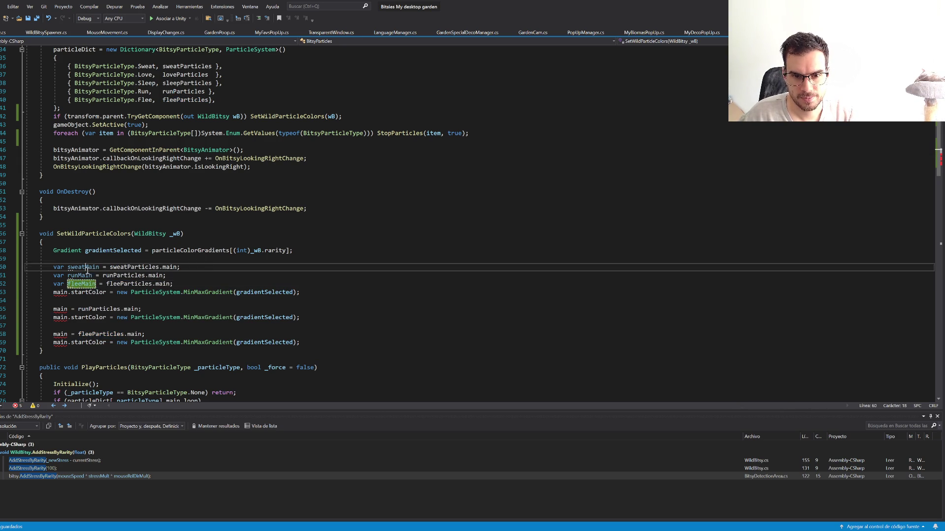
{"action": "key", "text": "ctrl+c"}
{"action": "double_click", "coordinate": [60, 292]}
{"action": "key", "text": "ctrl+v"}
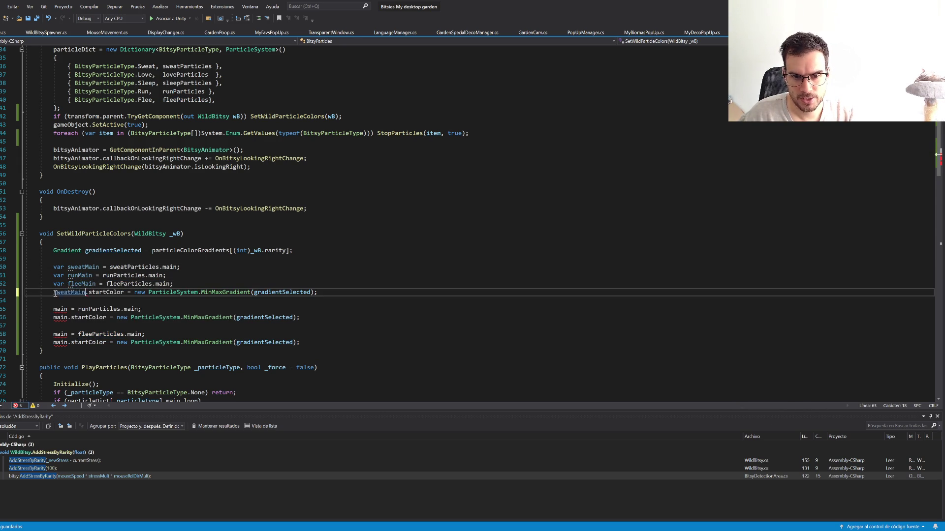
{"action": "left_click_drag", "start_coordinate": [75, 293], "coordinate": [135, 294]}
{"action": "key", "text": "ctrl+c"}
{"action": "left_click", "coordinate": [136, 293]}
{"action": "key", "text": "ctrl+v"}
{"action": "key", "text": "ctrl+v"}
{"action": "double_click", "coordinate": [79, 275]}
{"action": "key", "text": "ctrl+c"}
{"action": "double_click", "coordinate": [150, 292]}
{"action": "key", "text": "ctrl+v"}
{"action": "double_click", "coordinate": [81, 284]}
{"action": "key", "text": "ctrl+c"}
{"action": "double_click", "coordinate": [224, 293]}
{"action": "key", "text": "ctrl+v"}
Step: Delete the old per-particle colour lines, add a blank line, and switch to Unity
{"action": "left_click_drag", "start_coordinate": [493, 294], "coordinate": [437, 340]}
{"action": "key", "text": "Delete"}
{"action": "key", "text": "Home"}
{"action": "key", "text": "Return"}
{"action": "left_click", "coordinate": [423, 283]}
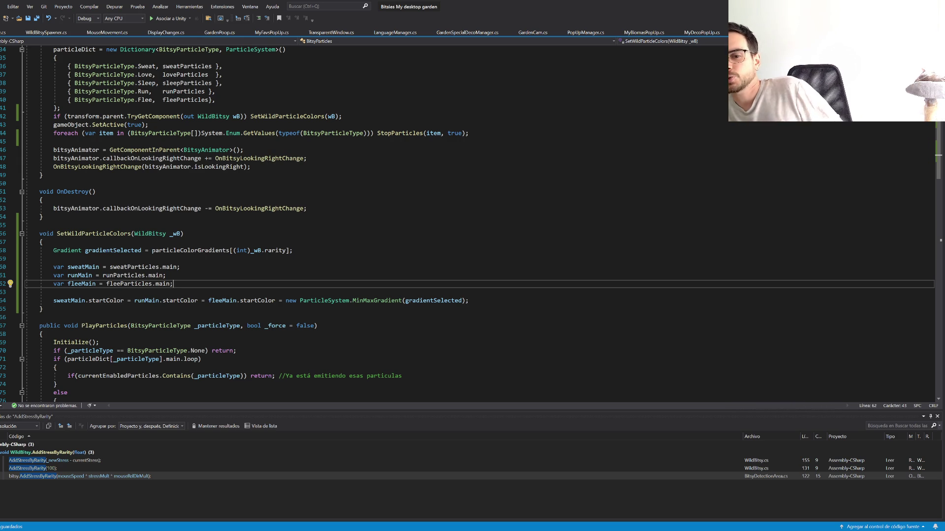
{"action": "key", "text": "alt+Tab"}
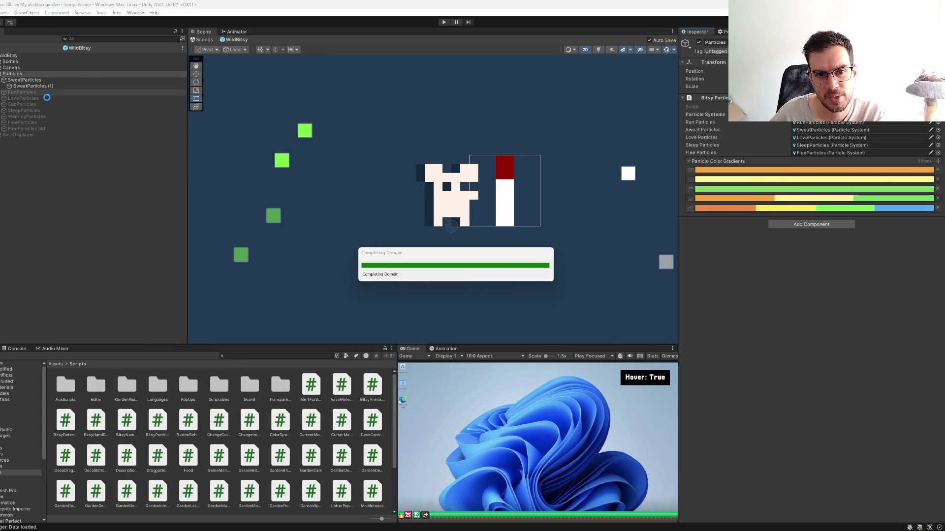
Step: Leave WildBitsy prefab mode, maximize the Game view, and start Play mode
{"action": "left_click", "coordinate": [29, 92]}
{"action": "left_click", "coordinate": [203, 39]}
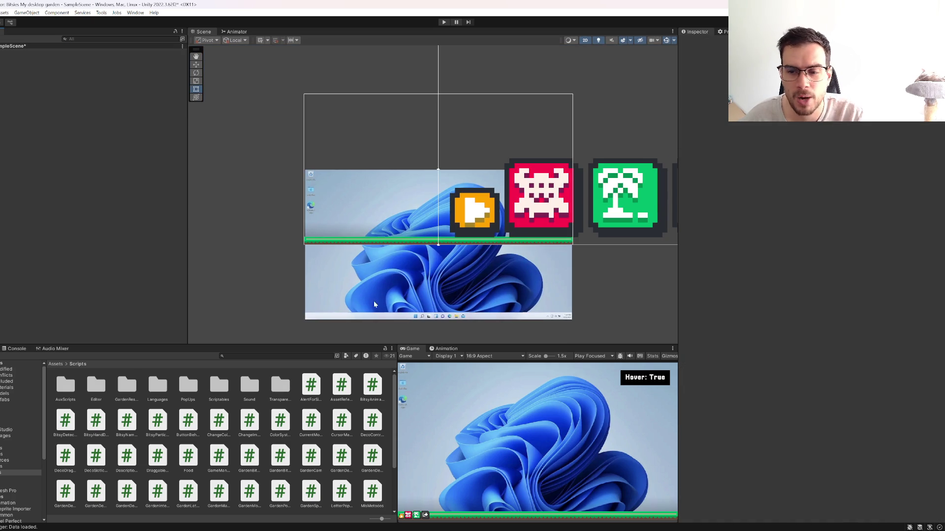
{"action": "key", "text": "shift+space"}
{"action": "left_click", "coordinate": [444, 22]}
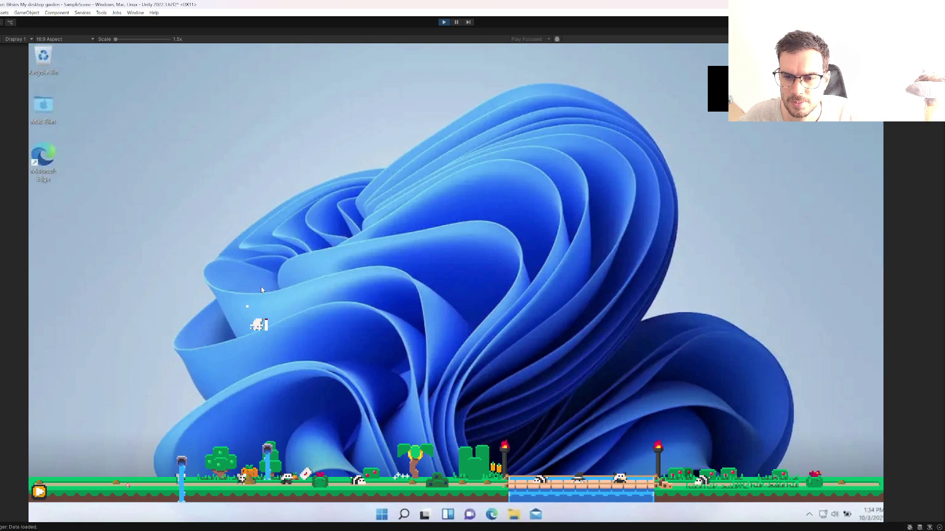
Step: Stop the game and return to Visual Studio with SetWildParticleColors selected
{"action": "left_click", "coordinate": [444, 21]}
{"action": "mouse_move", "coordinate": [518, 524]}
{"action": "left_click", "coordinate": [518, 502]}
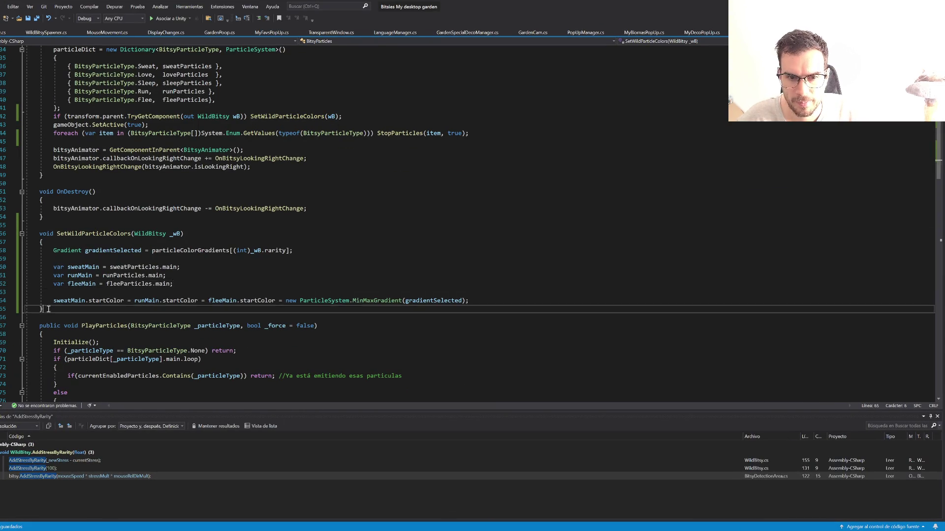
{"action": "left_click_drag", "start_coordinate": [47, 309], "coordinate": [28, 234]}
{"action": "left_click", "coordinate": [468, 524]}
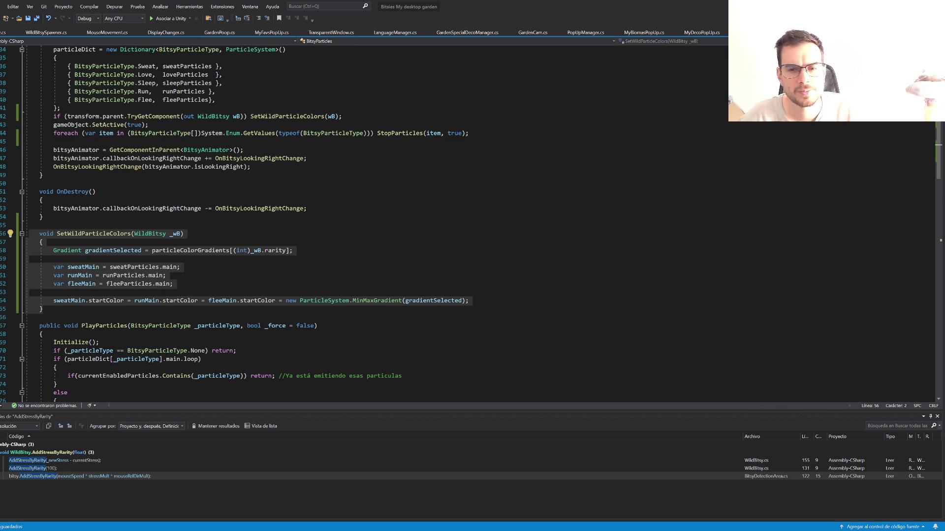
Step: Review the BitsyParticles script and reselect the SetWildParticleColors method for replacement
{"action": "scroll", "coordinate": [429, 328], "scroll_direction": "up", "scroll_amount": 7}
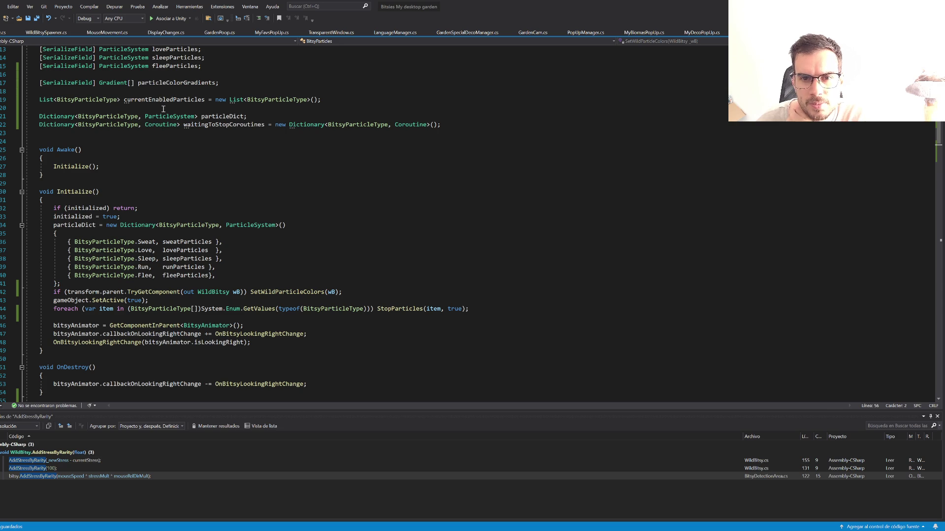
{"action": "scroll", "coordinate": [164, 109], "scroll_direction": "up", "scroll_amount": 2}
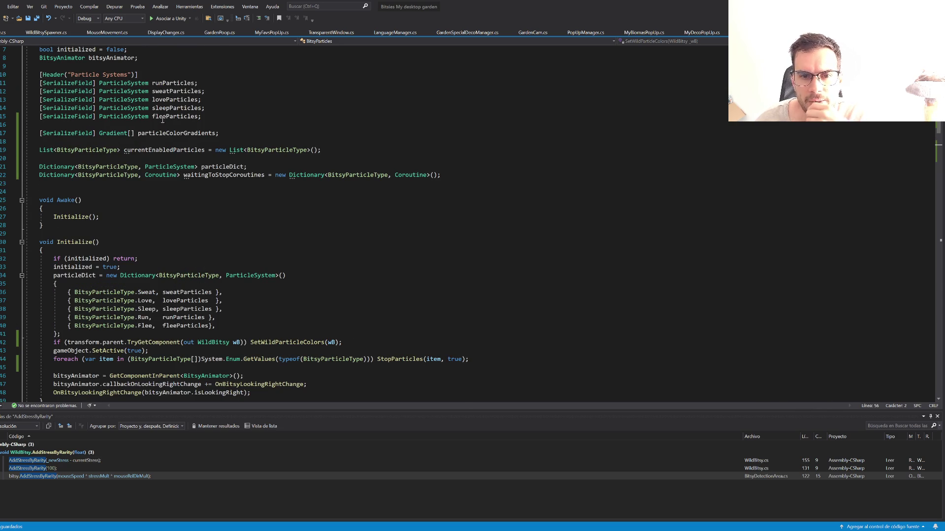
{"action": "scroll", "coordinate": [162, 114], "scroll_direction": "down", "scroll_amount": 17}
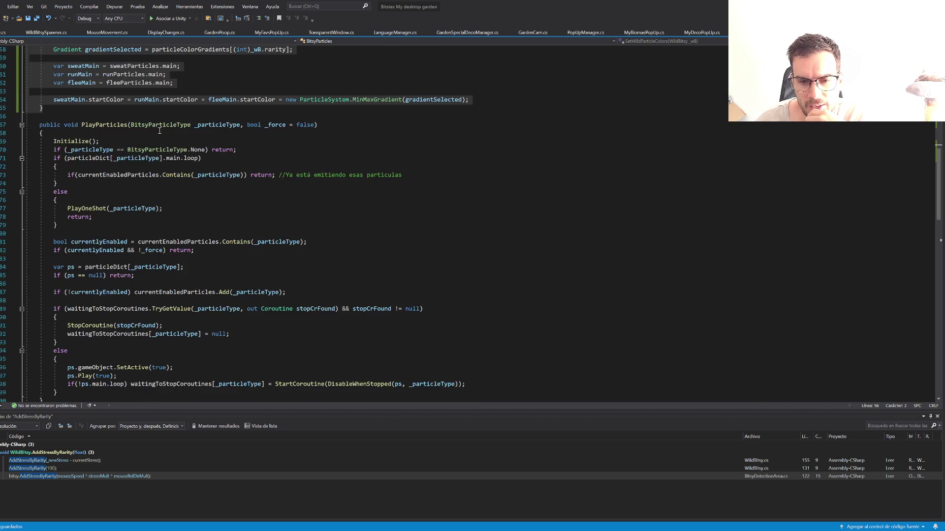
{"action": "scroll", "coordinate": [159, 130], "scroll_direction": "down", "scroll_amount": 4}
{"action": "scroll", "coordinate": [159, 130], "scroll_direction": "down", "scroll_amount": 8}
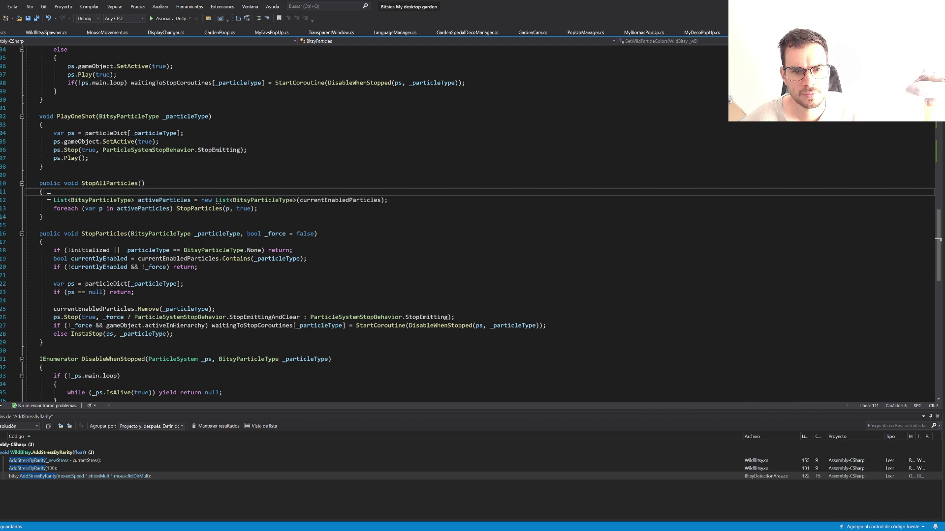
{"action": "scroll", "coordinate": [74, 222], "scroll_direction": "up", "scroll_amount": 15}
{"action": "scroll", "coordinate": [69, 207], "scroll_direction": "up", "scroll_amount": 1}
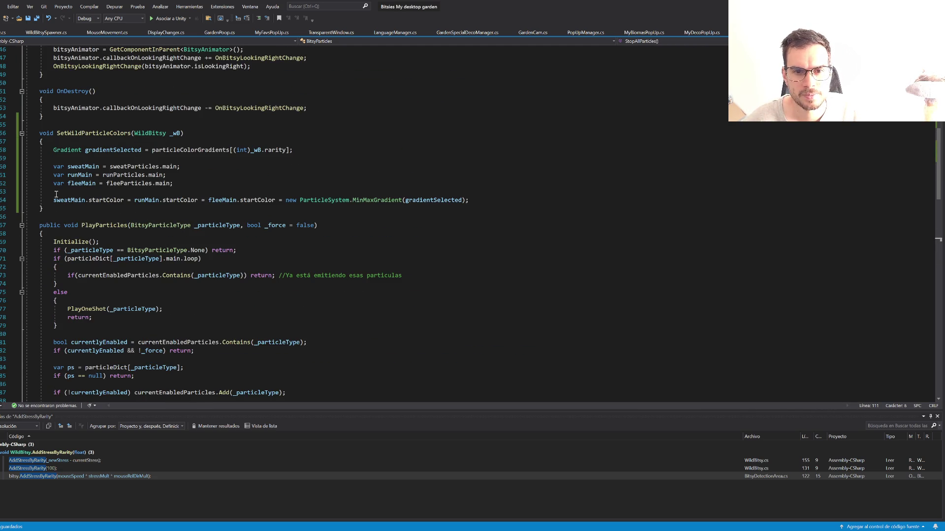
{"action": "left_click_drag", "start_coordinate": [44, 210], "coordinate": [33, 133]}
Step: Paste the foreach-loop version of SetWildParticleColors and try entering Play mode in Unity
{"action": "key", "text": "ctrl+v"}
{"action": "left_click", "coordinate": [344, 174]}
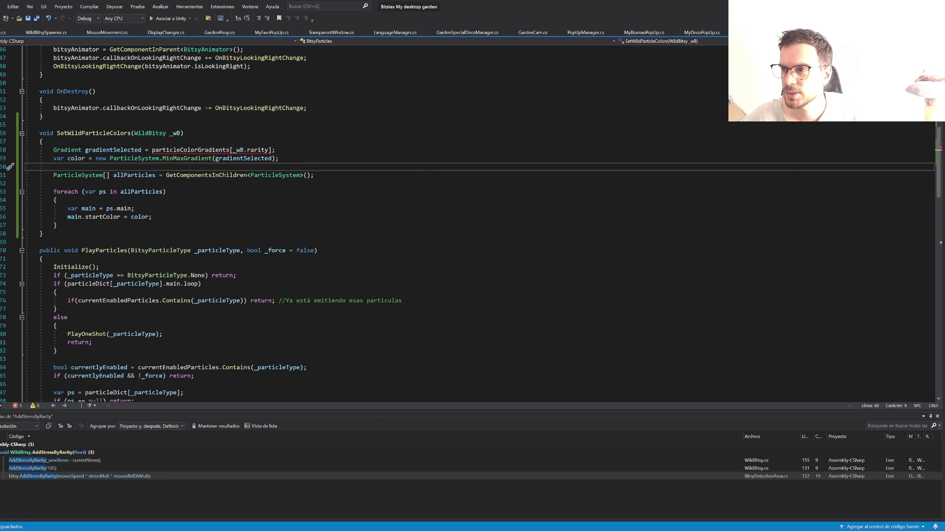
{"action": "key", "text": "alt+Tab"}
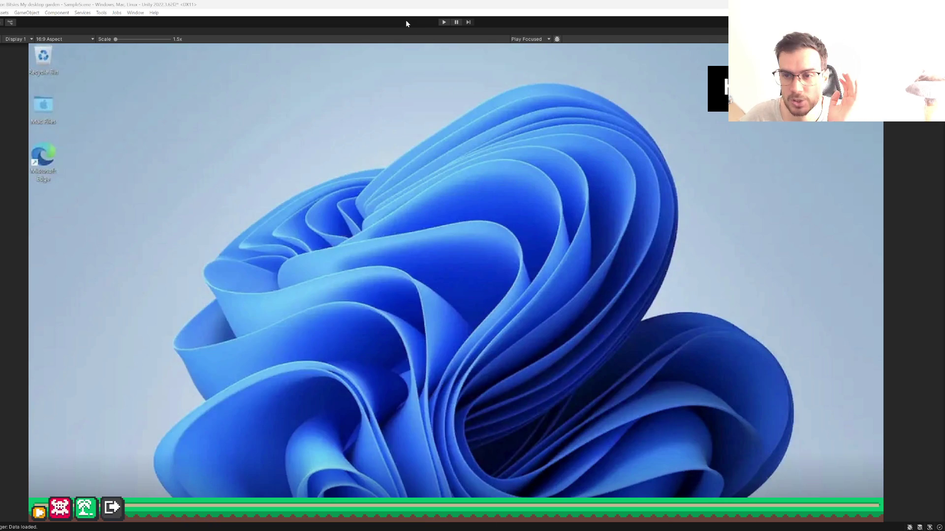
{"action": "left_click", "coordinate": [443, 22]}
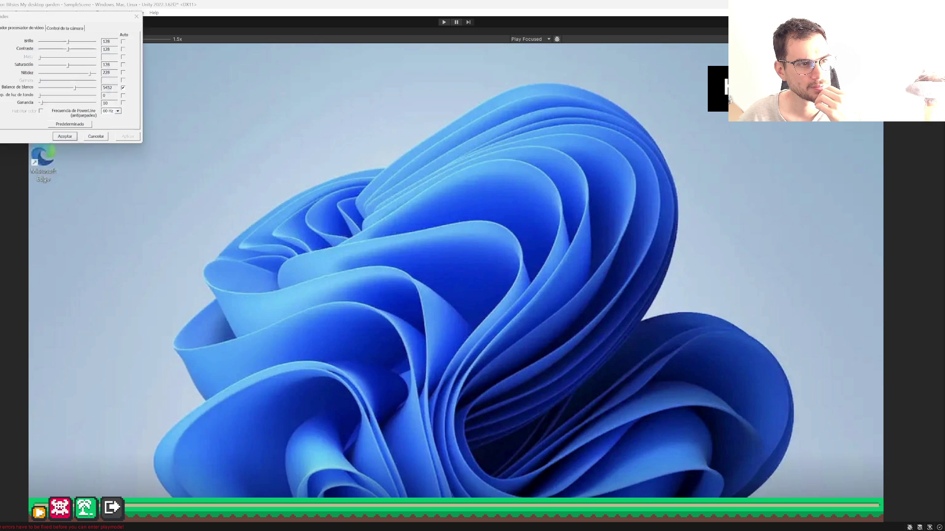
Step: Lower the webcam exposure from -5 to -6 and return to the code editor
{"action": "left_click", "coordinate": [66, 27]}
{"action": "left_click_drag", "start_coordinate": [68, 64], "coordinate": [64, 65]}
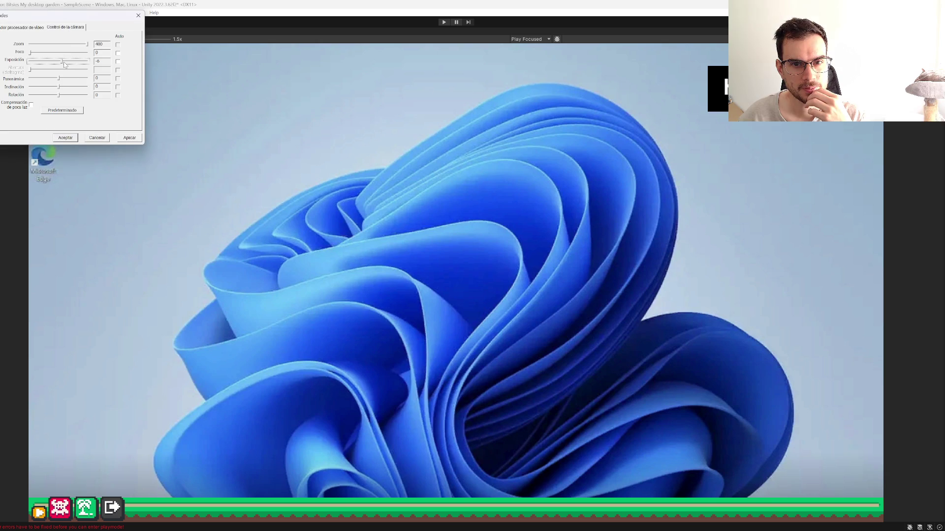
{"action": "left_click", "coordinate": [129, 138]}
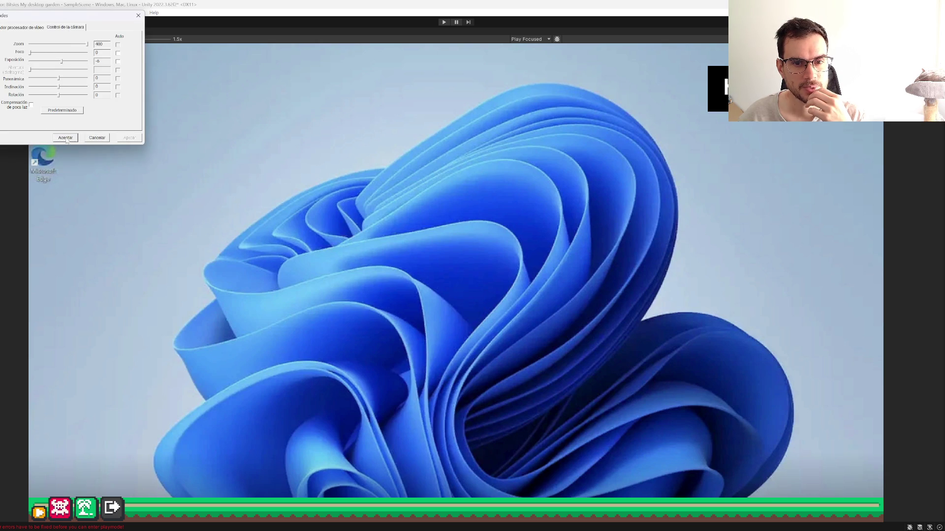
{"action": "left_click", "coordinate": [66, 138]}
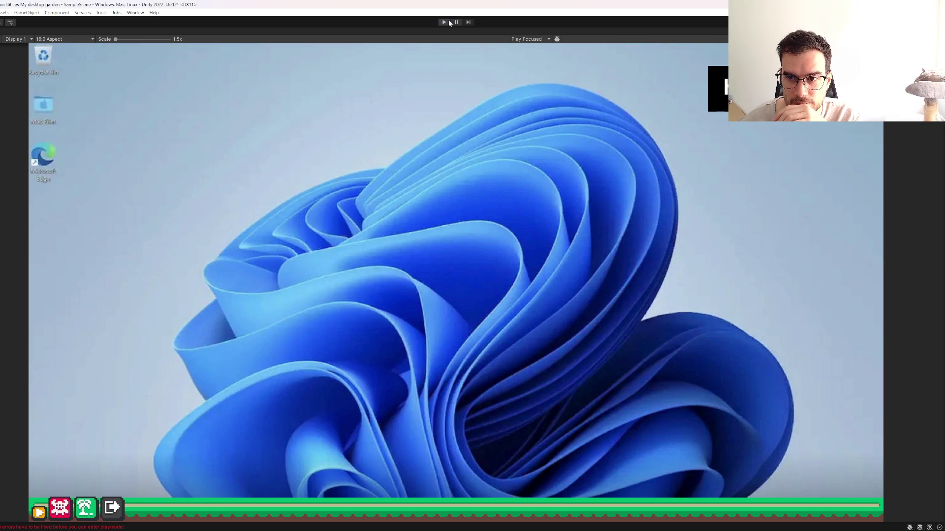
{"action": "key", "text": "alt+Tab"}
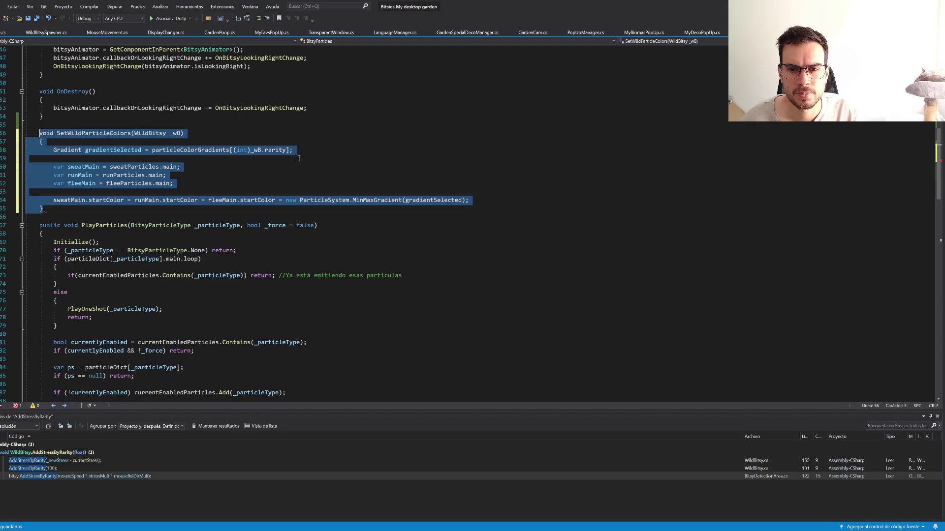
Step: Reformat the method, cast _wB.rarity with (int), and save to recompile
{"action": "key", "text": "ctrl+k"}
{"action": "key", "text": "ctrl+d"}
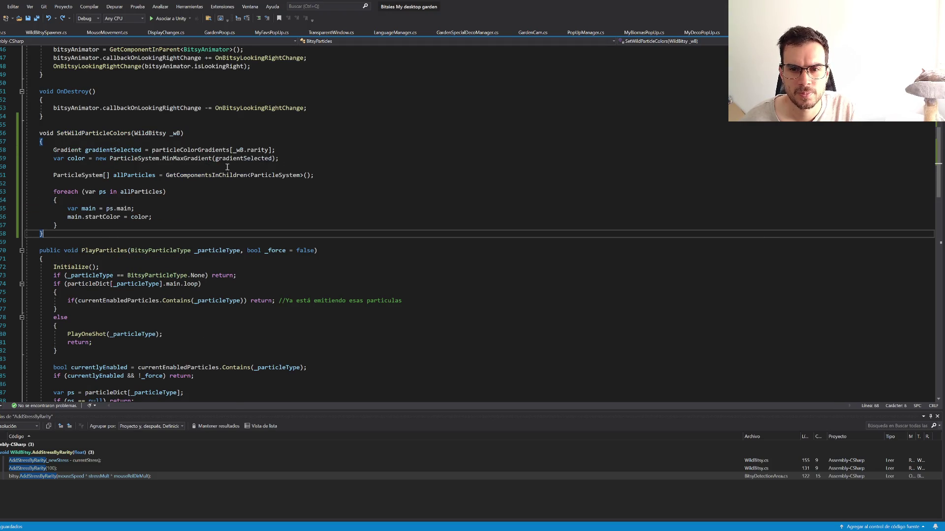
{"action": "type", "text": "(int)"}
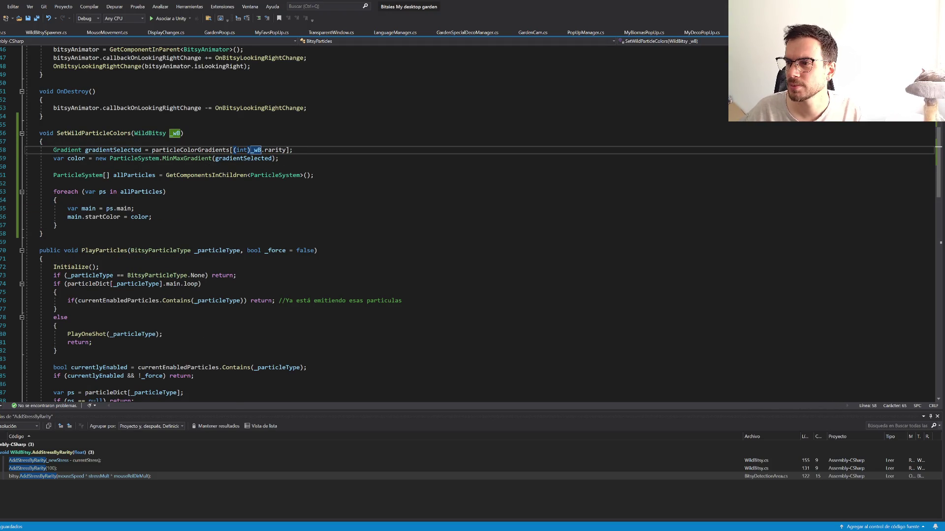
{"action": "key", "text": "alt+Tab"}
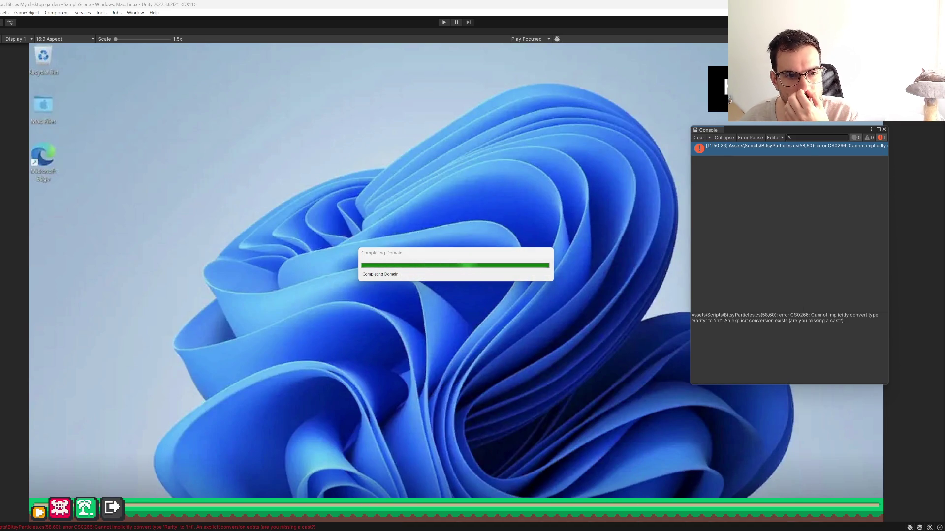
Step: Play the game and click a critter to see its white sparkle burst
{"action": "left_click", "coordinate": [445, 22]}
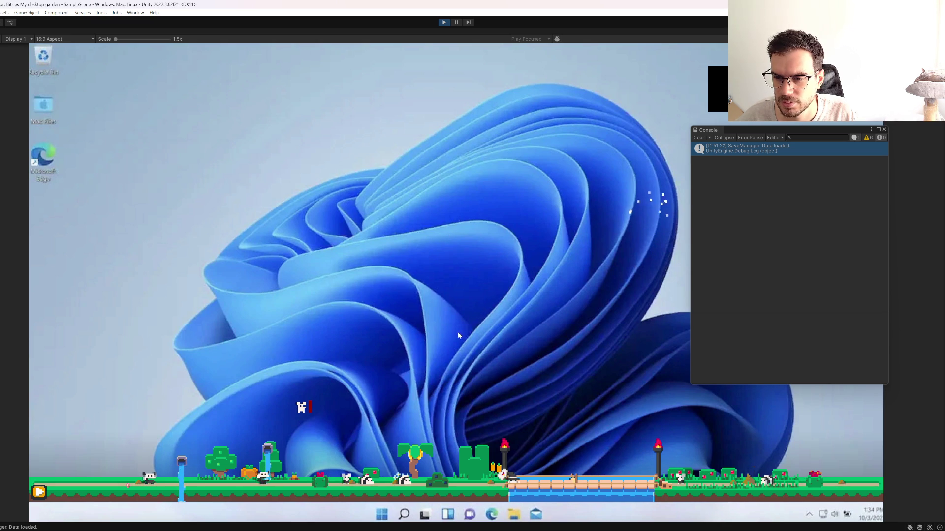
{"action": "left_click", "coordinate": [297, 410]}
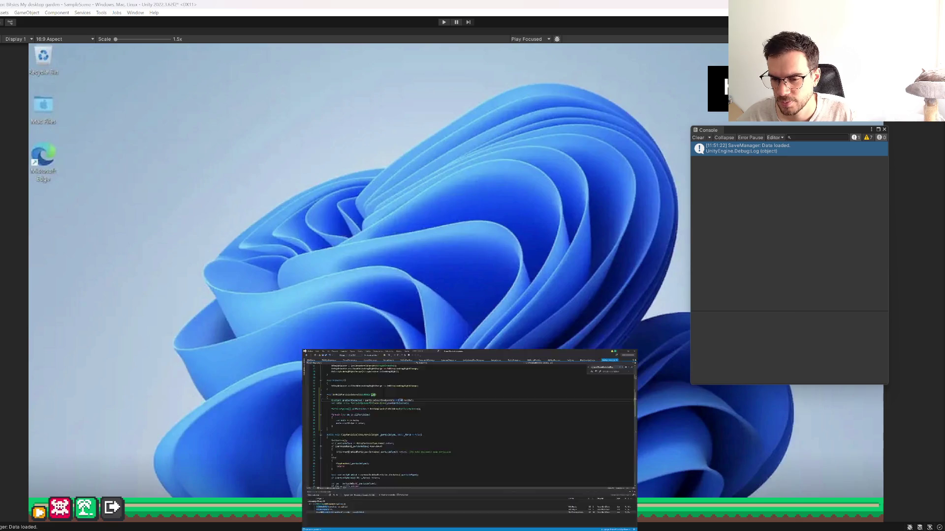
{"action": "key", "text": "alt+Tab"}
{"action": "left_click", "coordinate": [169, 215]}
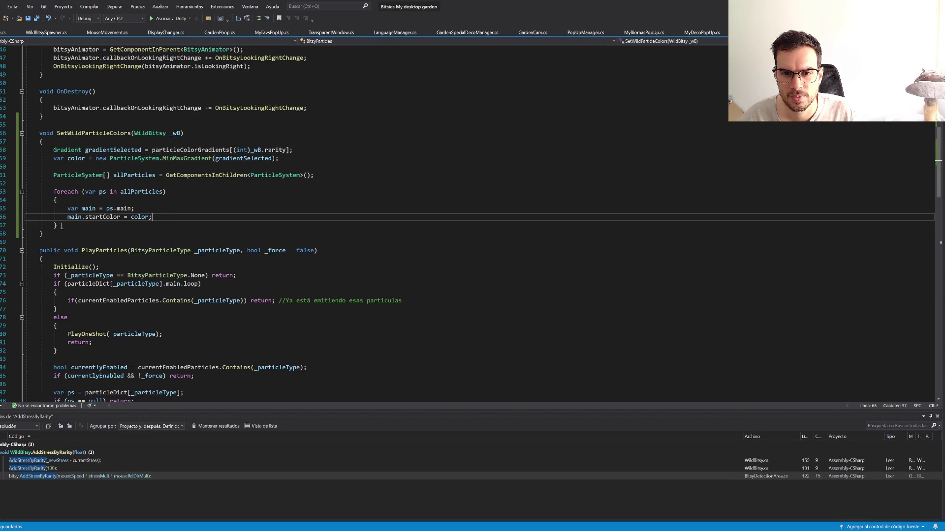
Step: Restore the old SetWildParticleColors method and paste the loop-based version below it
{"action": "mouse_move", "coordinate": [62, 233]}
{"action": "left_mouse_down"}
{"action": "mouse_move", "coordinate": [29, 141]}
{"action": "mouse_move", "coordinate": [39, 133]}
{"action": "left_mouse_up"}
{"action": "key", "text": "ctrl+z"}
{"action": "key", "text": "ctrl+z"}
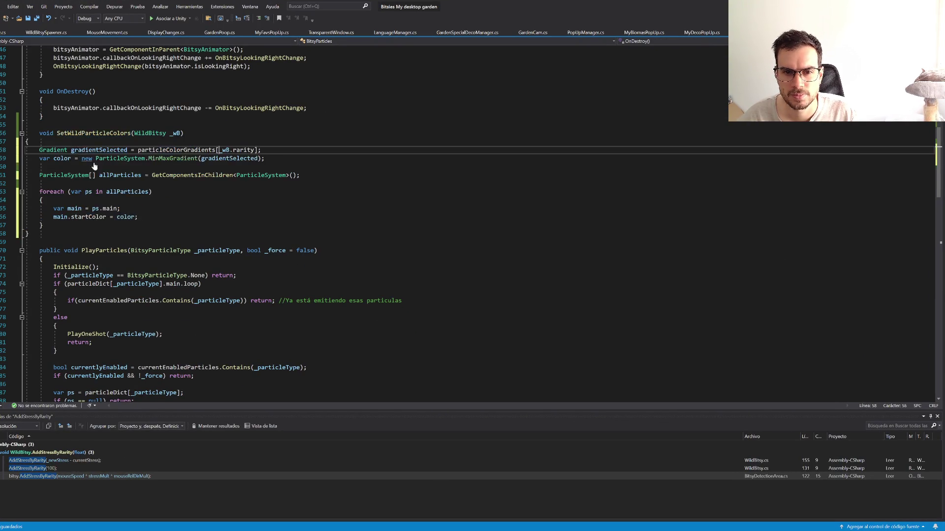
{"action": "key", "text": "ctrl+y"}
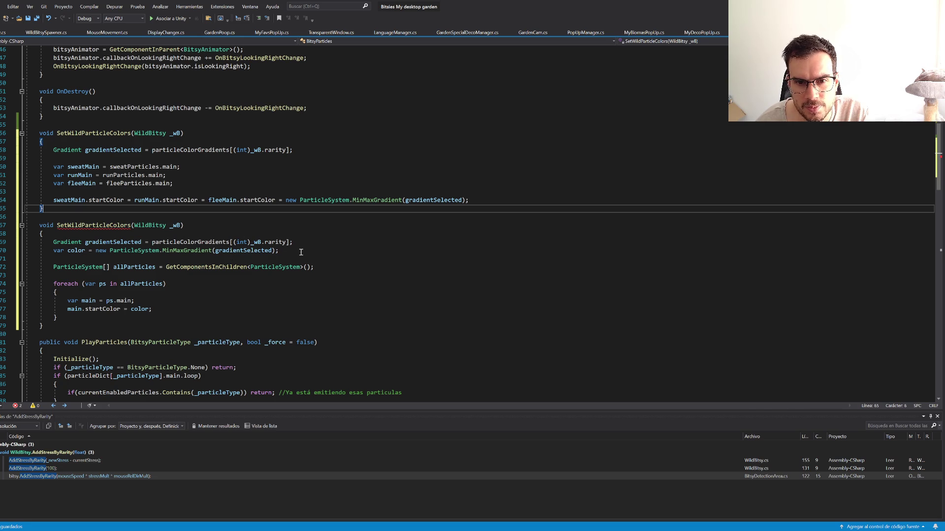
Step: In the pasted copy, delete the color line and set startColor to gradientSelected instead
{"action": "left_click_drag", "start_coordinate": [301, 252], "coordinate": [299, 244]}
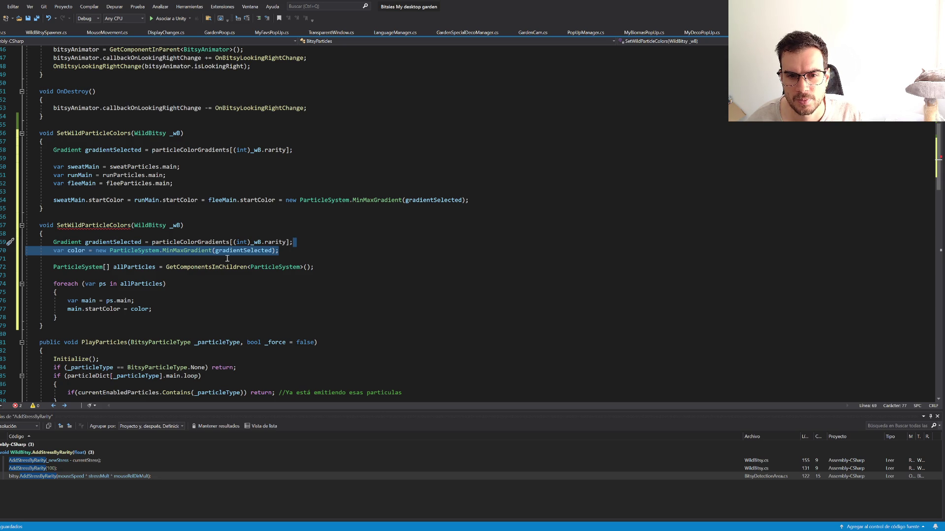
{"action": "mouse_move", "coordinate": [144, 259]}
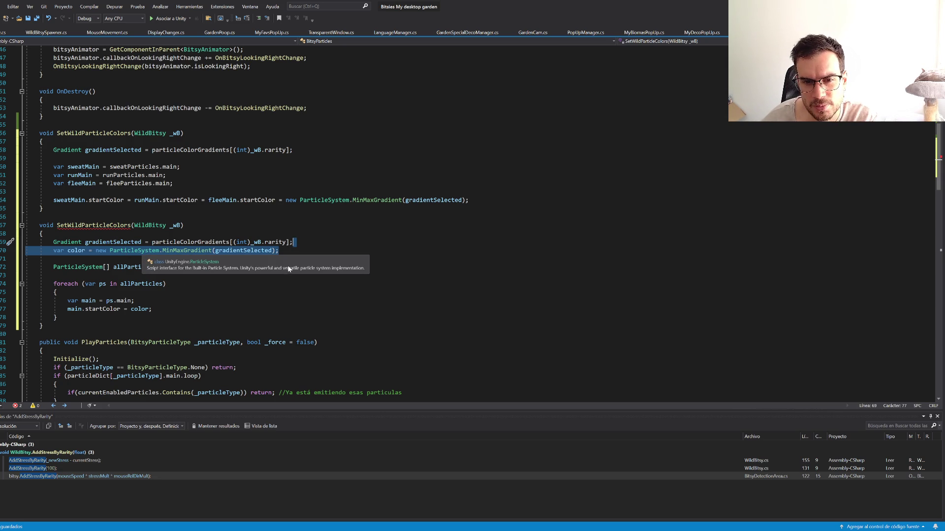
{"action": "key", "text": "Delete"}
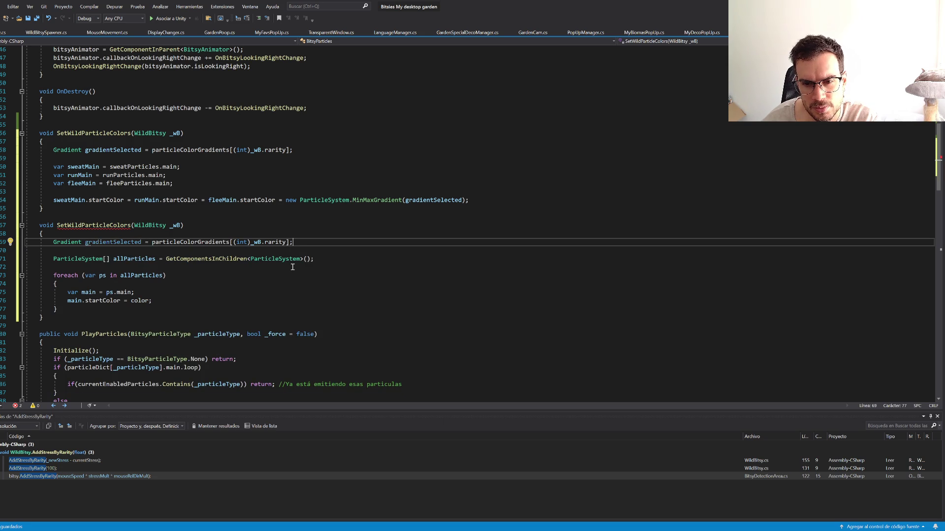
{"action": "double_click", "coordinate": [113, 242]}
{"action": "key", "text": "ctrl+c"}
{"action": "double_click", "coordinate": [140, 301]}
{"action": "key", "text": "ctrl+v"}
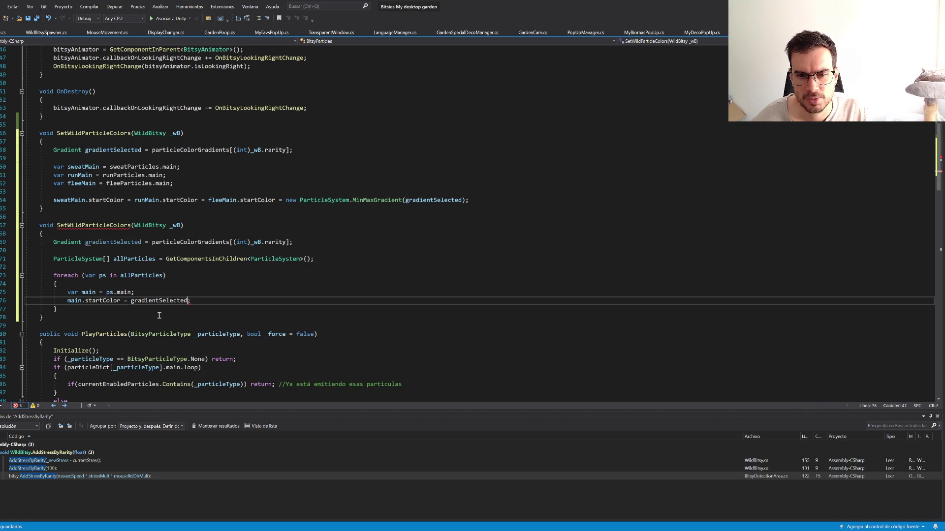
{"action": "left_click", "coordinate": [151, 318]}
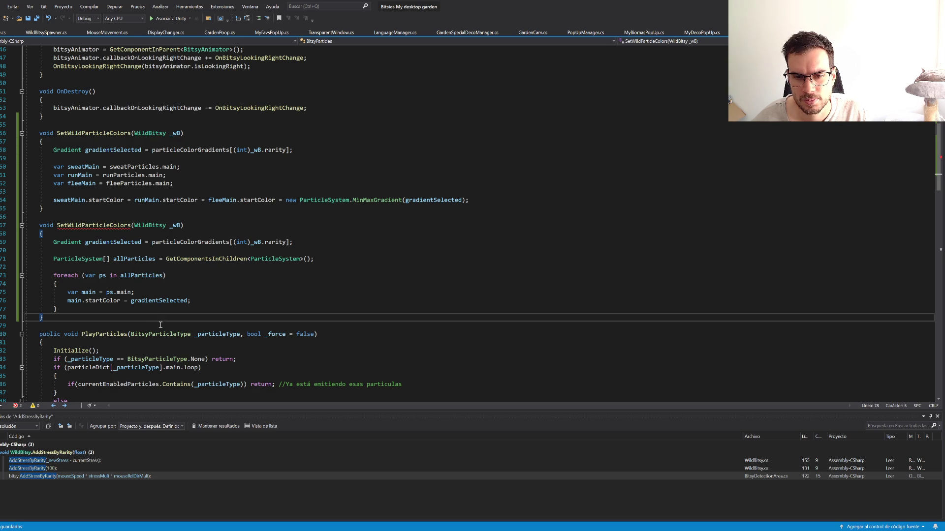
{"action": "double_click", "coordinate": [133, 261]}
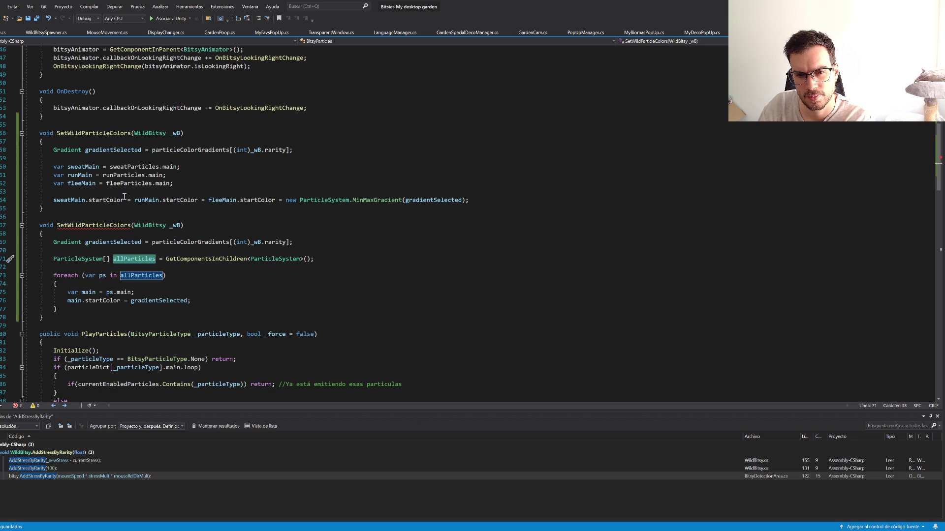
{"action": "left_click", "coordinate": [141, 156]}
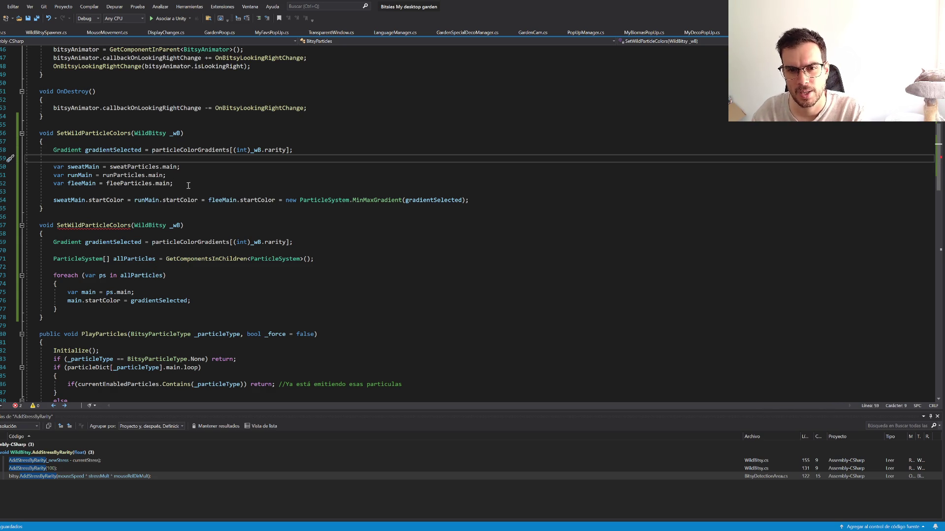
Step: Declare List<ParticleSystem> allColoredParticles holding sweatParticles, runParticles and fleeParticles
{"action": "key", "text": "Return"}
{"action": "key", "text": "Return"}
{"action": "key", "text": "Up"}
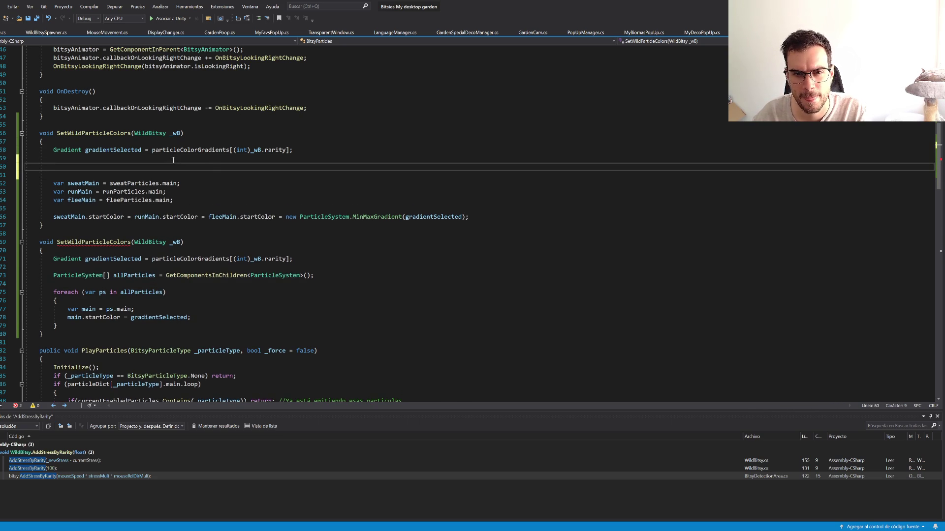
{"action": "type", "text": "List<"}
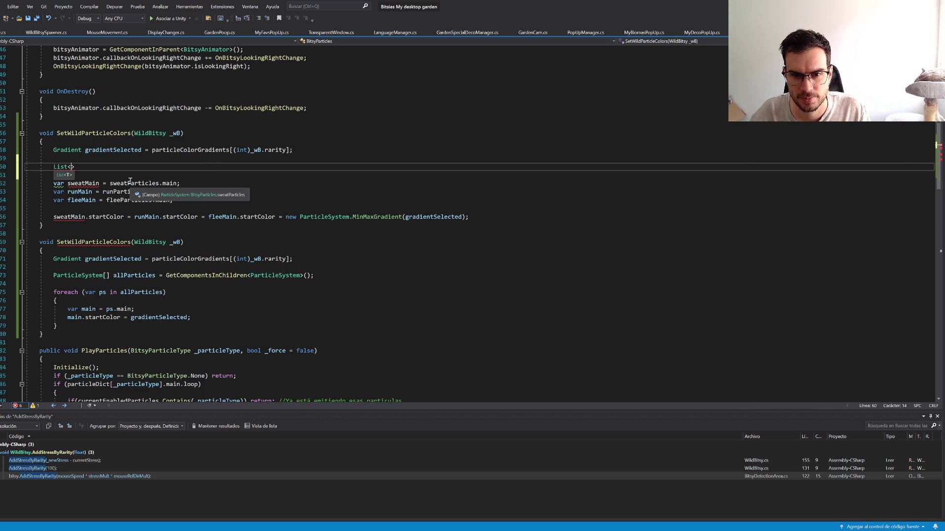
{"action": "type", "text": "particle"}
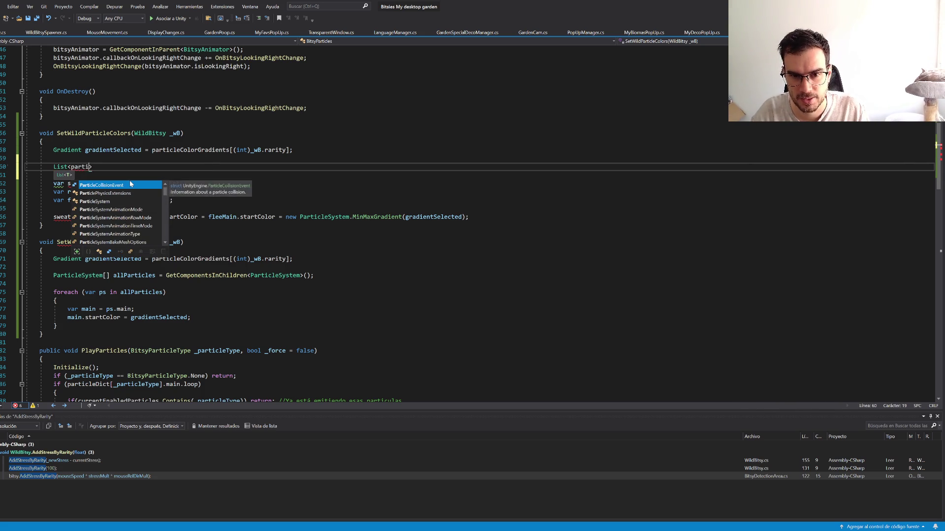
{"action": "type", "text": "S"}
{"action": "key", "text": "Tab"}
{"action": "key", "text": "Right"}
{"action": "type", "text": "all"}
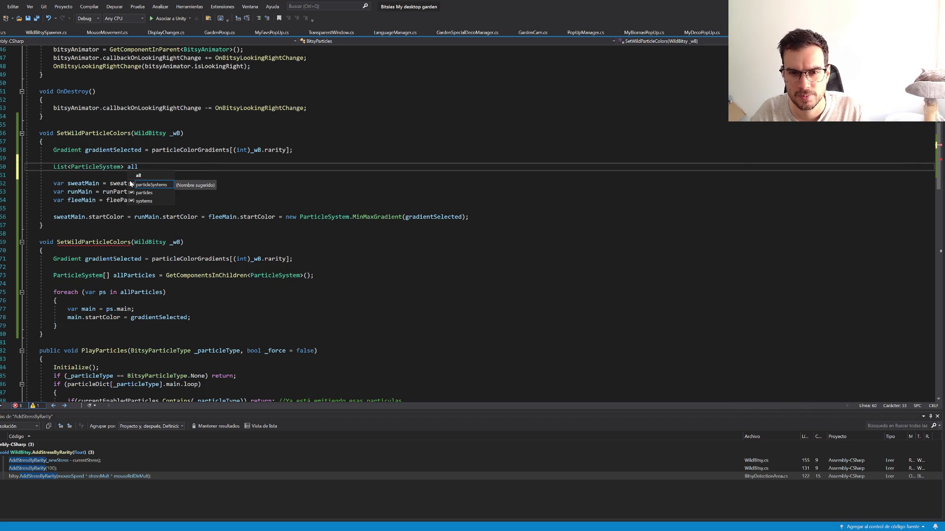
{"action": "type", "text": "ColoredParti"}
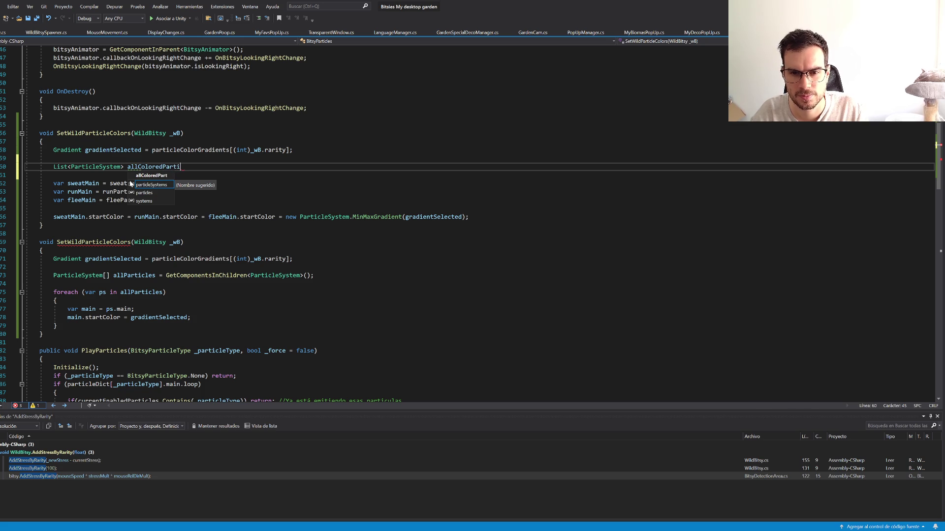
{"action": "type", "text": "cles = "}
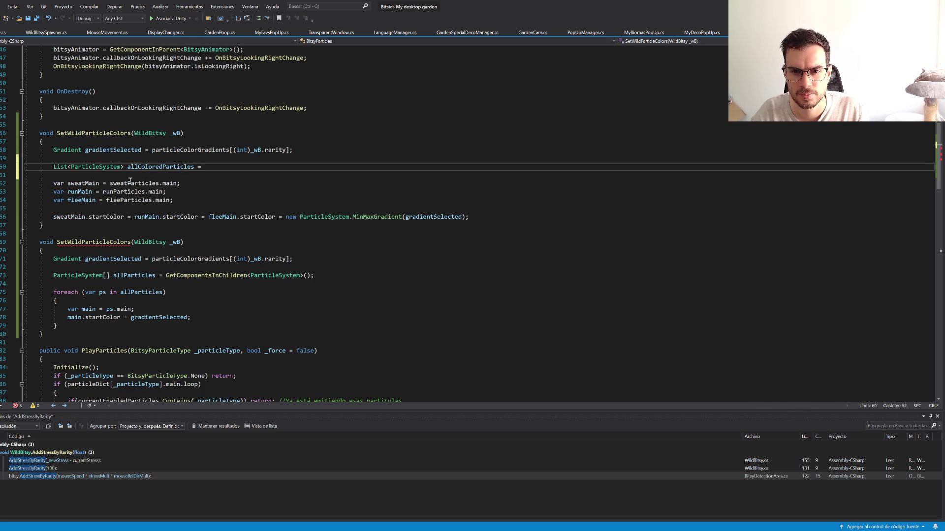
{"action": "type", "text": "new li("}
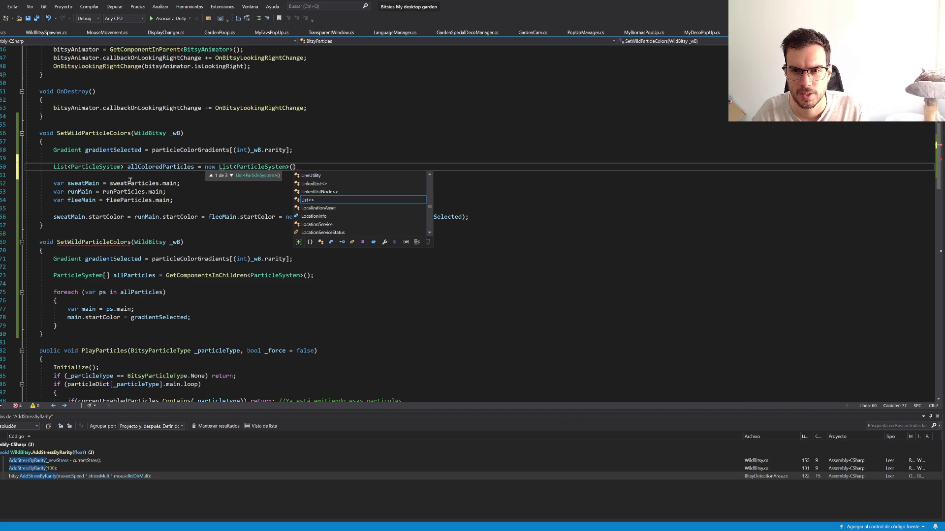
{"action": "type", "text": ") { swe"}
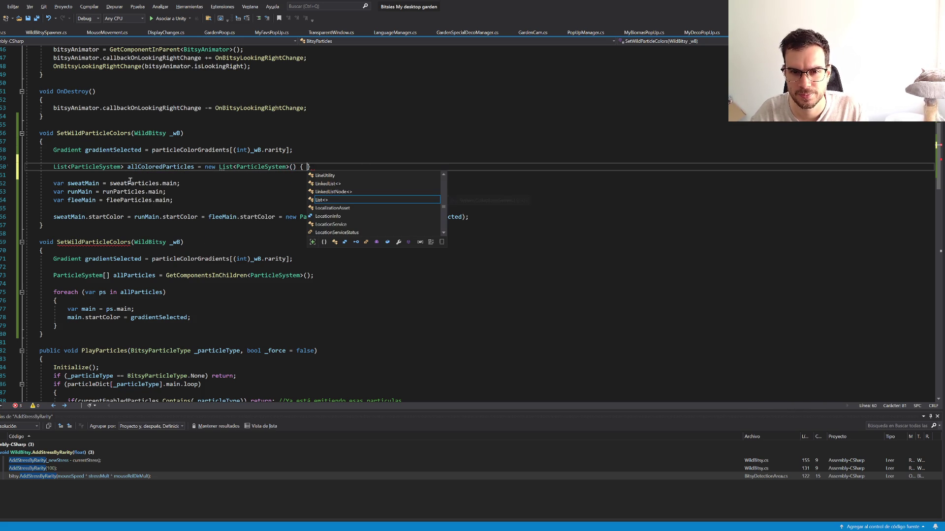
{"action": "key", "text": "Tab"}
{"action": "type", "text": ", ru"}
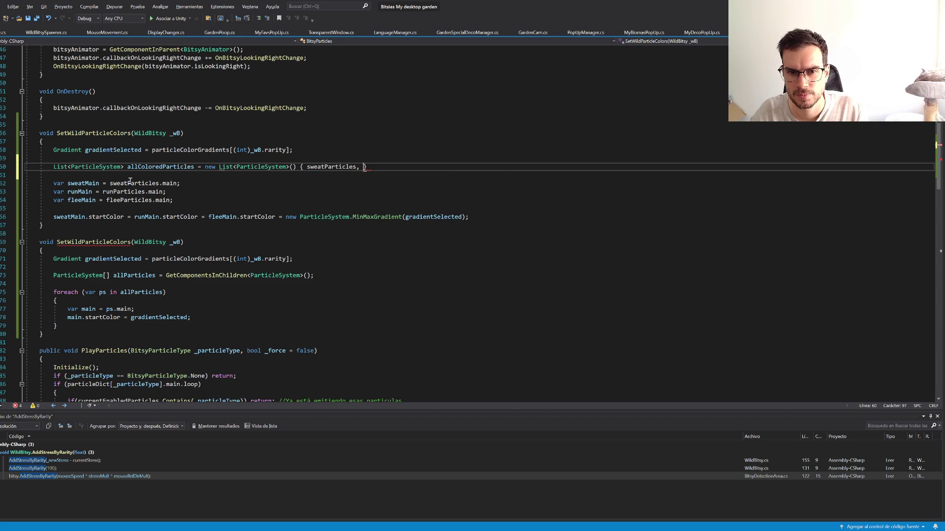
{"action": "key", "text": "Tab"}
{"action": "type", "text": ", flee"}
{"action": "key", "text": "Tab"}
{"action": "type", "text": ";"}
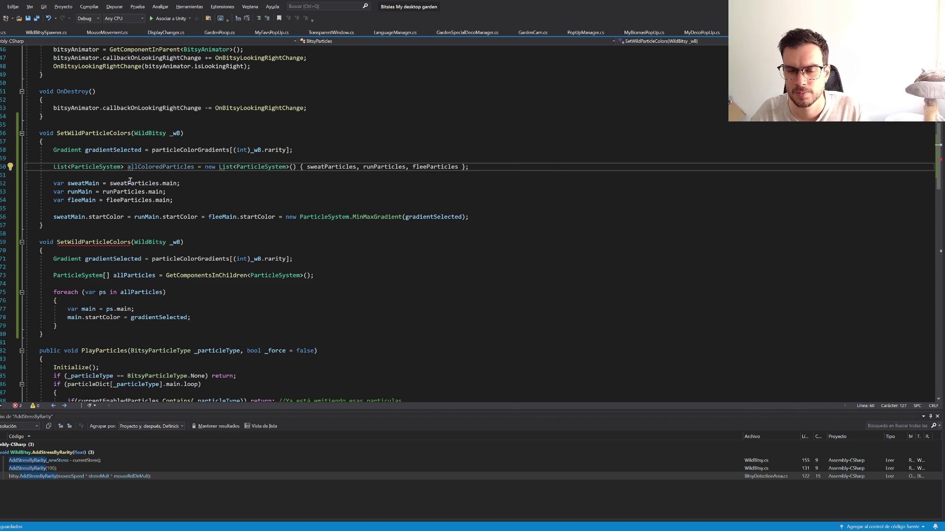
{"action": "key", "text": "Return"}
Step: Insert an empty foreach loop below the allColoredParticles declaration
{"action": "type", "text": "fore"}
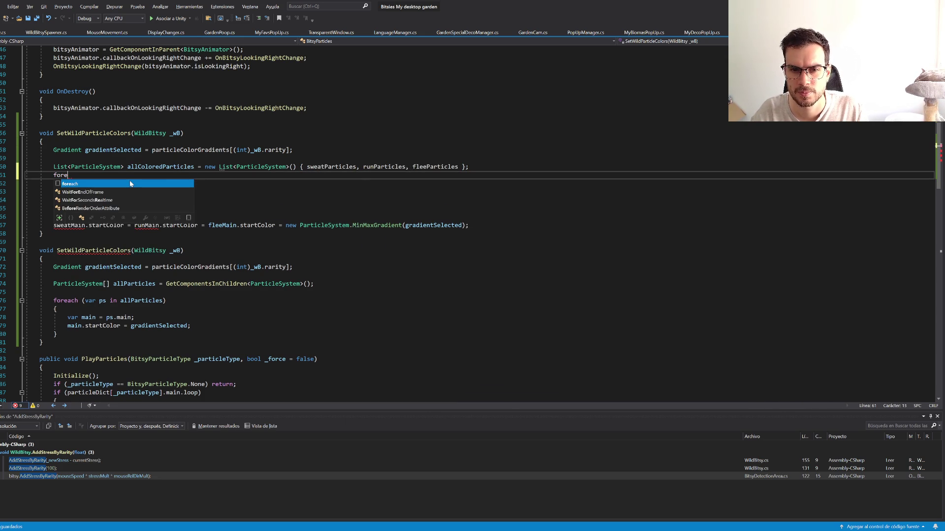
{"action": "key", "text": "Tab"}
{"action": "key", "text": "Tab"}
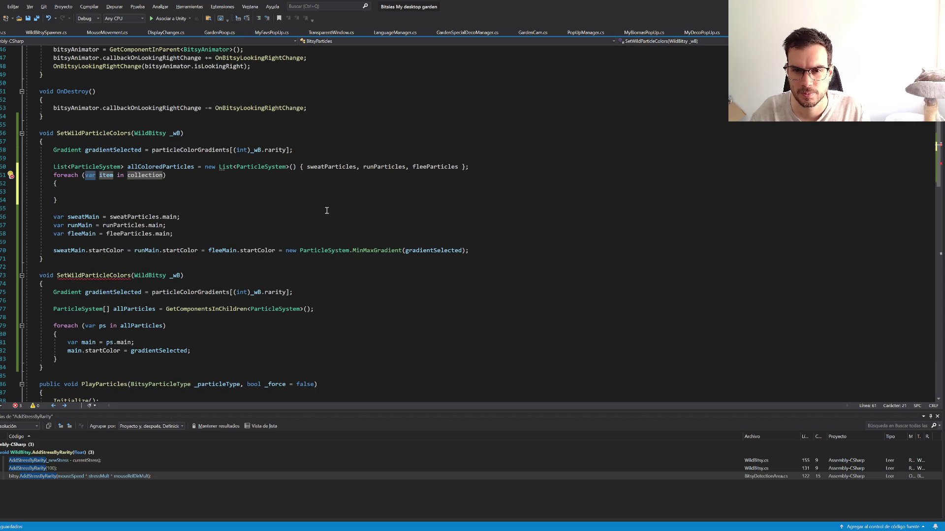
{"action": "double_click", "coordinate": [178, 166]}
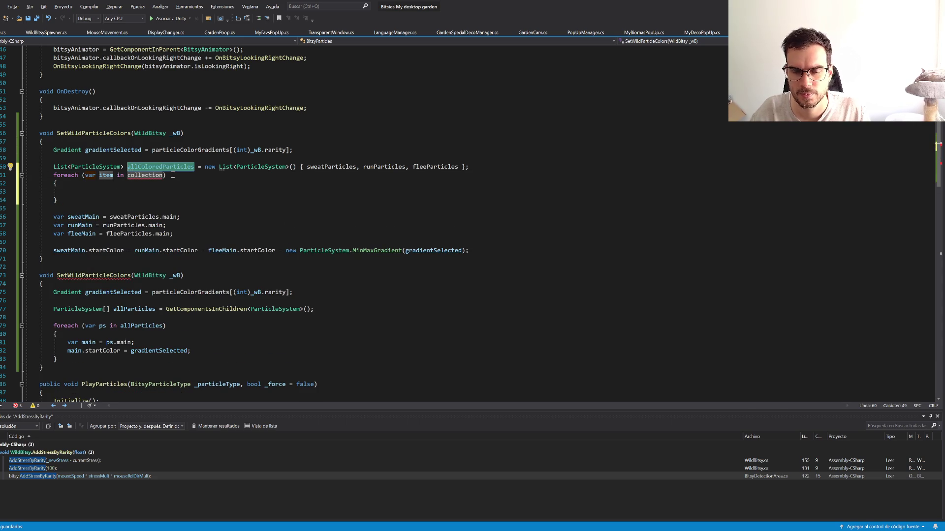
{"action": "left_click_drag", "start_coordinate": [58, 199], "coordinate": [53, 180]}
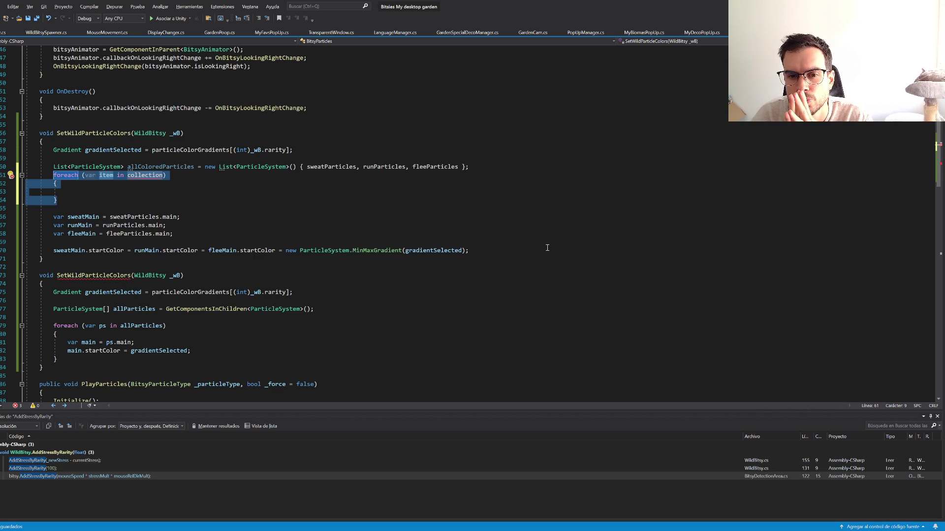
{"action": "left_click", "coordinate": [141, 167]}
{"action": "key", "text": "ctrl+r"}
{"action": "key", "text": "ctrl+r"}
Step: Rename the allColoredParticles list to allBaseParticles everywhere
{"action": "left_click", "coordinate": [142, 167]}
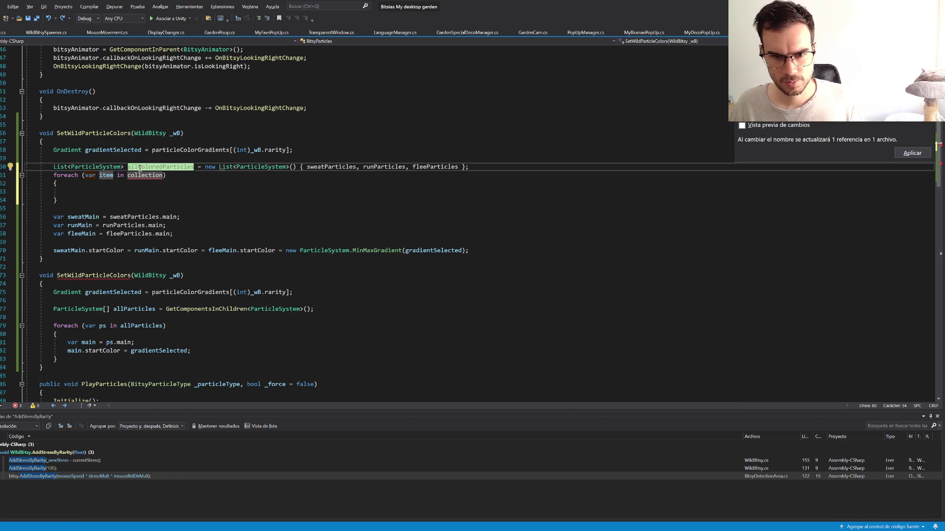
{"action": "key", "text": "Left"}
{"action": "type", "text": "Base"}
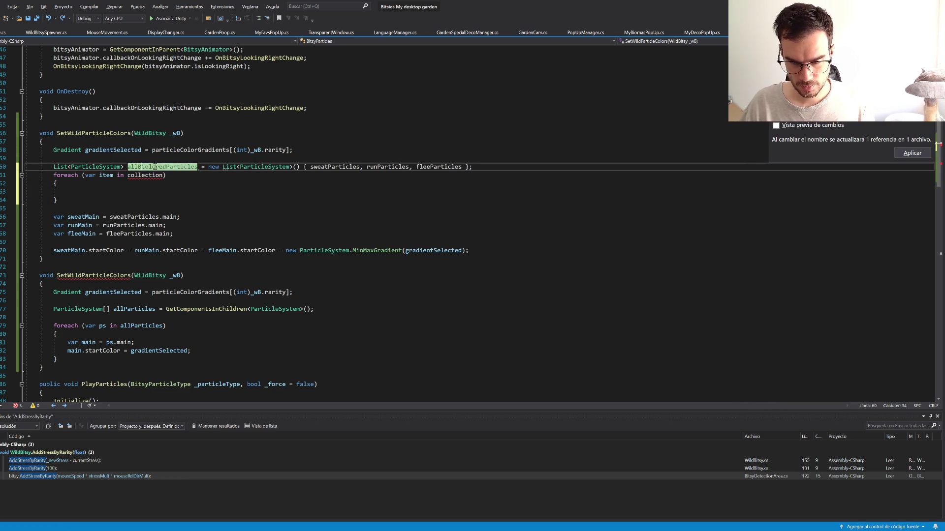
{"action": "key", "text": "shift+ctrl+Right"}
{"action": "key", "text": "Delete"}
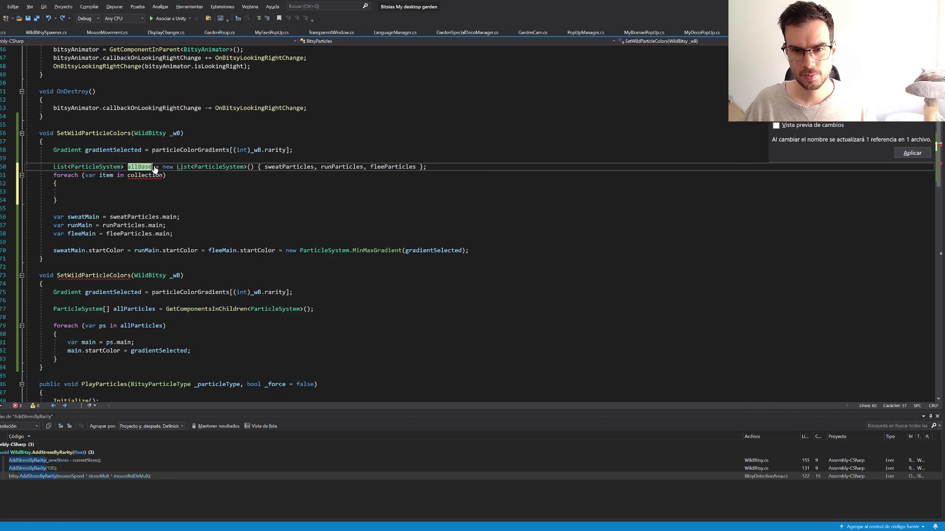
{"action": "type", "text": "Particles"}
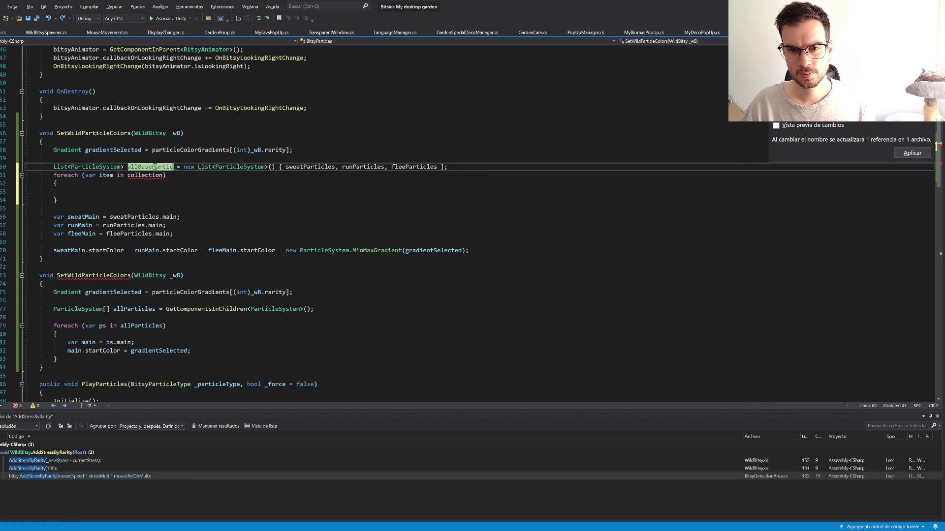
{"action": "key", "text": "Return"}
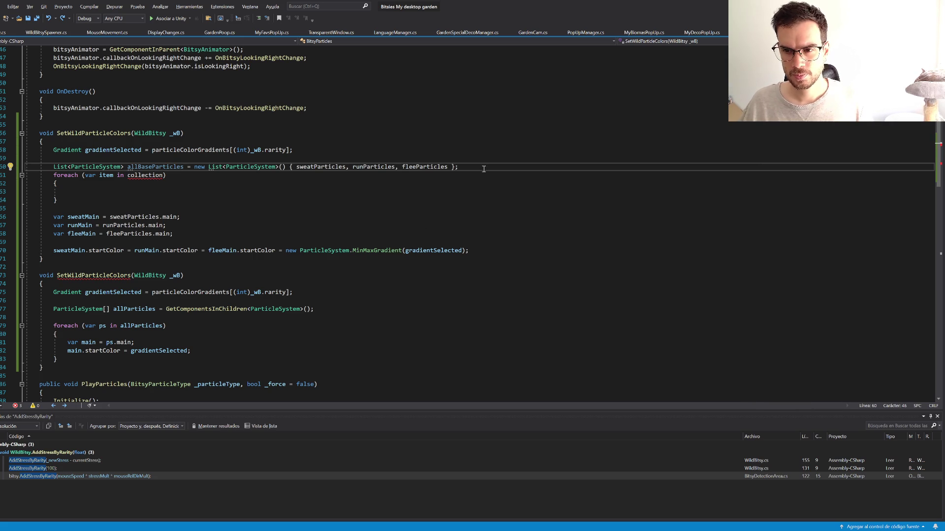
Step: Add allColoringParticles as new List<ParticleSystem>(allBaseParticles) and save the file
{"action": "key", "text": "Return"}
{"action": "type", "text": "List<"}
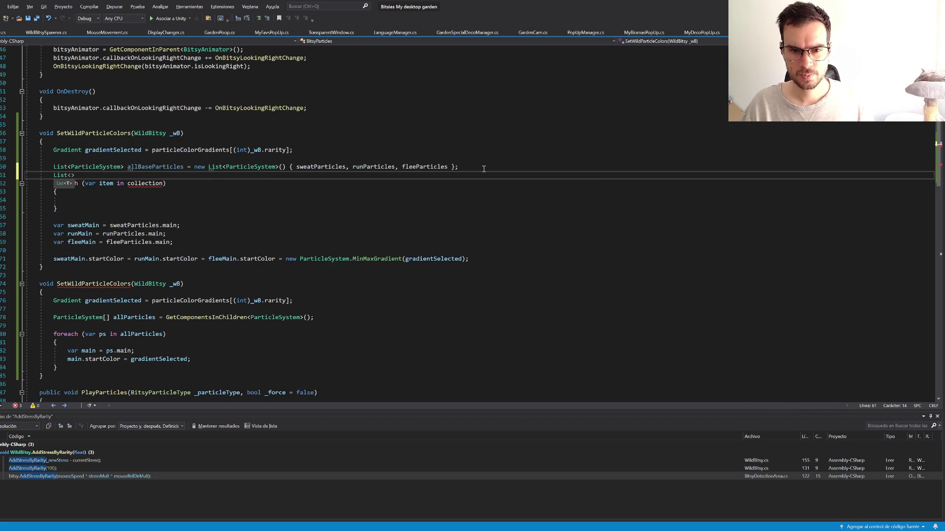
{"action": "type", "text": "ParticleSystem"}
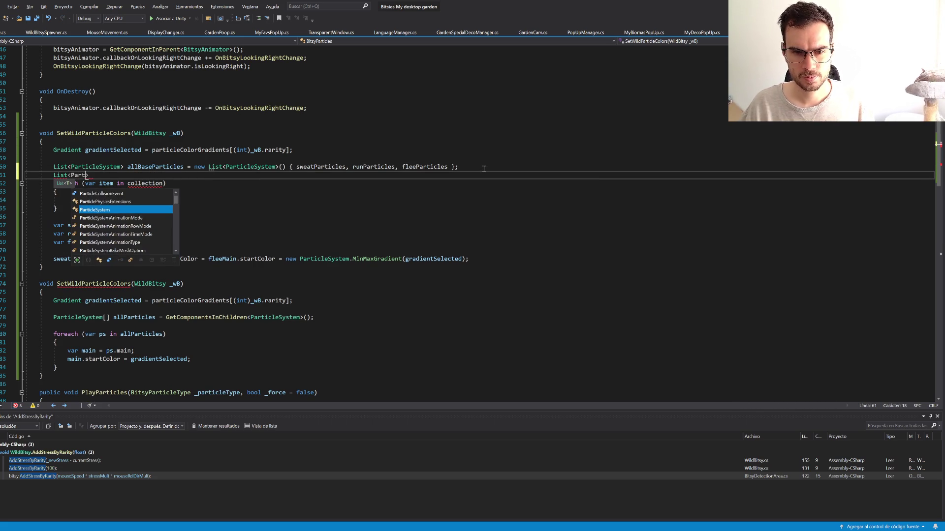
{"action": "type", "text": "> "}
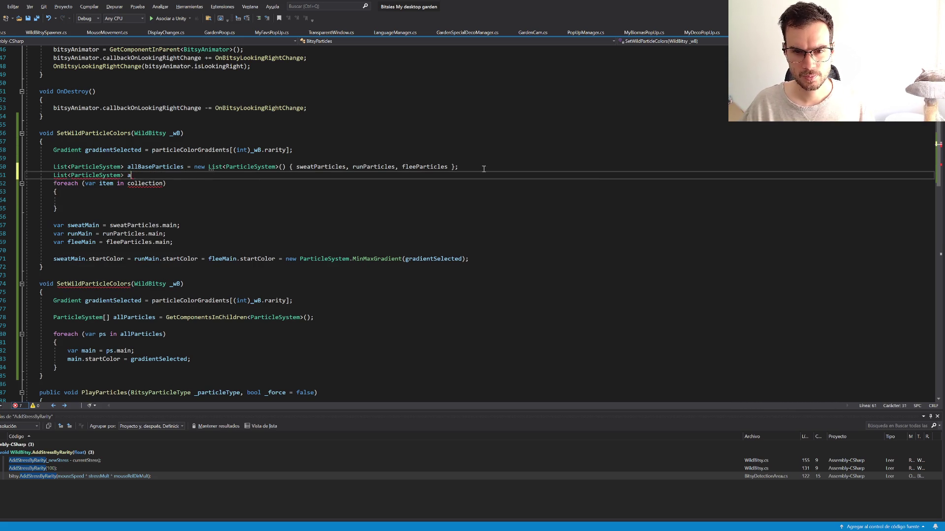
{"action": "type", "text": "allColoringParticles = "}
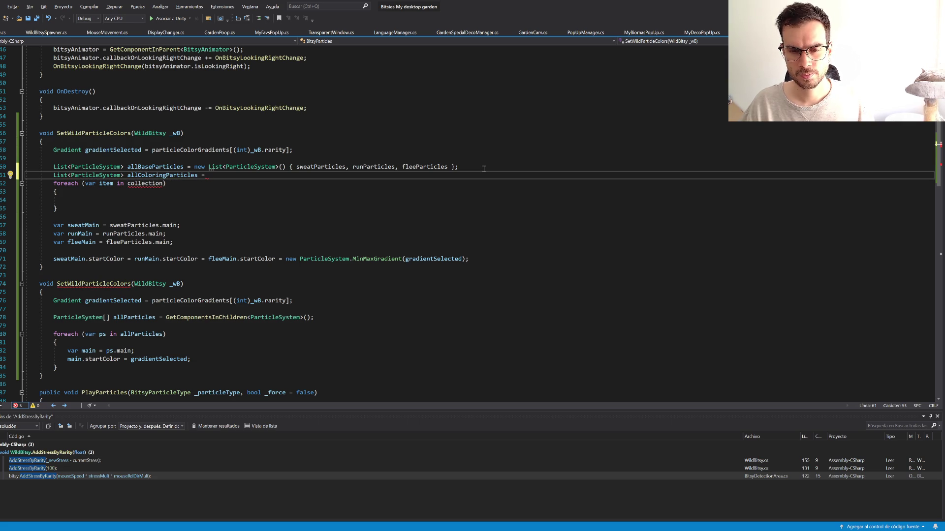
{"action": "type", "text": "new"}
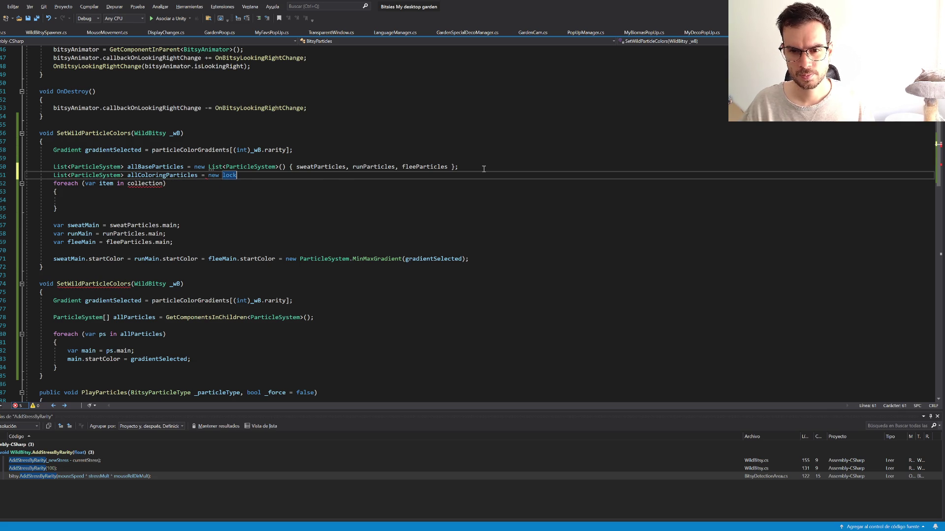
{"action": "key", "text": "Tab"}
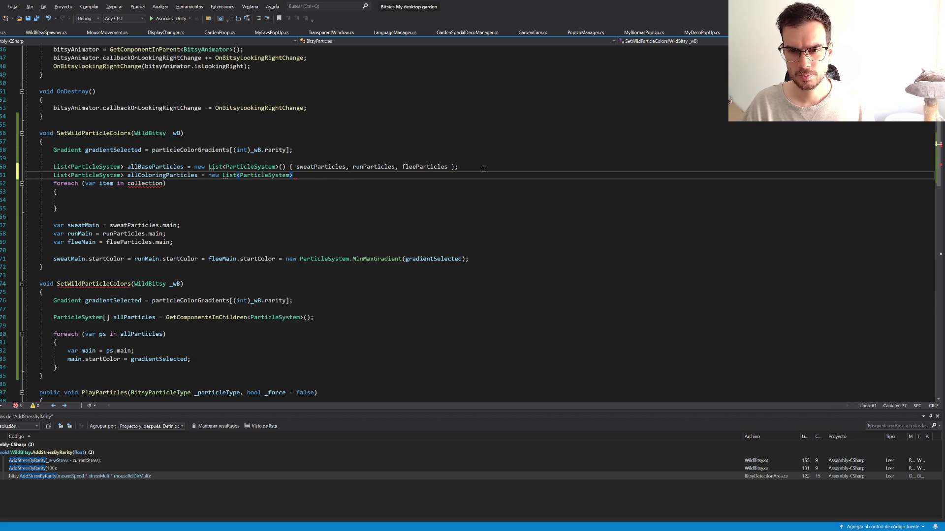
{"action": "type", "text": "(allBaseParticles"}
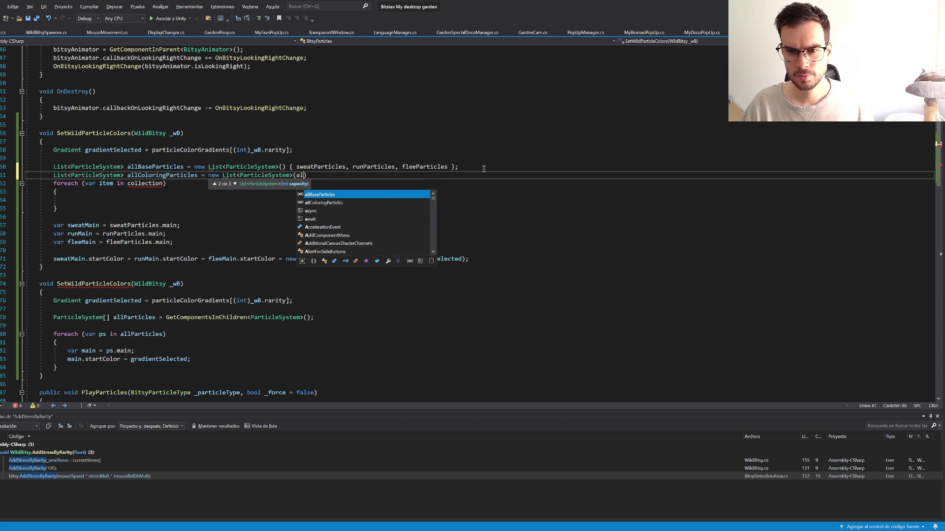
{"action": "type", "text": ");"}
{"action": "key", "text": "ctrl+s"}
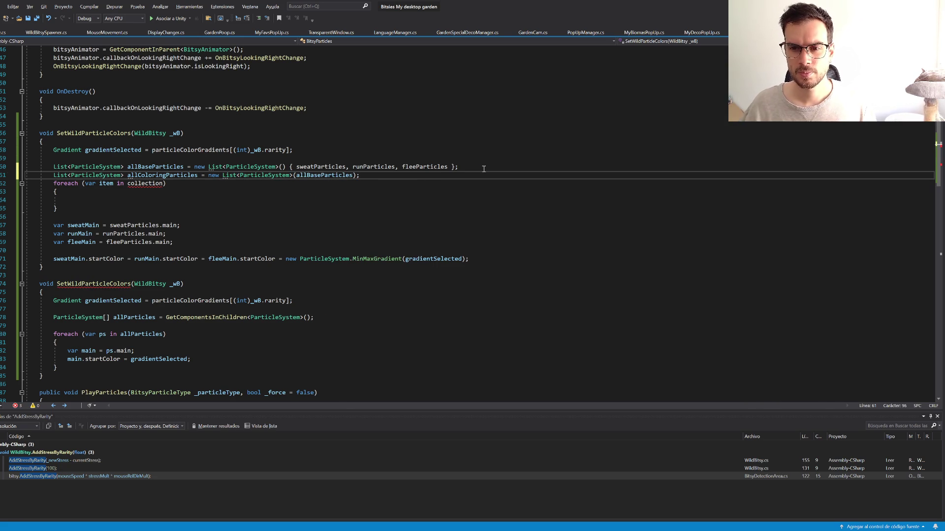
Step: Make the foreach loop iterate over allBaseParticles instead of collection
{"action": "double_click", "coordinate": [167, 168]}
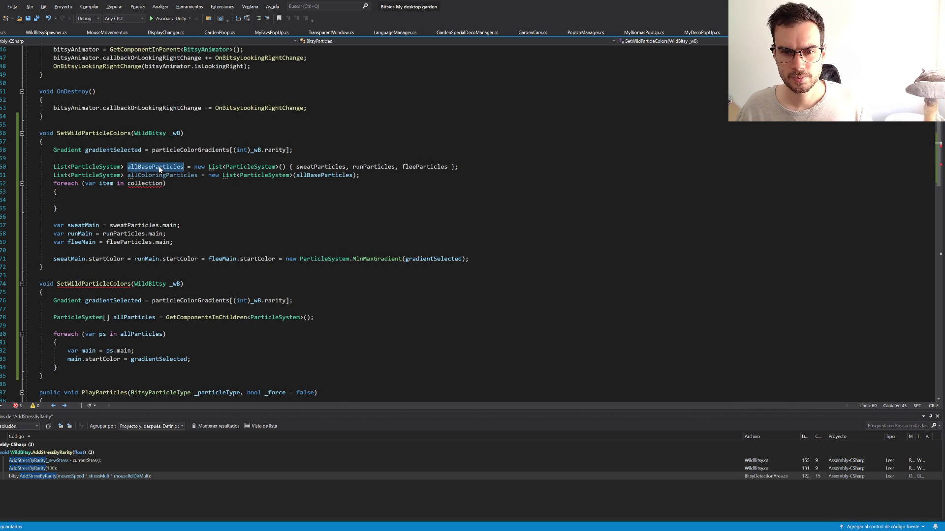
{"action": "key", "text": "ctrl+c"}
{"action": "double_click", "coordinate": [131, 183]}
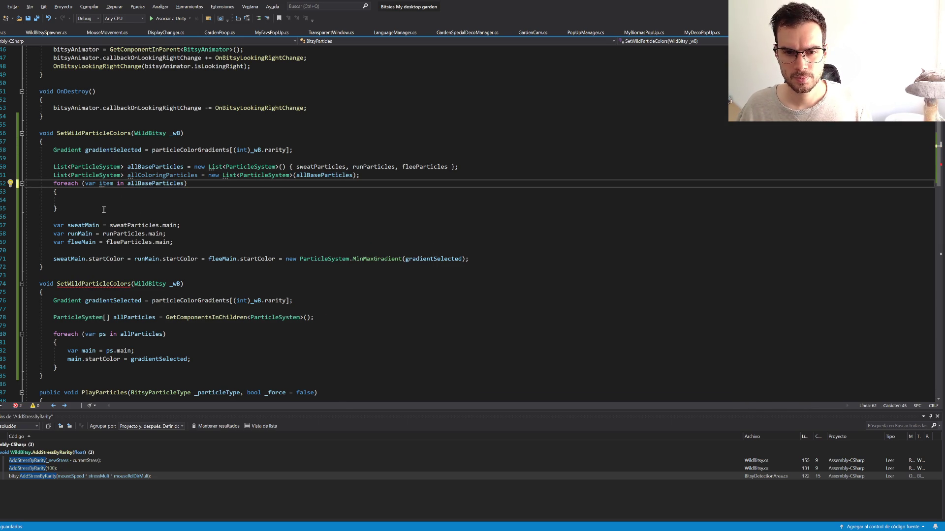
{"action": "key", "text": "ctrl+v"}
{"action": "left_click", "coordinate": [98, 203]}
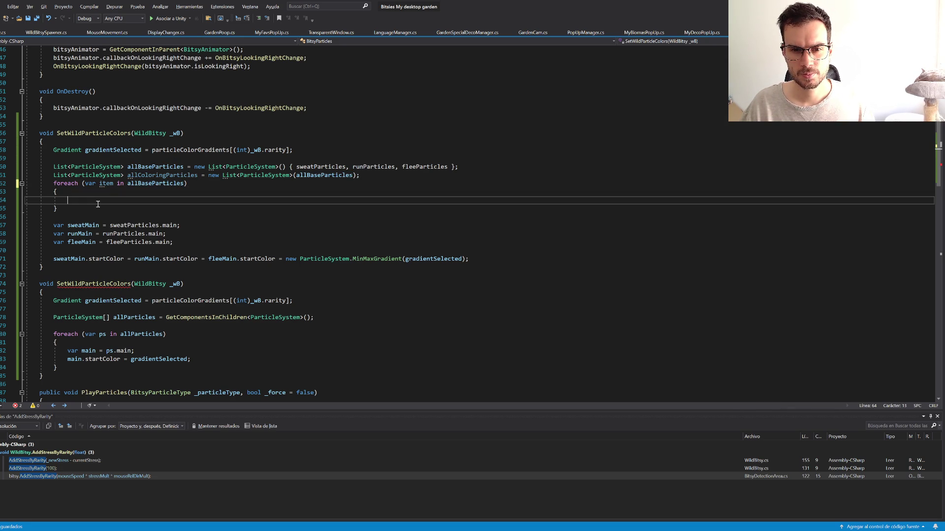
Step: Fill the foreach body with allColoringParticles.AddRange(item.GetComponentsInChildren<ParticleSystem>());
{"action": "type", "text": "all"}
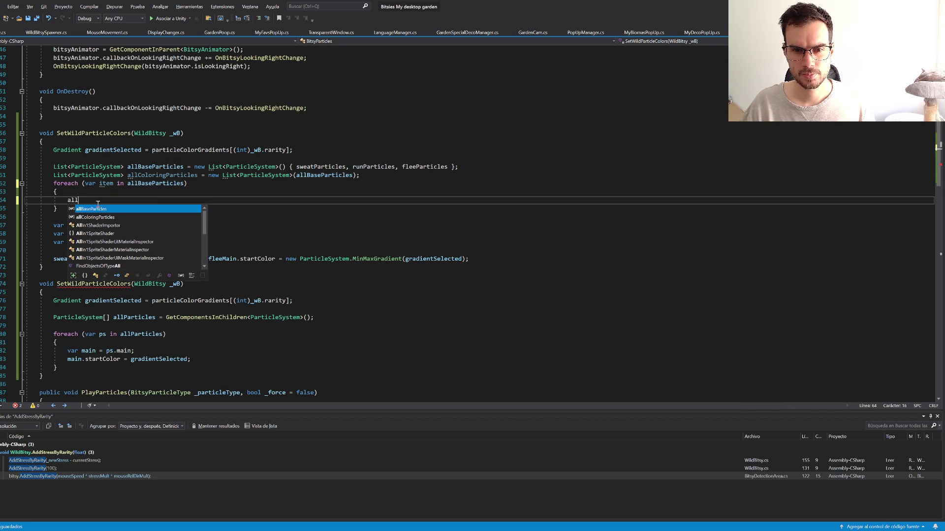
{"action": "type", "text": "c.ad"}
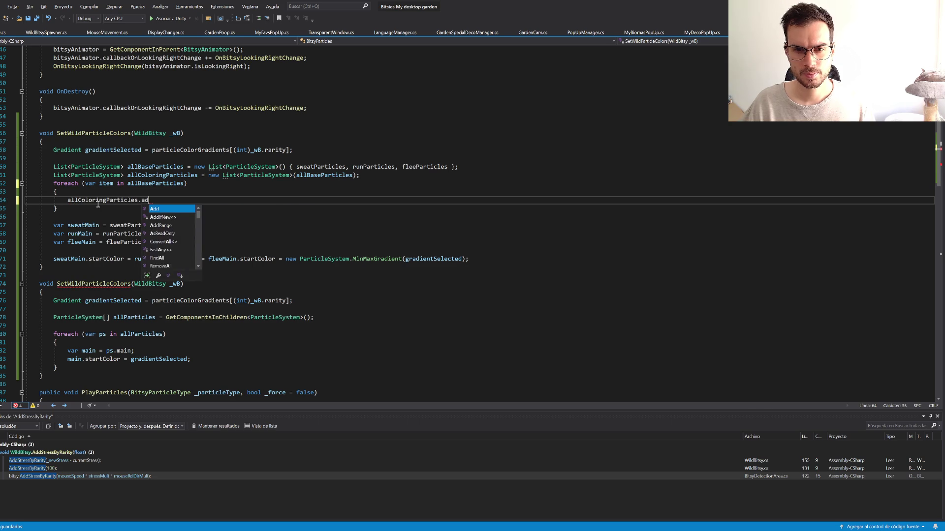
{"action": "type", "text": "dr("}
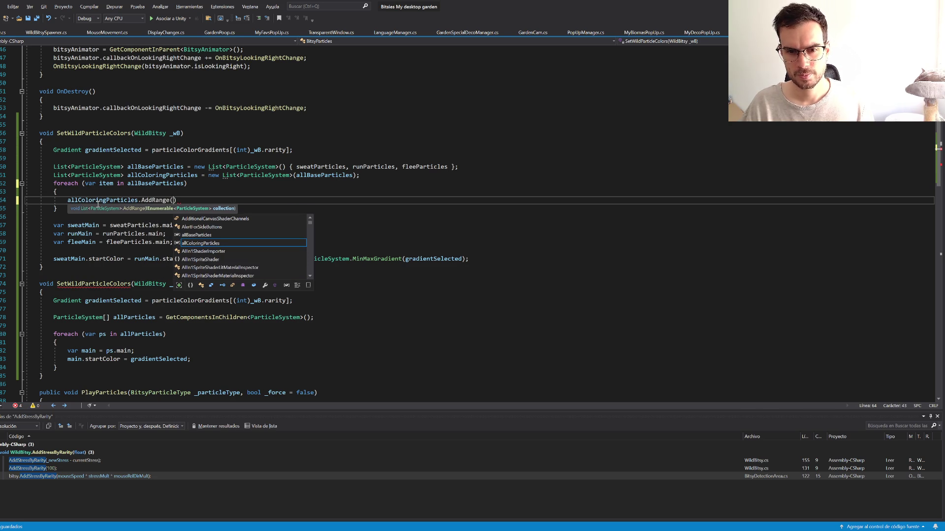
{"action": "type", "text": "item.getc"}
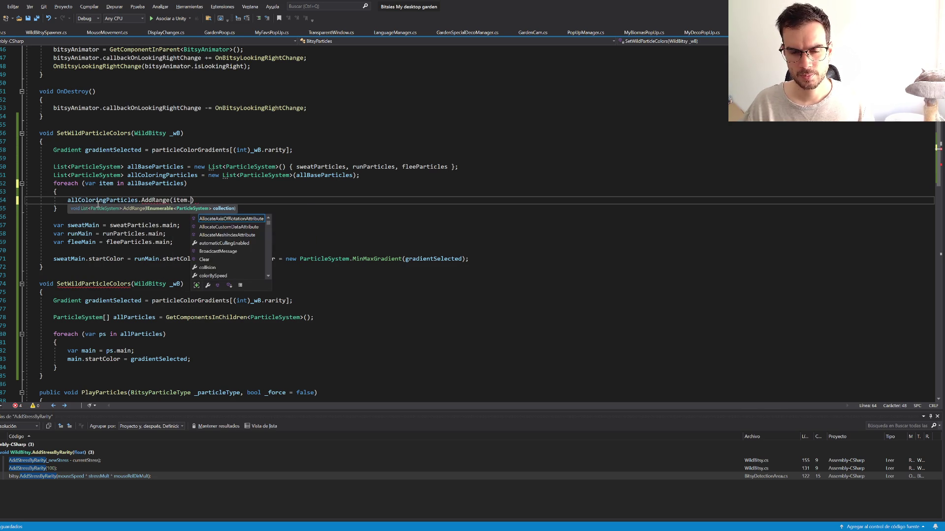
{"action": "type", "text": "ompone"}
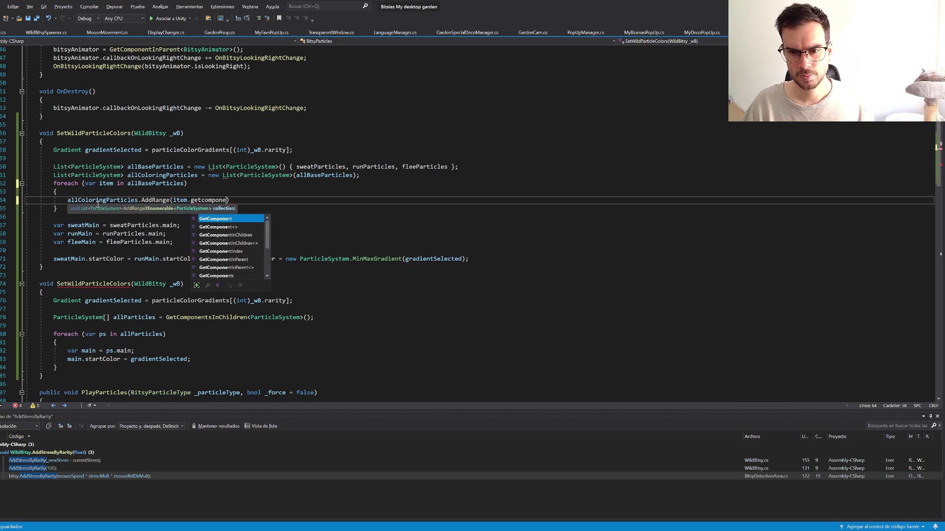
{"action": "key", "text": "Down"}
{"action": "key", "text": "Down"}
{"action": "key", "text": "Down"}
{"action": "key", "text": "Down"}
{"action": "key", "text": "Down"}
{"action": "key", "text": "Down"}
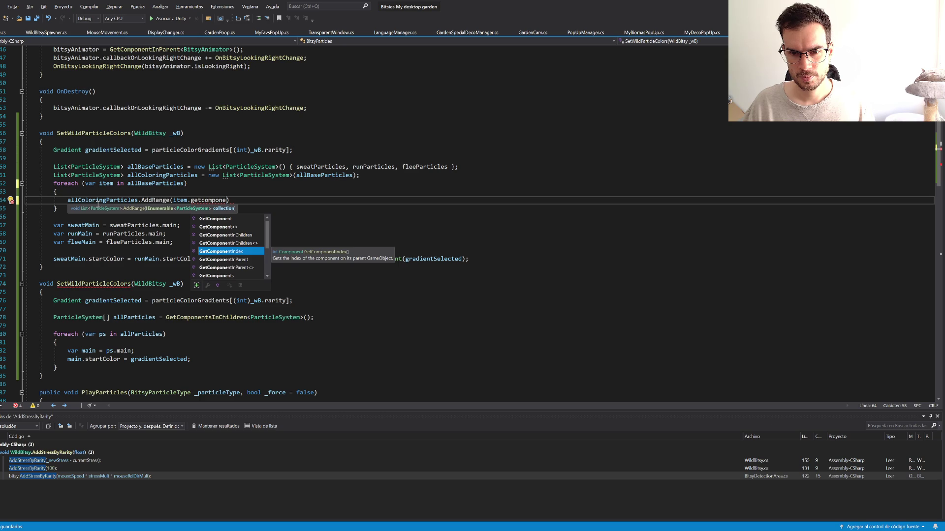
{"action": "key", "text": "Down"}
{"action": "key", "text": "Down"}
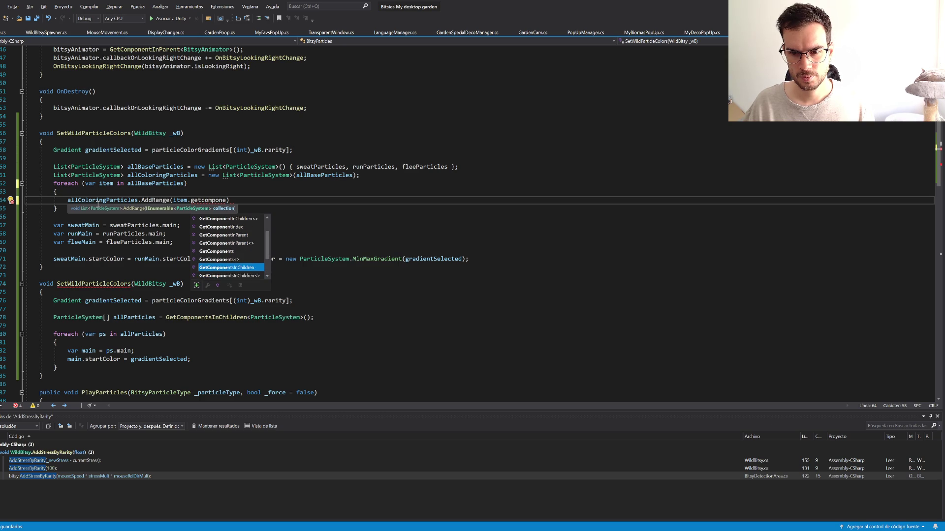
{"action": "key", "text": "Tab"}
{"action": "type", "text": "<Parti"}
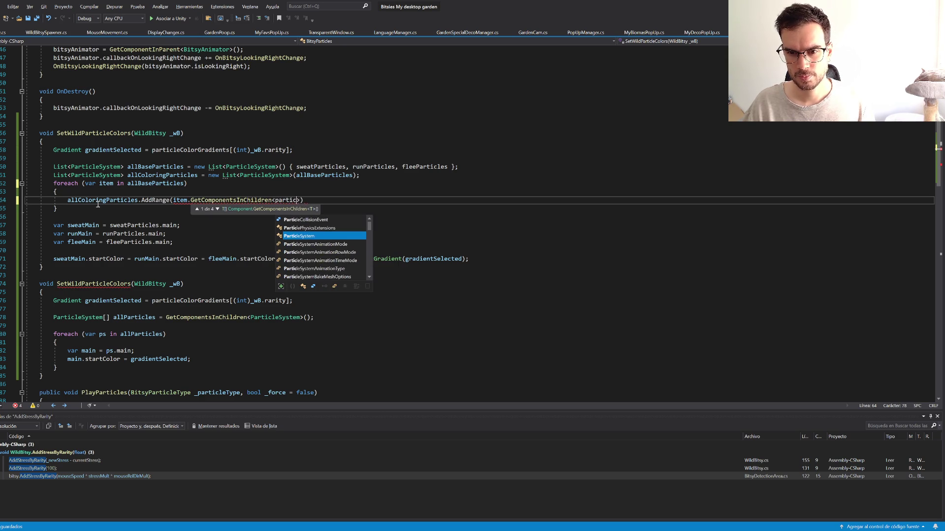
{"action": "key", "text": "Tab"}
{"action": "type", "text": "())"}
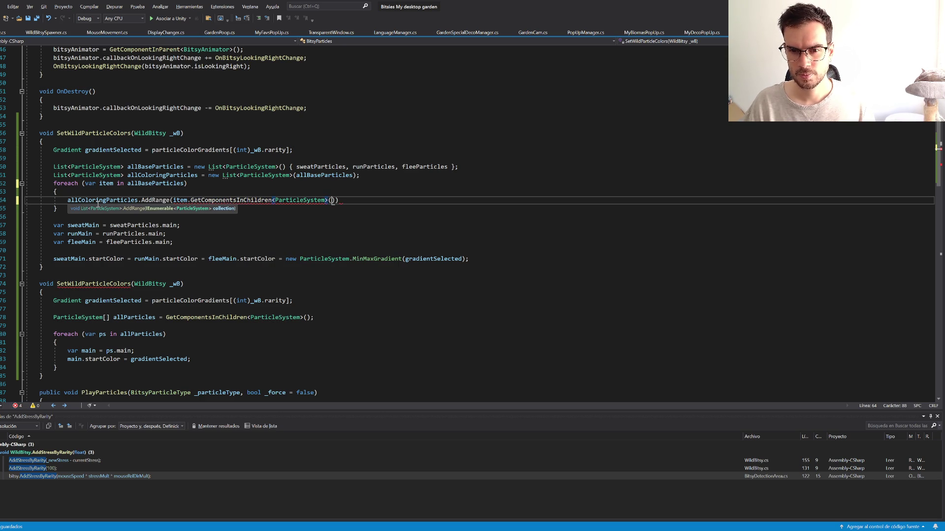
{"action": "type", "text": ";"}
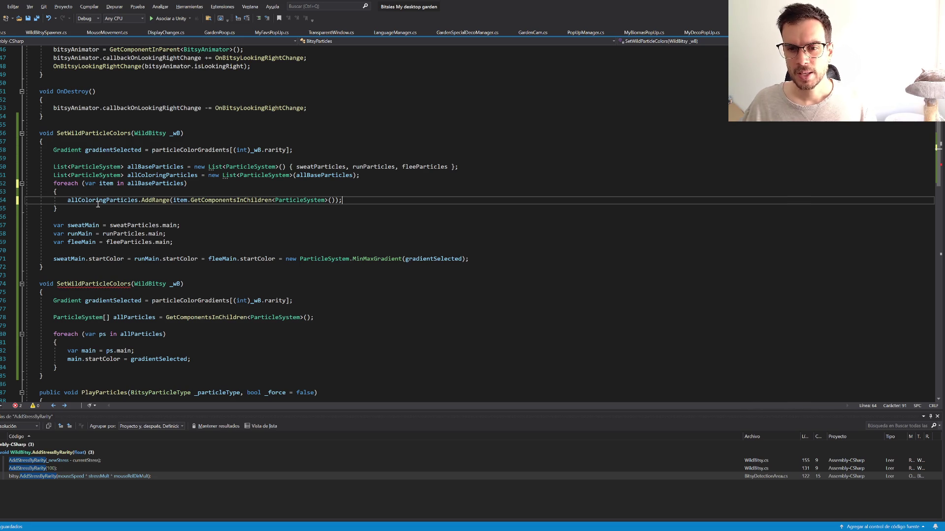
{"action": "mouse_move", "coordinate": [233, 198]}
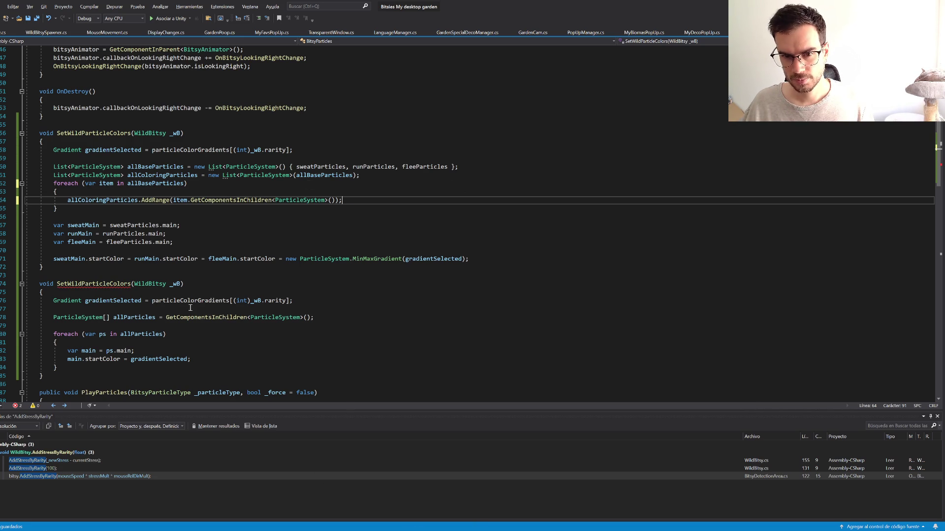
{"action": "left_click", "coordinate": [70, 209]}
Step: Add a second foreach loop over allColoringParticles after the first loop
{"action": "key", "text": "Return"}
{"action": "type", "text": "for"}
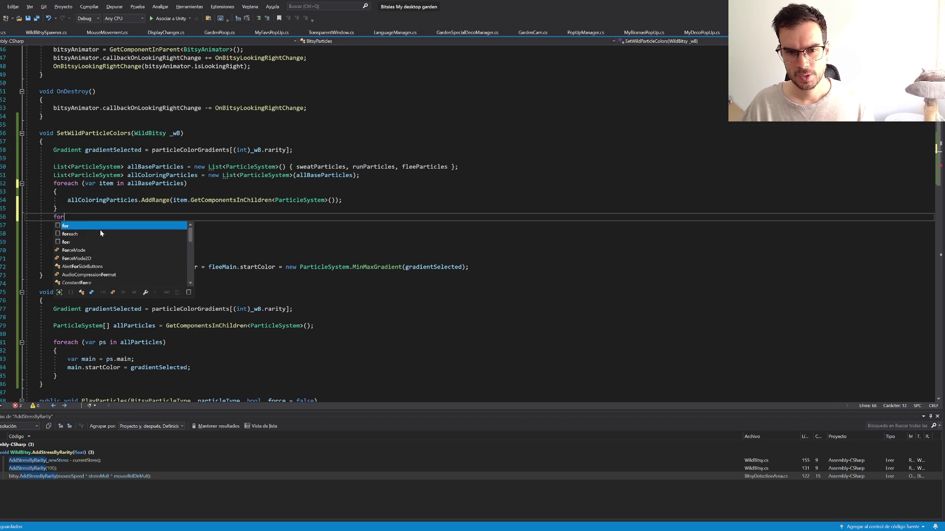
{"action": "key", "text": "Tab"}
{"action": "key", "text": "Tab"}
{"action": "left_click", "coordinate": [147, 175]}
{"action": "left_click", "coordinate": [134, 218]}
{"action": "double_click", "coordinate": [134, 217]}
{"action": "key", "text": "ctrl+v"}
{"action": "key", "text": "Down"}
{"action": "key", "text": "Down"}
{"action": "key", "text": "Down"}
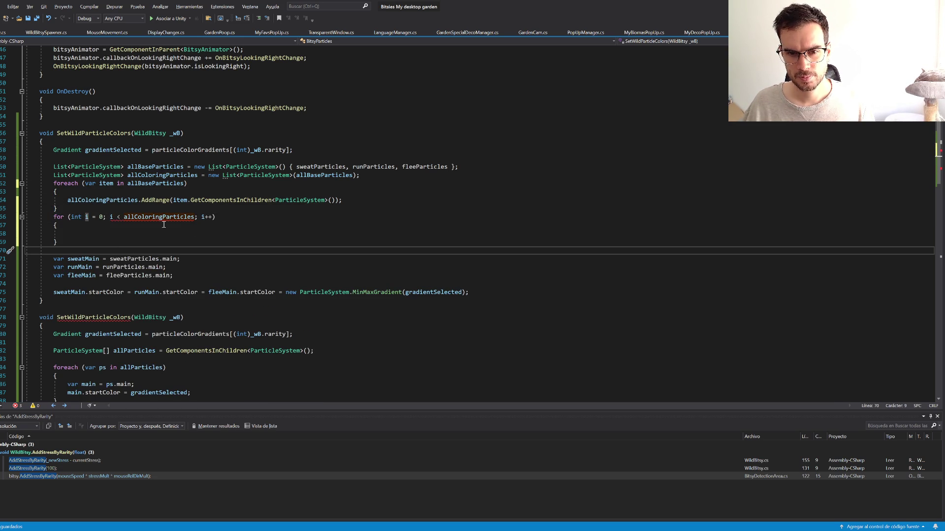
{"action": "left_click_drag", "start_coordinate": [57, 242], "coordinate": [53, 217]}
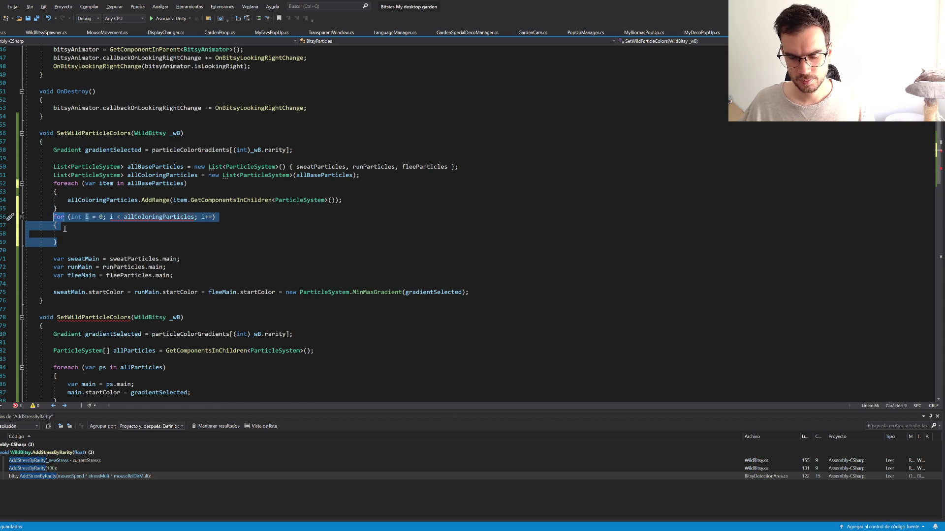
{"action": "type", "text": "foreach"}
{"action": "key", "text": "Tab"}
{"action": "key", "text": "Tab"}
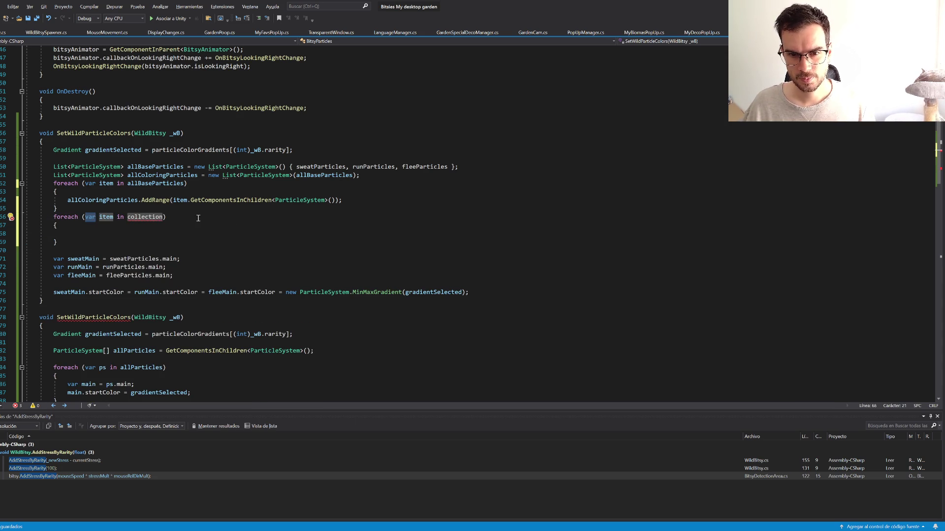
{"action": "key", "text": "Tab"}
{"action": "key", "text": "Tab"}
{"action": "key", "text": "ctrl+v"}
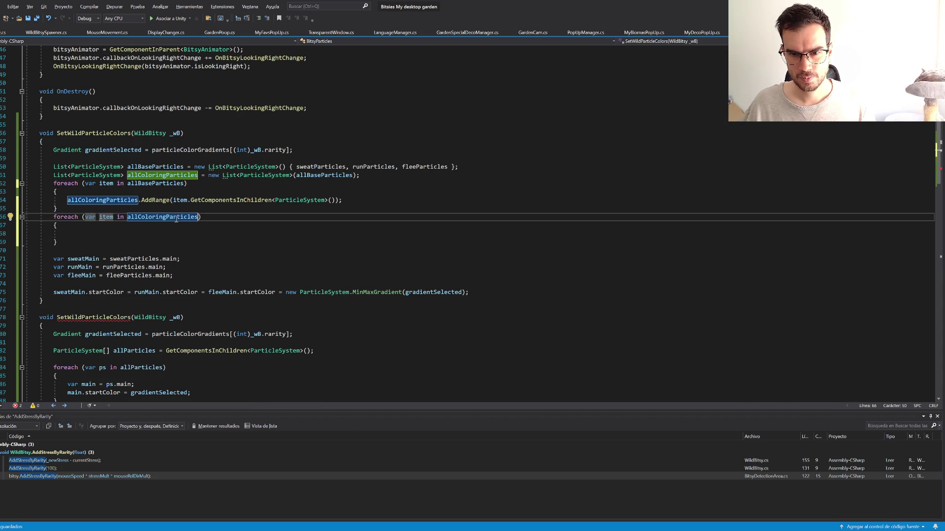
Step: Start the loop body with var main = item.main;
{"action": "left_click_drag", "start_coordinate": [219, 218], "coordinate": [206, 245]}
{"action": "left_click", "coordinate": [195, 234]}
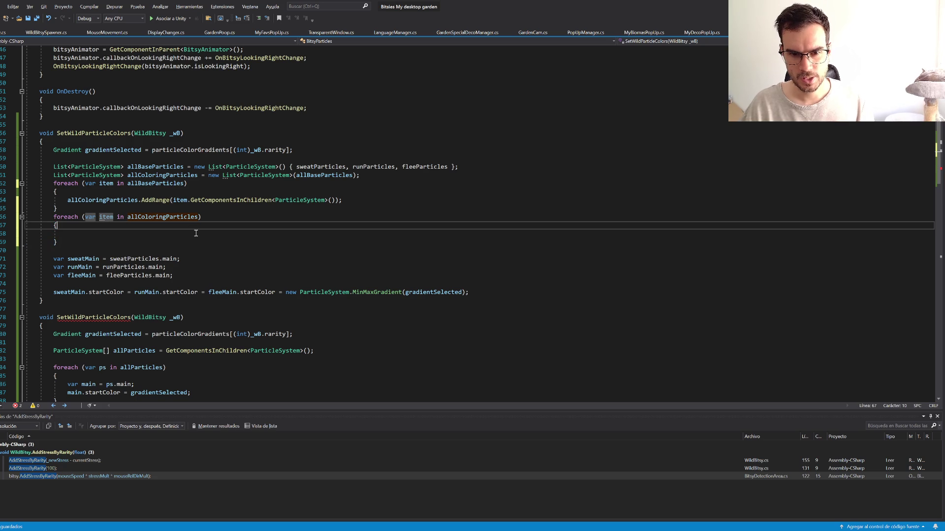
{"action": "type", "text": "var main "}
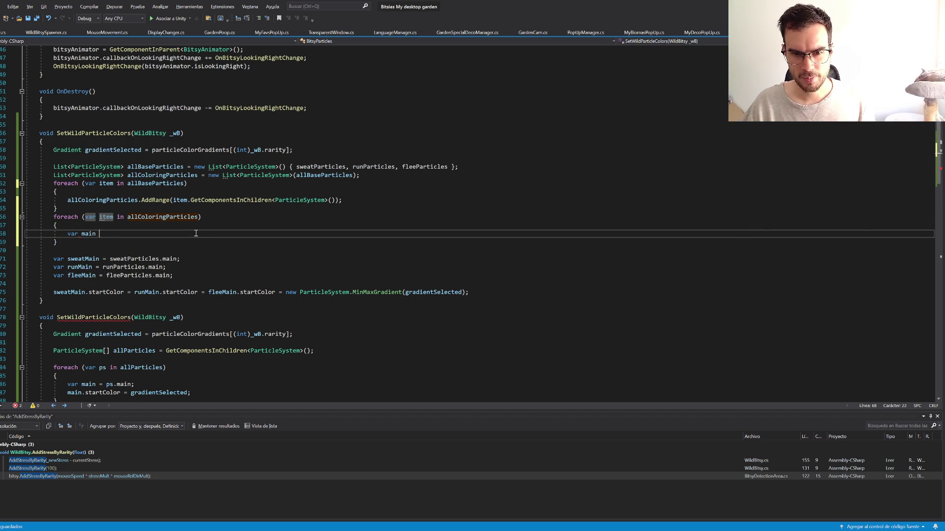
{"action": "type", "text": "= item.main;"}
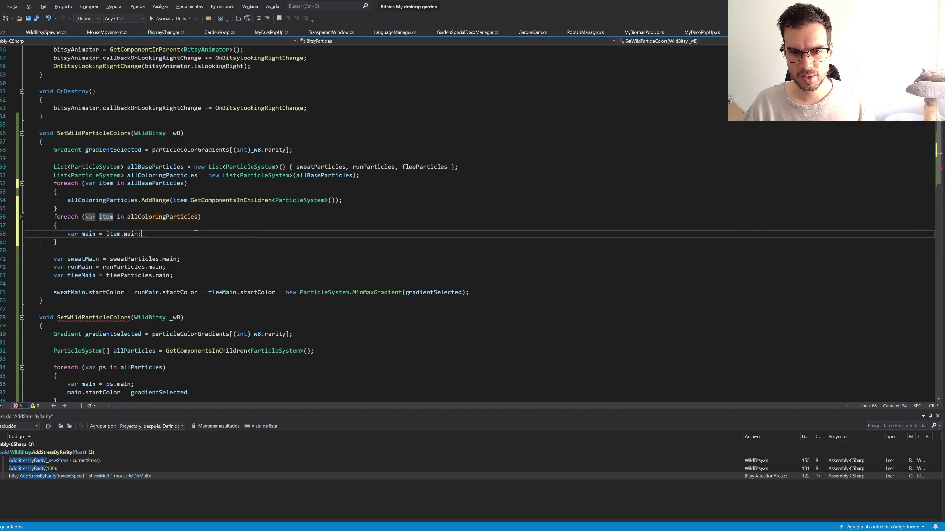
{"action": "key", "text": "Return"}
{"action": "type", "text": "m"}
{"action": "key", "text": "Escape"}
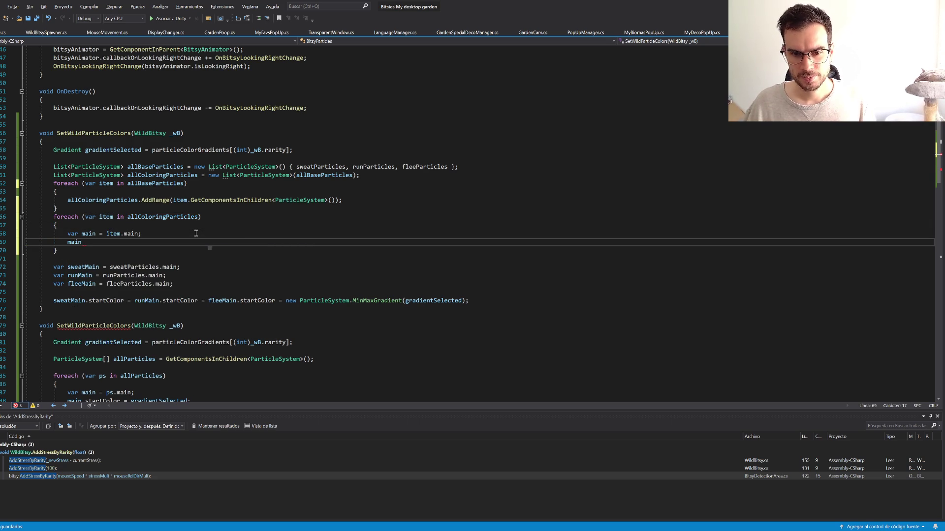
Step: Move the startColor gradientSelected assignment into the loop and delete the sweatMain, runMain, fleeMain lines
{"action": "mouse_move", "coordinate": [472, 298]}
{"action": "left_mouse_down"}
{"action": "mouse_move", "coordinate": [85, 300]}
{"action": "mouse_move", "coordinate": [93, 251]}
{"action": "left_mouse_up"}
{"action": "key", "text": "BackSpace"}
{"action": "left_click", "coordinate": [82, 242]}
{"action": "key", "text": "ctrl+v"}
{"action": "key", "text": "BackSpace"}
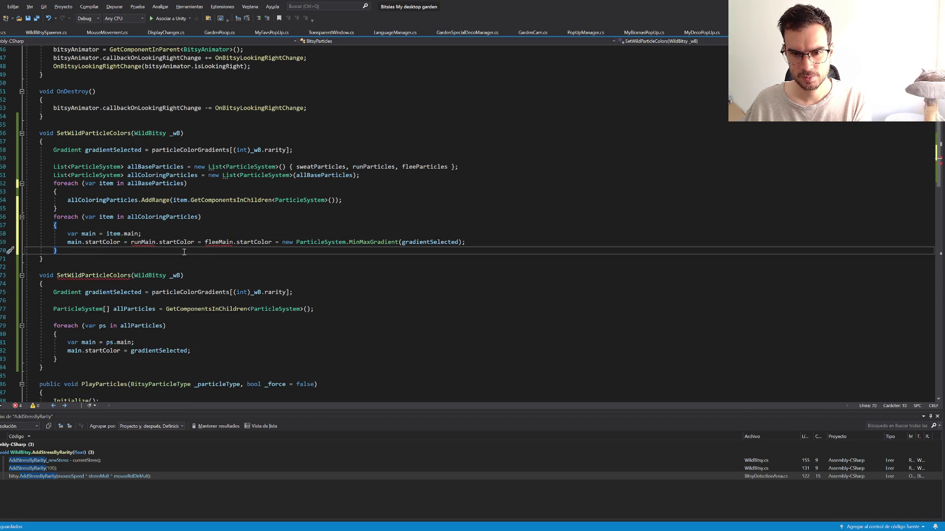
{"action": "left_click", "coordinate": [97, 234]}
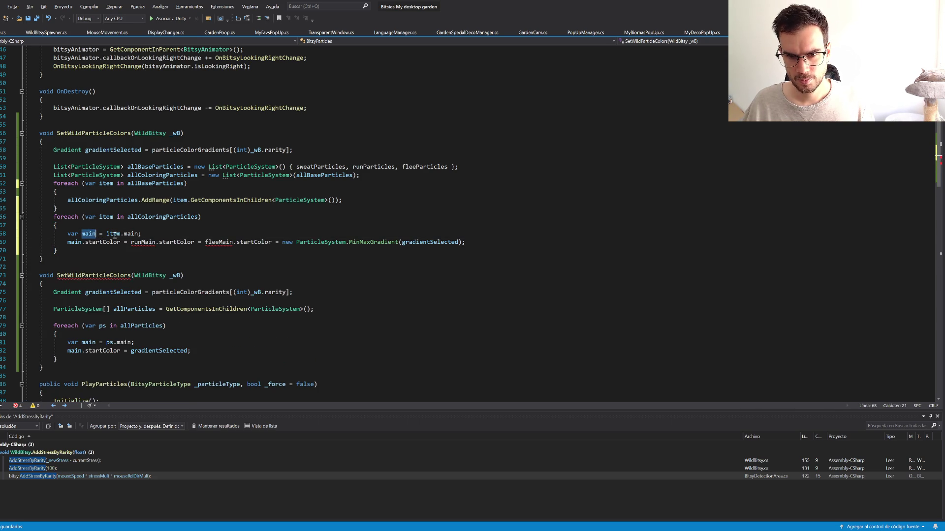
{"action": "left_click_drag", "start_coordinate": [130, 242], "coordinate": [282, 242]}
{"action": "key", "text": "BackSpace"}
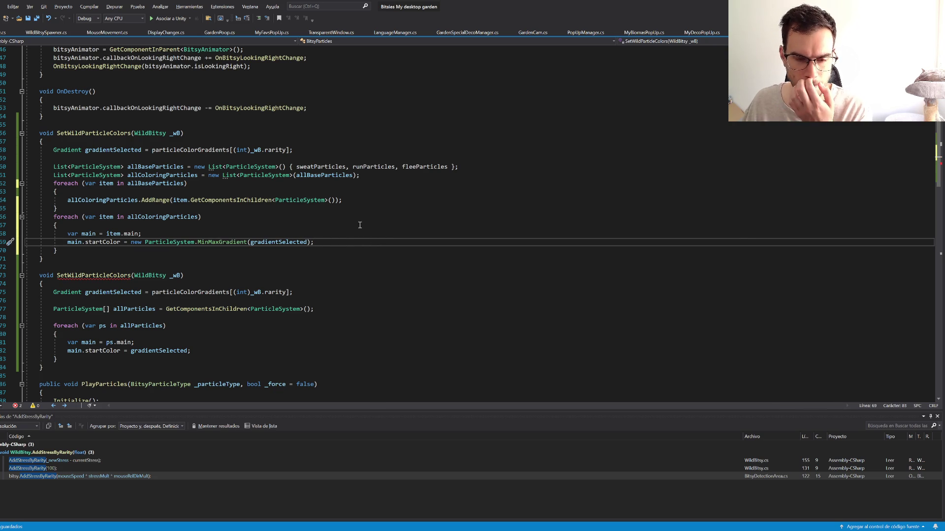
Step: Delete the lower allParticles version of SetWildParticleColors and save the BitsyParticles script
{"action": "left_click_drag", "start_coordinate": [44, 259], "coordinate": [36, 133]}
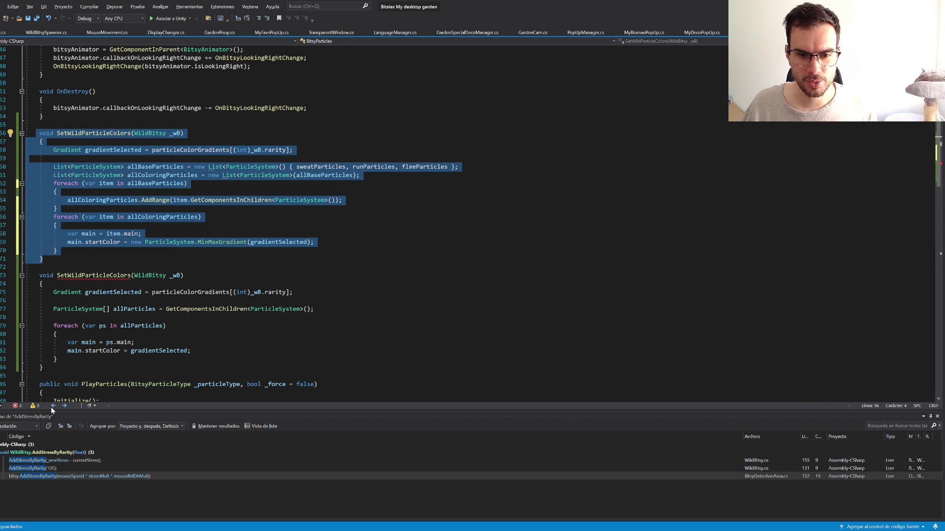
{"action": "left_click_drag", "start_coordinate": [61, 372], "coordinate": [49, 259]}
{"action": "key", "text": "BackSpace"}
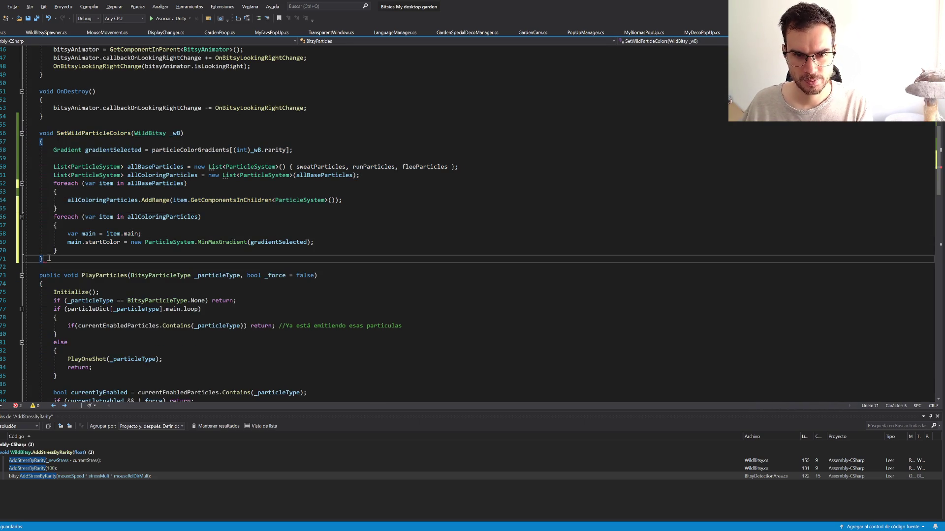
{"action": "key", "text": "ctrl+s"}
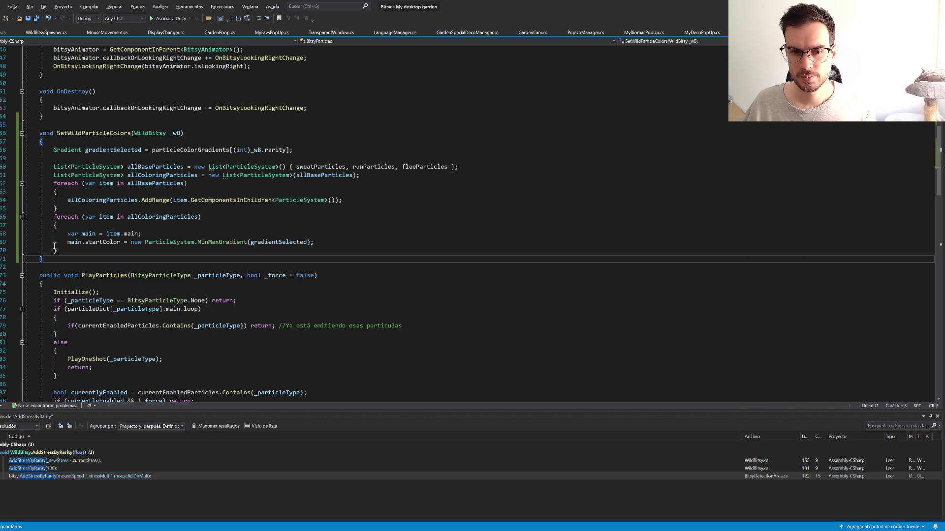
{"action": "left_click_drag", "start_coordinate": [47, 256], "coordinate": [37, 133]}
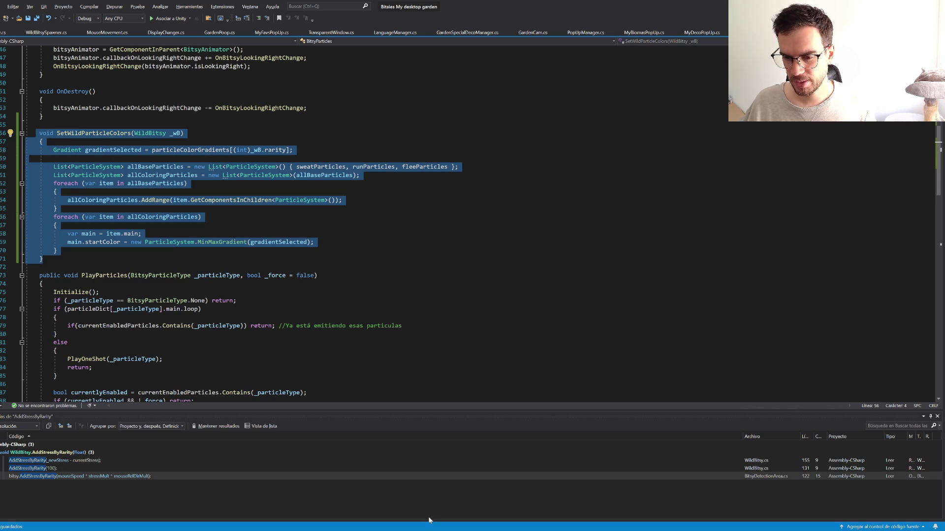
{"action": "key", "text": "alt+Tab"}
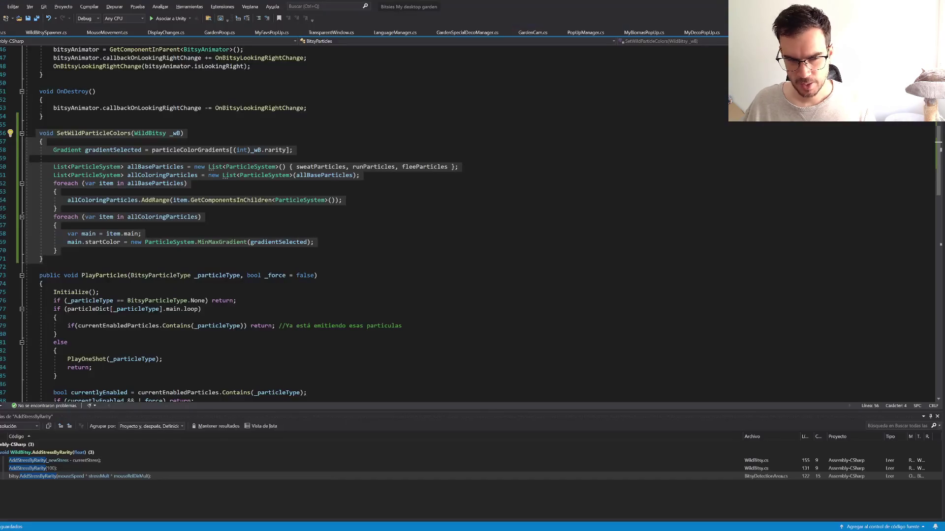
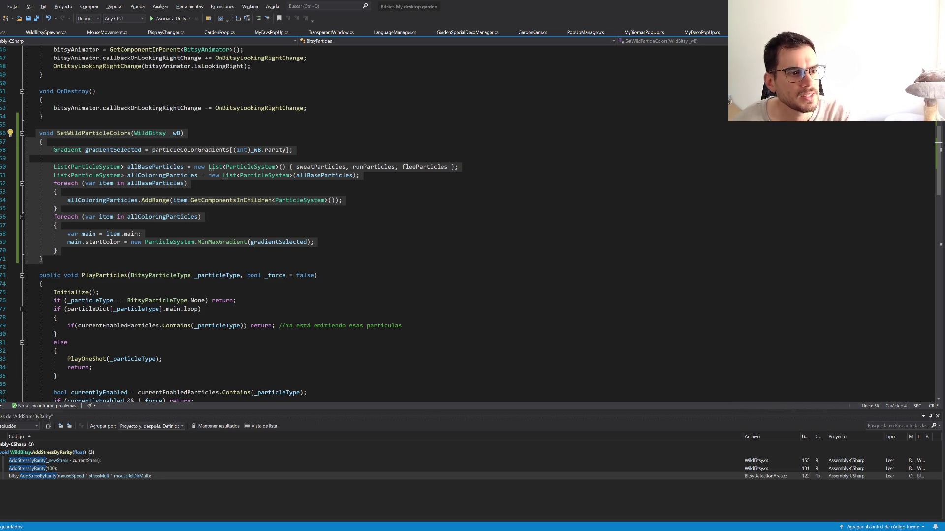
Step: Remove allBaseParticles from the allColoringParticles List constructor so it starts empty
{"action": "left_click", "coordinate": [268, 167]}
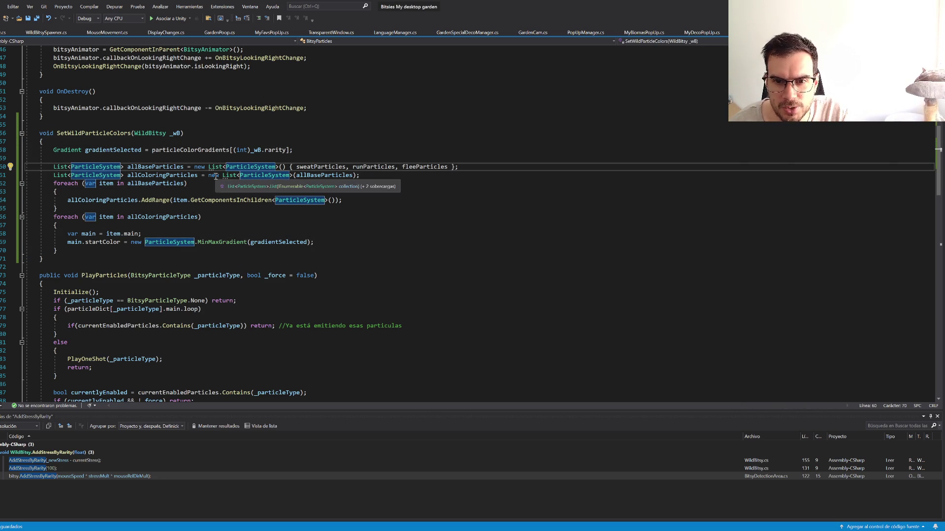
{"action": "double_click", "coordinate": [307, 176]}
{"action": "key", "text": "Delete"}
{"action": "key", "text": "Down"}
{"action": "key", "text": "Down"}
{"action": "key", "text": "Down"}
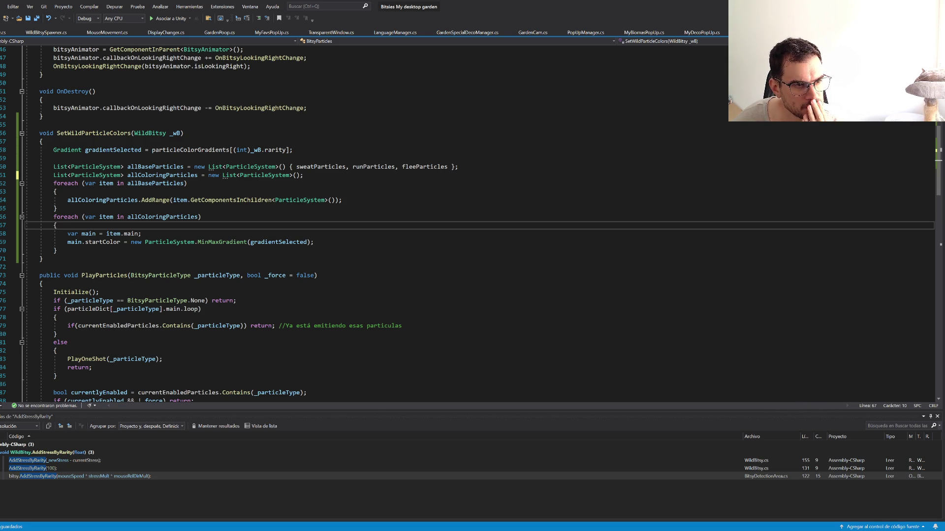
{"action": "left_click", "coordinate": [165, 176]}
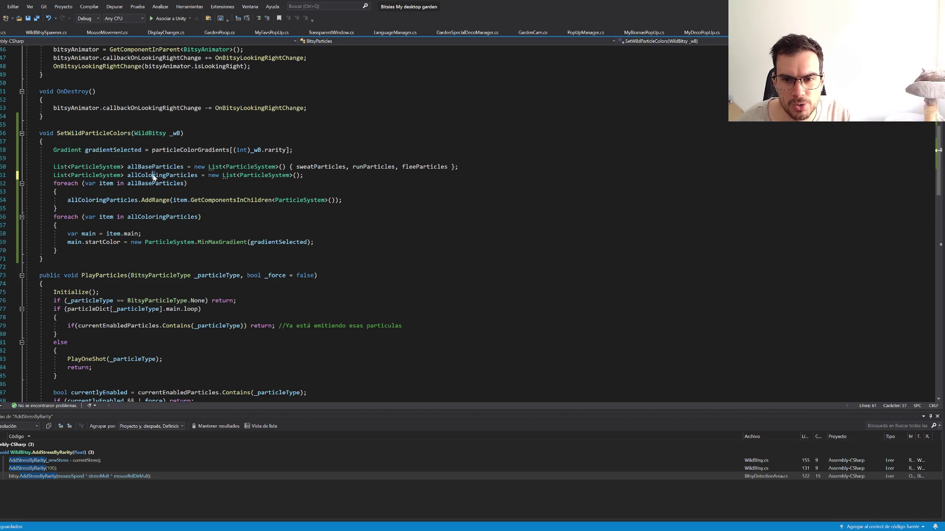
Step: Rename allBaseParticles to rootParticles throughout the script
{"action": "left_click", "coordinate": [148, 166]}
{"action": "key", "text": "ctrl+r"}
{"action": "key", "text": "ctrl+r"}
{"action": "type", "text": "rootPartic"}
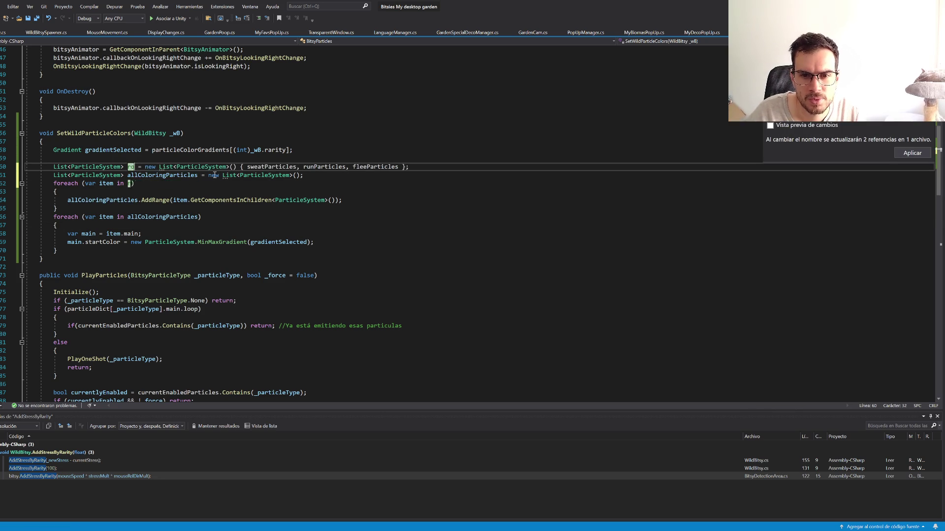
{"action": "type", "text": "les"}
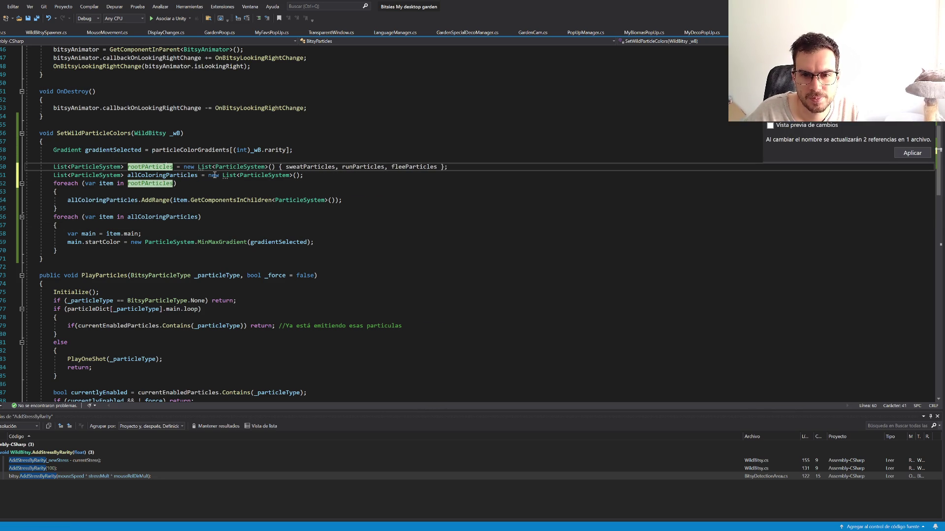
{"action": "key", "text": "Left"}
{"action": "key", "text": "Left"}
{"action": "key", "text": "Return"}
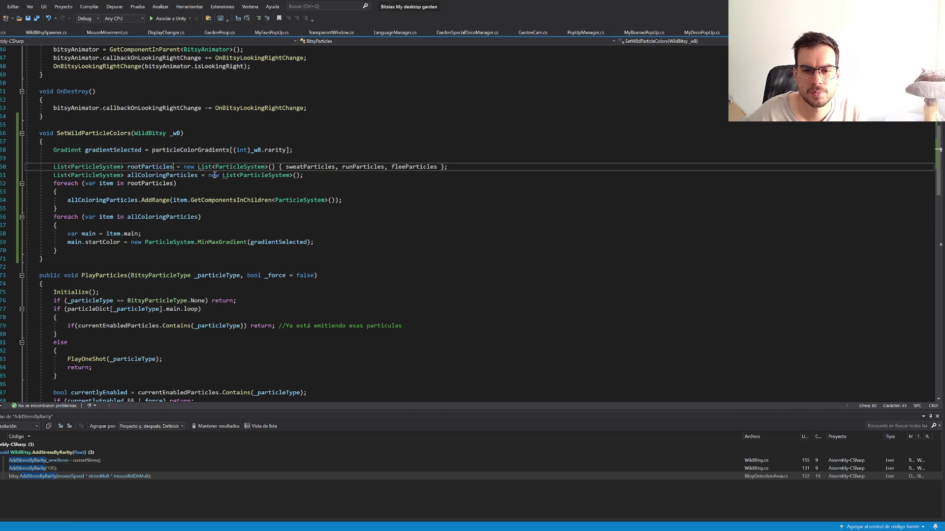
Step: Save the script and return to Unity
{"action": "left_click", "coordinate": [390, 203]}
{"action": "key", "text": "ctrl+s"}
{"action": "key", "text": "alt+Tab"}
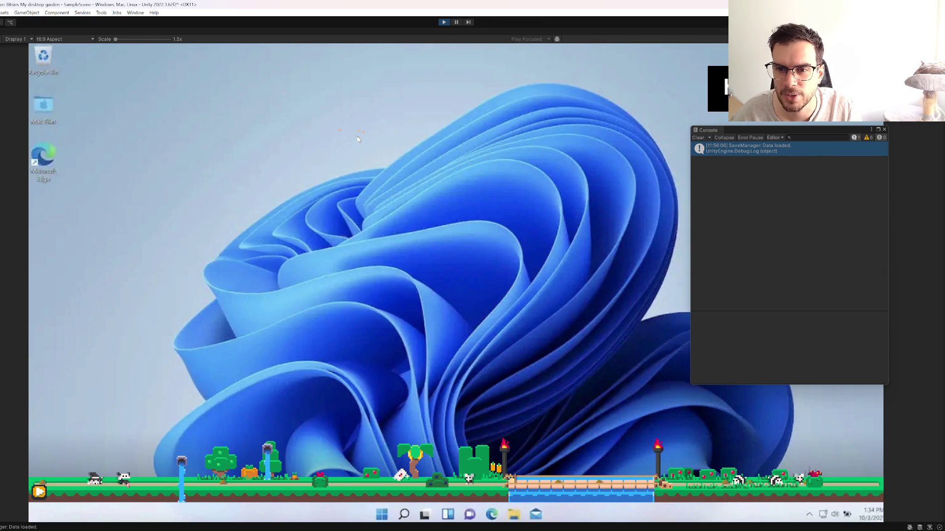
Step: Drag three wild critters in the Game view and drop them to the ground
{"action": "left_click_drag", "start_coordinate": [502, 191], "coordinate": [371, 290]}
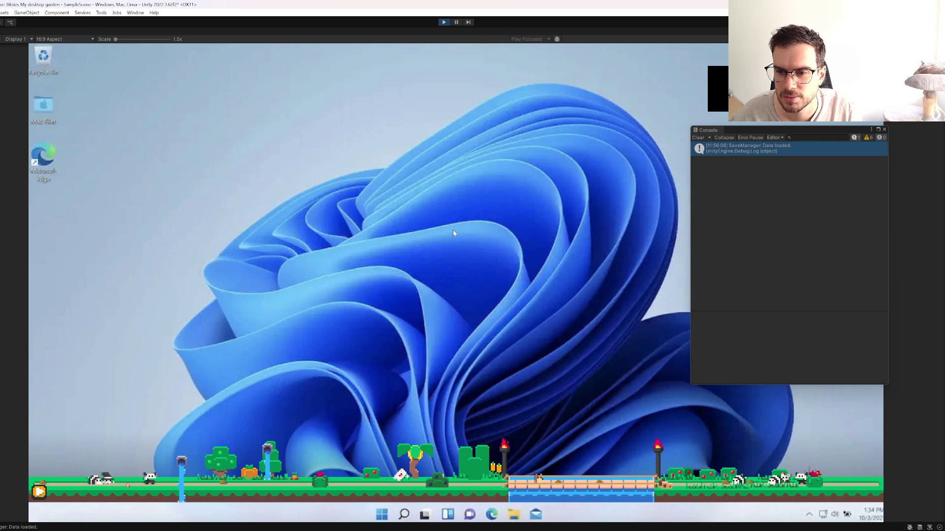
{"action": "left_click_drag", "start_coordinate": [436, 63], "coordinate": [396, 212]}
{"action": "left_click_drag", "start_coordinate": [310, 157], "coordinate": [340, 291]}
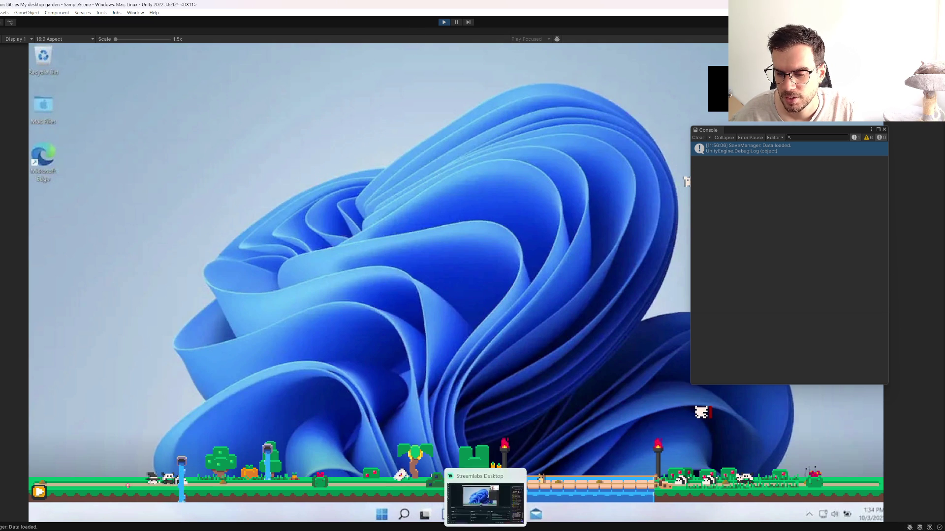
Step: Bring Visual Studio back showing BitsyParticles' Awake and Initialize methods
{"action": "left_click", "coordinate": [502, 492]}
{"action": "scroll", "coordinate": [263, 323], "scroll_direction": "up", "scroll_amount": 1}
{"action": "scroll", "coordinate": [262, 323], "scroll_direction": "up", "scroll_amount": 11}
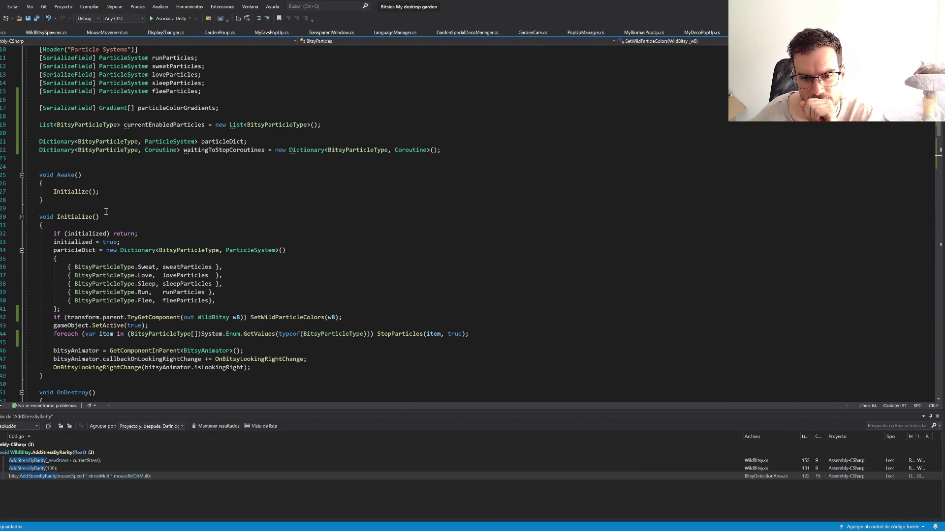
Step: Find all references to WildBitsy's Initialize, locating newBitsy.Initialize in WildBitsySpawner line 44
{"action": "key", "text": "ctrl+minus"}
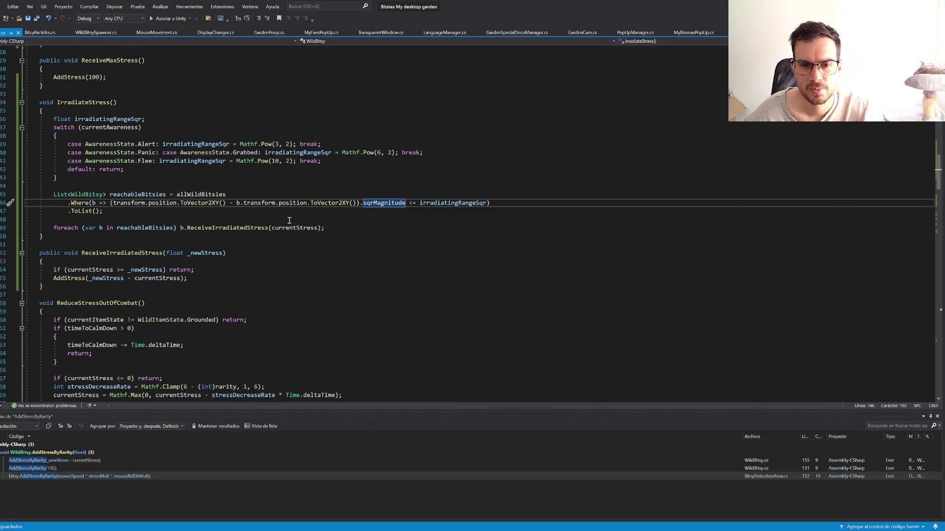
{"action": "key", "text": "ctrl+minus"}
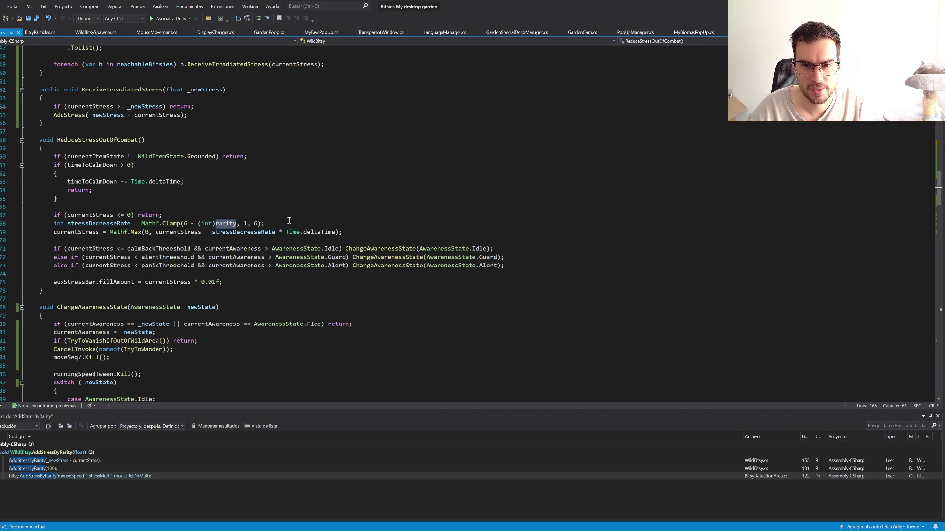
{"action": "scroll", "coordinate": [502, 210], "scroll_direction": "up", "scroll_amount": 18}
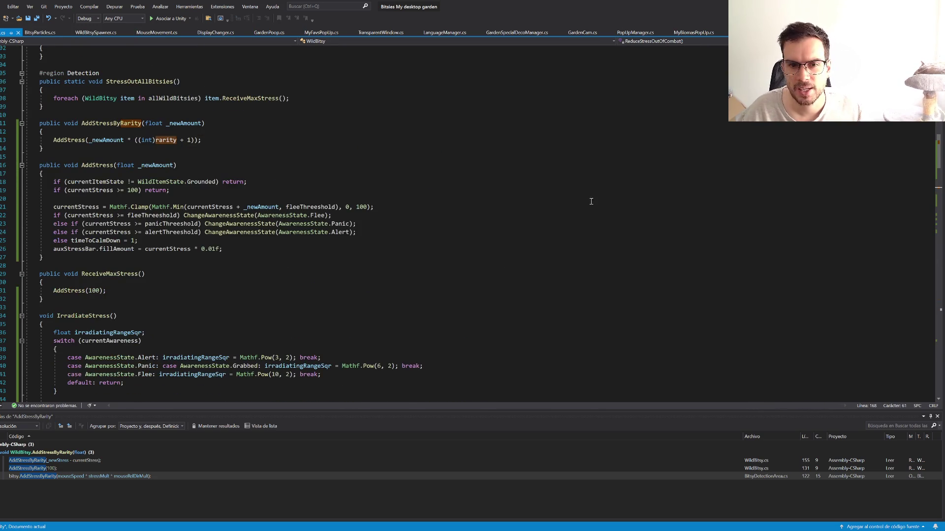
{"action": "scroll", "coordinate": [502, 210], "scroll_direction": "up", "scroll_amount": 20}
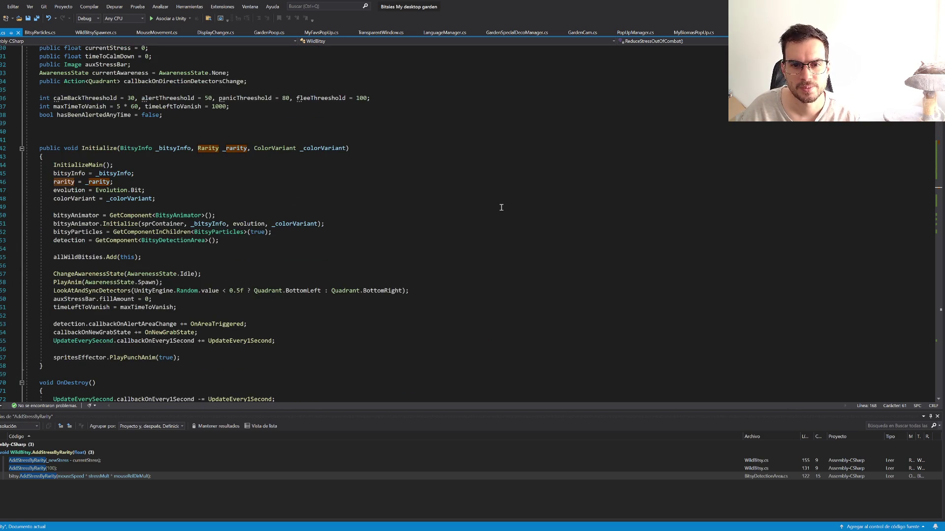
{"action": "left_click", "coordinate": [90, 146]}
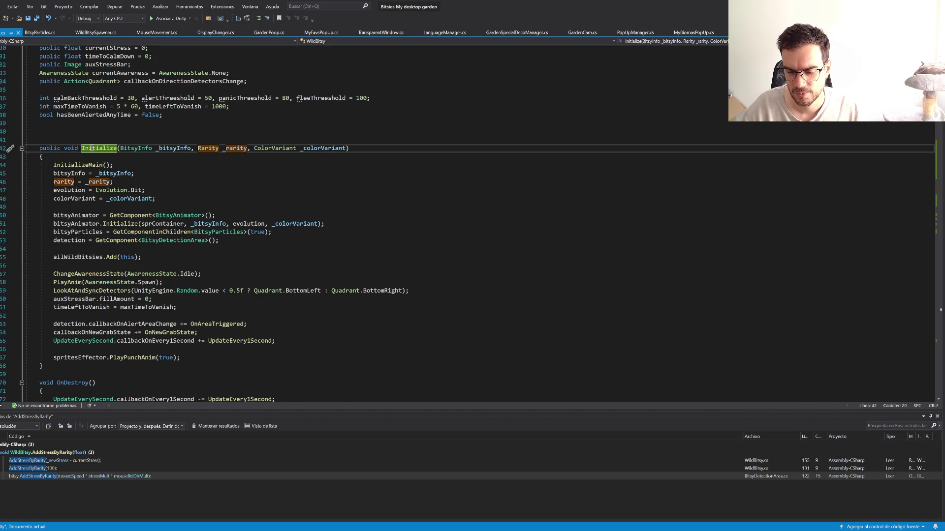
{"action": "key", "text": "shift+F12"}
{"action": "left_click", "coordinate": [102, 453]}
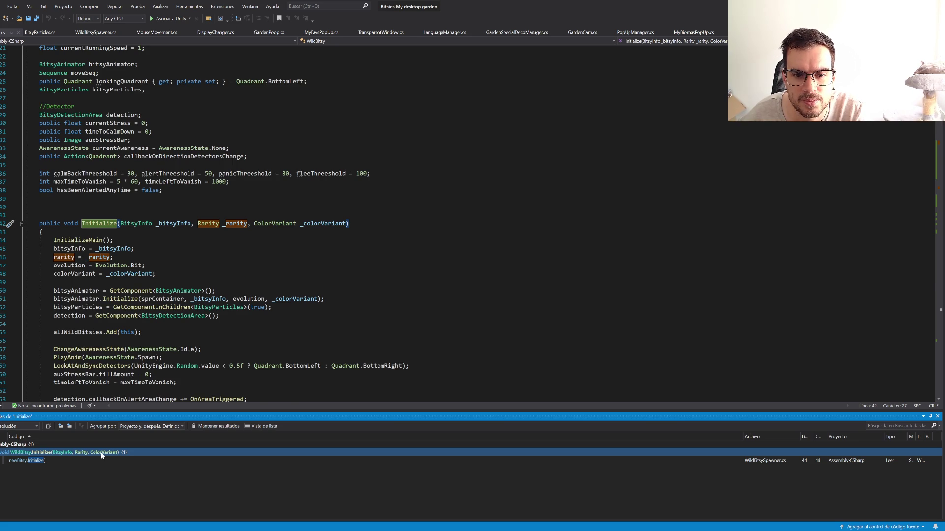
{"action": "key", "text": "Down"}
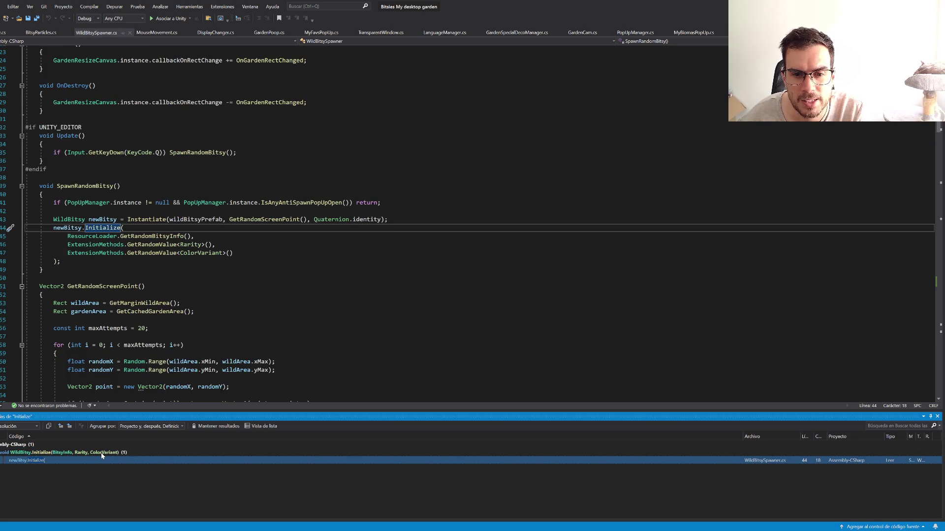
Step: Compare the WildBitsy and BitsyParticles scripts, ending on BitsyParticles
{"action": "left_click", "coordinate": [41, 32]}
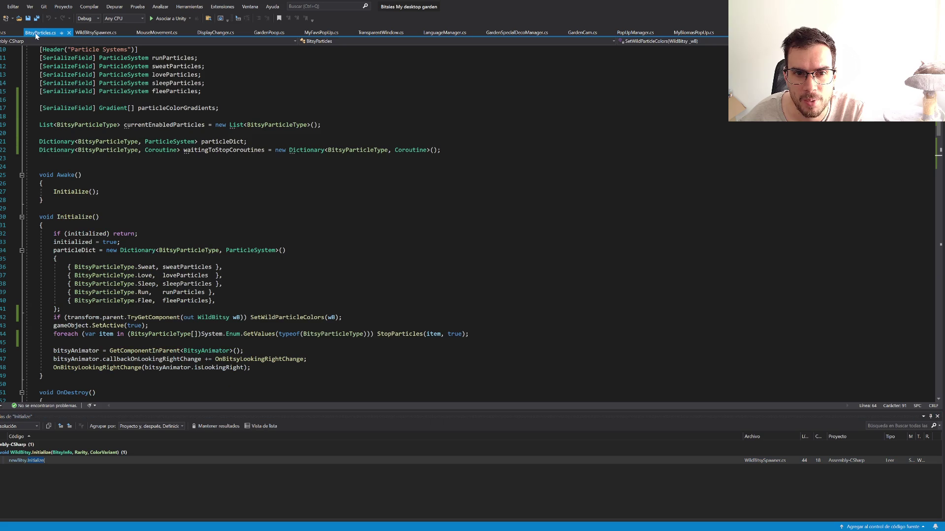
{"action": "left_click", "coordinate": [2, 33]}
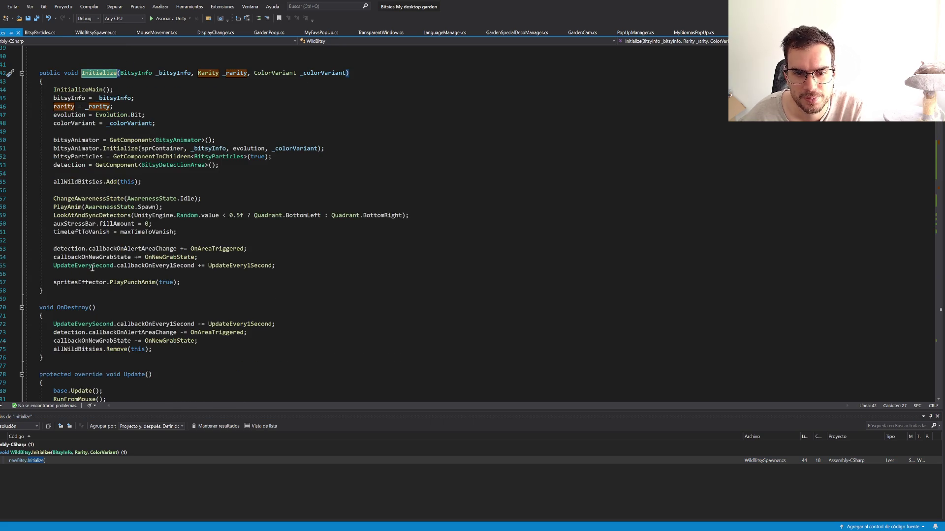
{"action": "scroll", "coordinate": [55, 288], "scroll_direction": "up", "scroll_amount": 1}
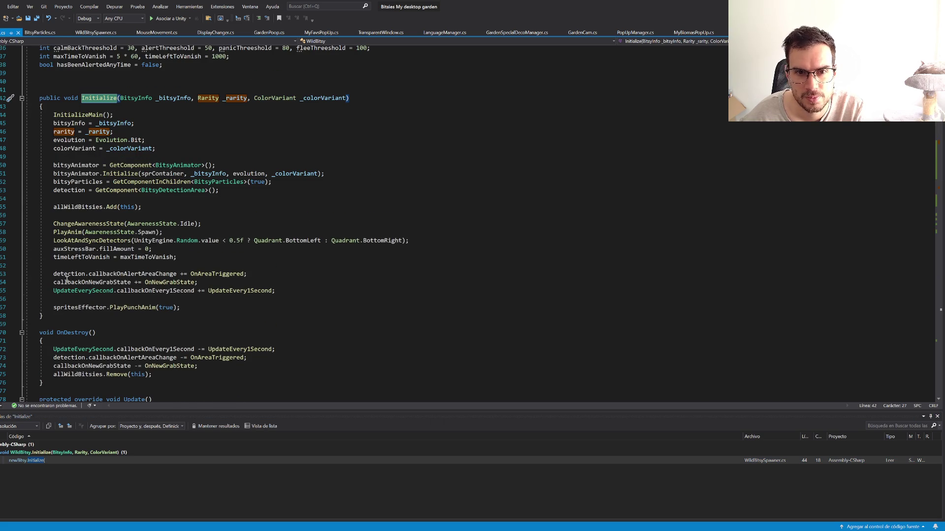
{"action": "left_click", "coordinate": [41, 32]}
Step: Add an empty void Start() method below Awake
{"action": "left_click", "coordinate": [69, 199]}
{"action": "key", "text": "Return"}
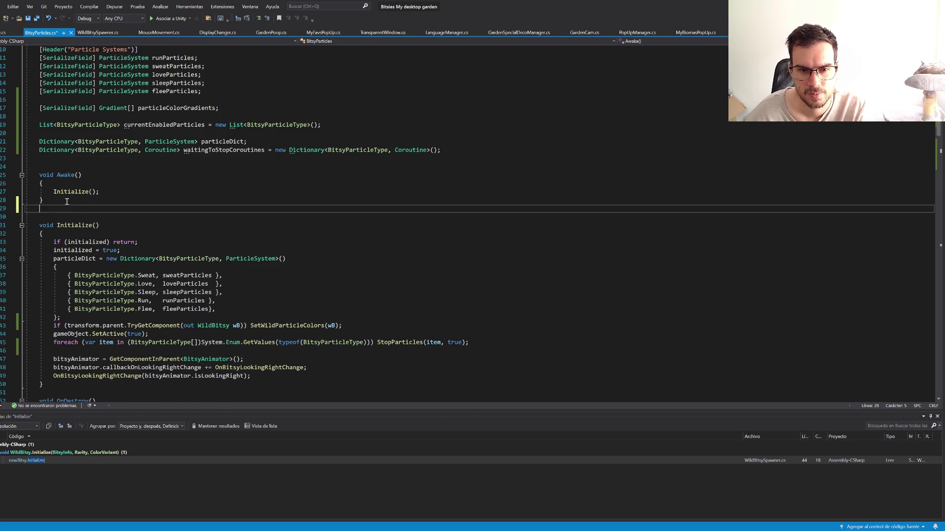
{"action": "key", "text": "Return"}
{"action": "type", "text": "void "}
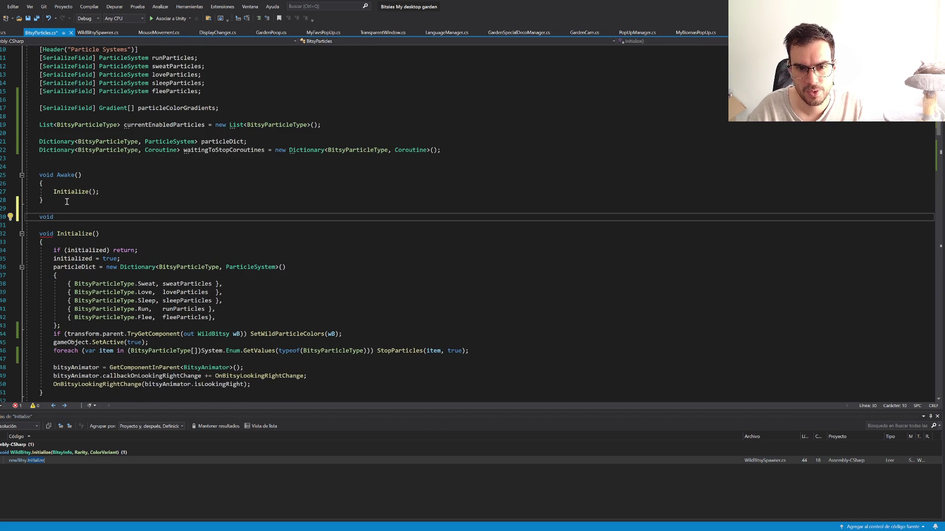
{"action": "type", "text": "Start"}
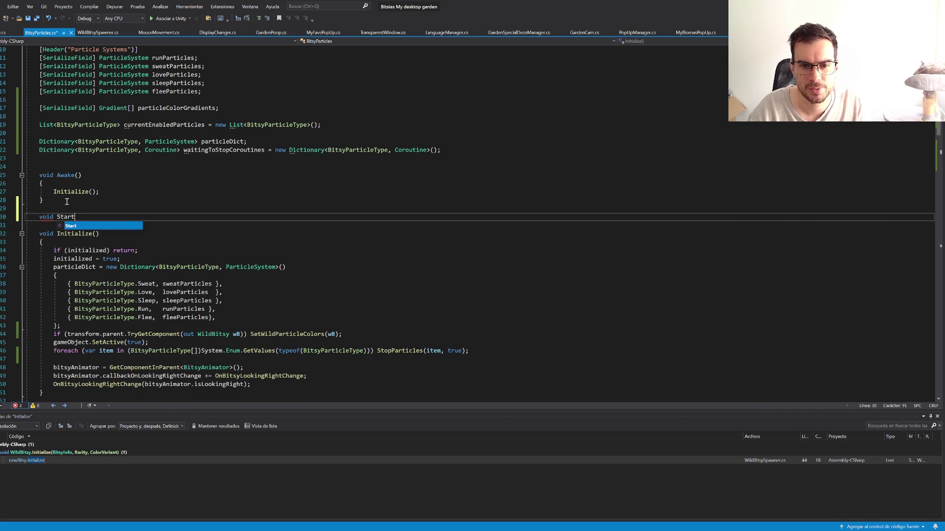
{"action": "key", "text": "Tab"}
{"action": "key", "text": "BackSpace"}
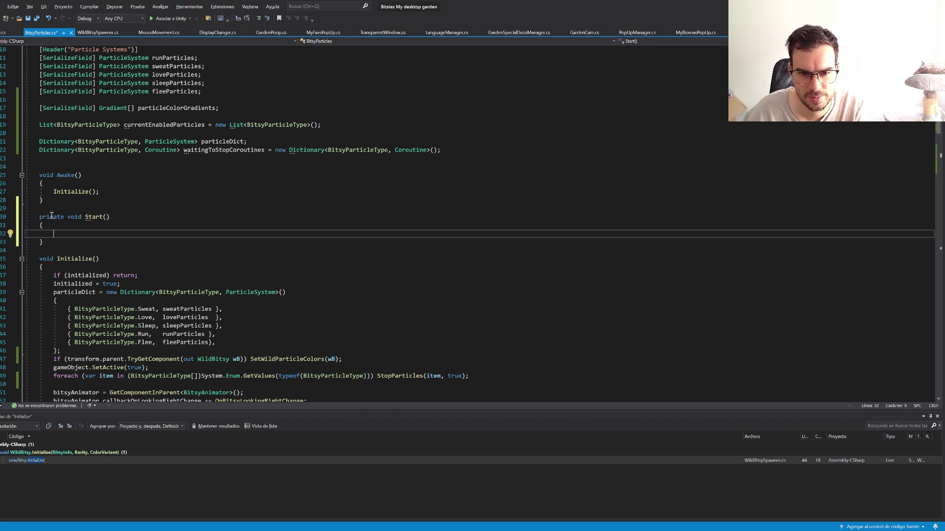
{"action": "double_click", "coordinate": [51, 217]}
{"action": "key", "text": "BackSpace"}
{"action": "scroll", "coordinate": [155, 275], "scroll_direction": "down", "scroll_amount": 5}
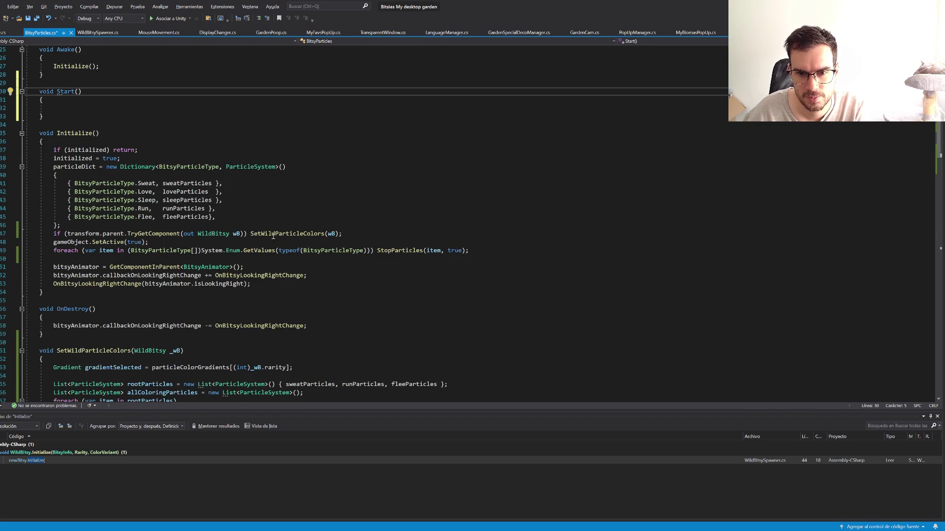
Step: Move the TryGetComponent line from Initialize into Start and save
{"action": "left_click", "coordinate": [362, 230]}
{"action": "key", "text": "shift+Up"}
{"action": "key", "text": "Delete"}
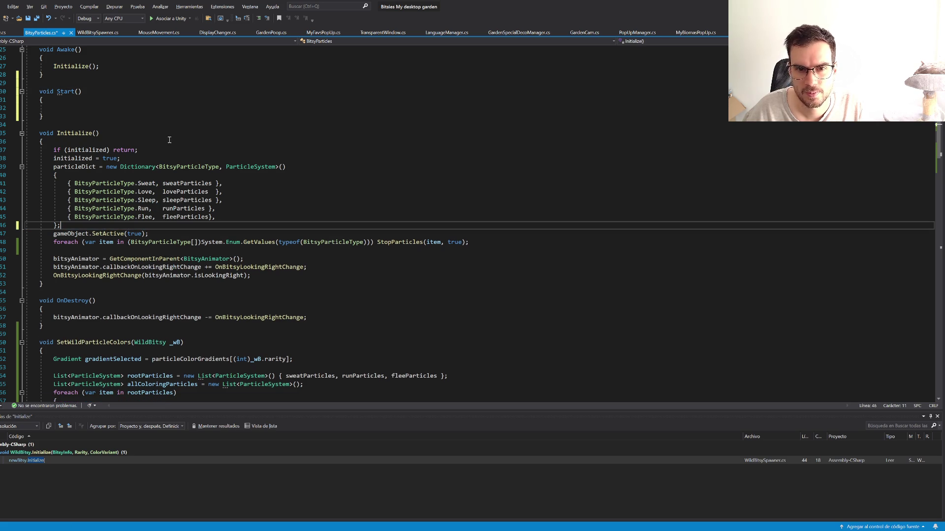
{"action": "left_click", "coordinate": [56, 102]}
{"action": "key", "text": "Return"}
{"action": "type", "text": "if (transform.parent.TryGetComponent(out WildBitsy wB)) SetWildParticleColors(wB);"}
{"action": "key", "text": "Delete"}
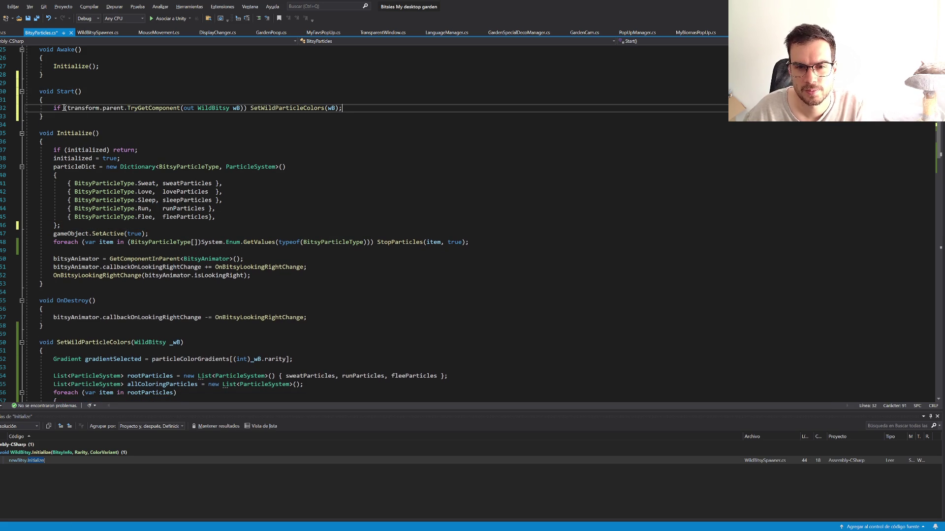
{"action": "key", "text": "ctrl+s"}
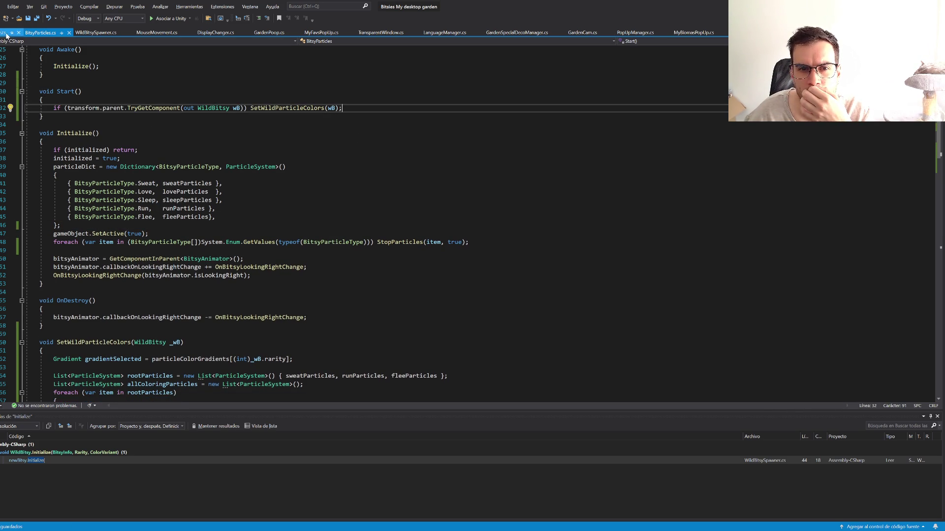
Step: Make SetWildParticleColors public and delete the Start method entirely
{"action": "left_click", "coordinate": [40, 341]}
{"action": "type", "text": "public"}
{"action": "triple_click", "coordinate": [345, 109]}
{"action": "key", "text": "Delete"}
{"action": "left_click_drag", "start_coordinate": [40, 117], "coordinate": [62, 72]}
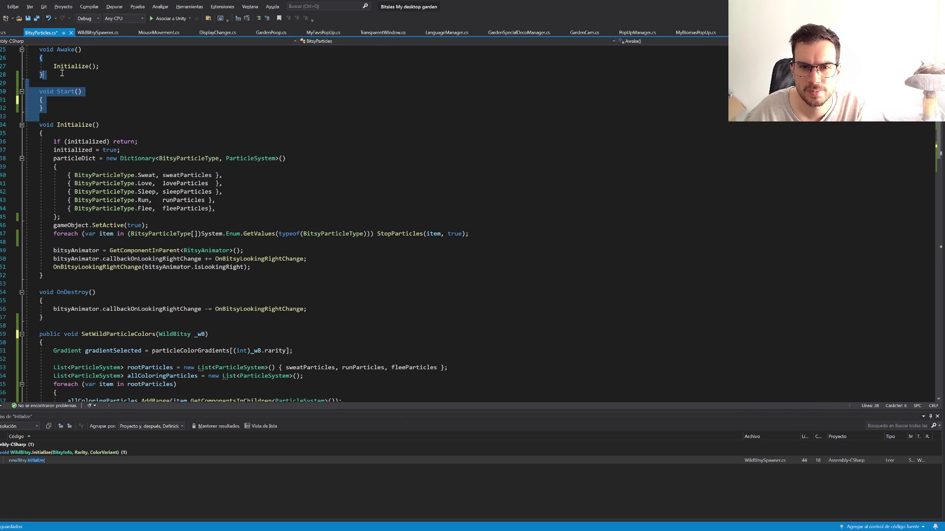
{"action": "key", "text": "Delete"}
{"action": "key", "text": "Down"}
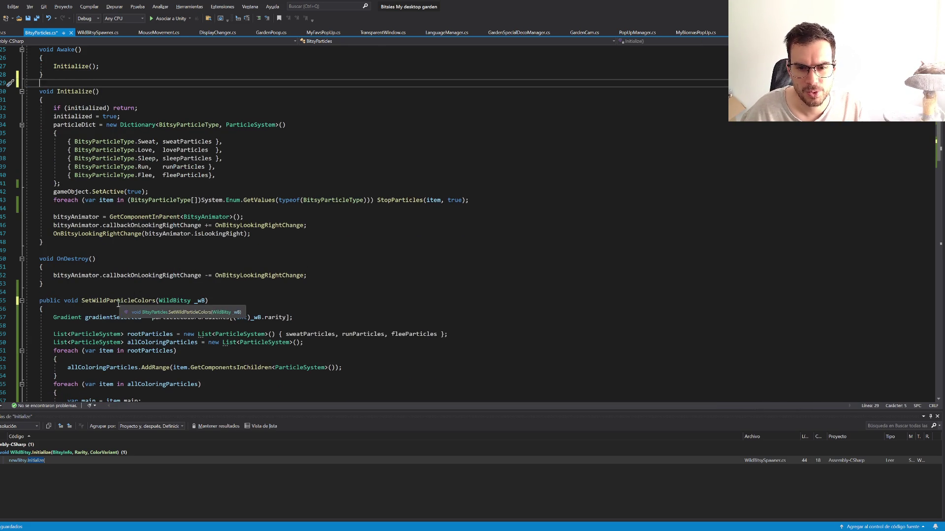
{"action": "double_click", "coordinate": [118, 300]}
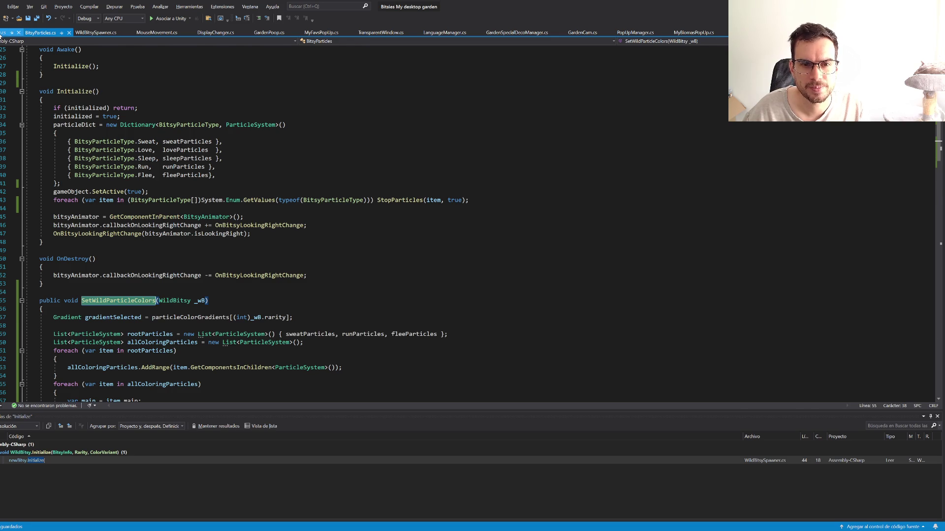
{"action": "key", "text": "ctrl+minus"}
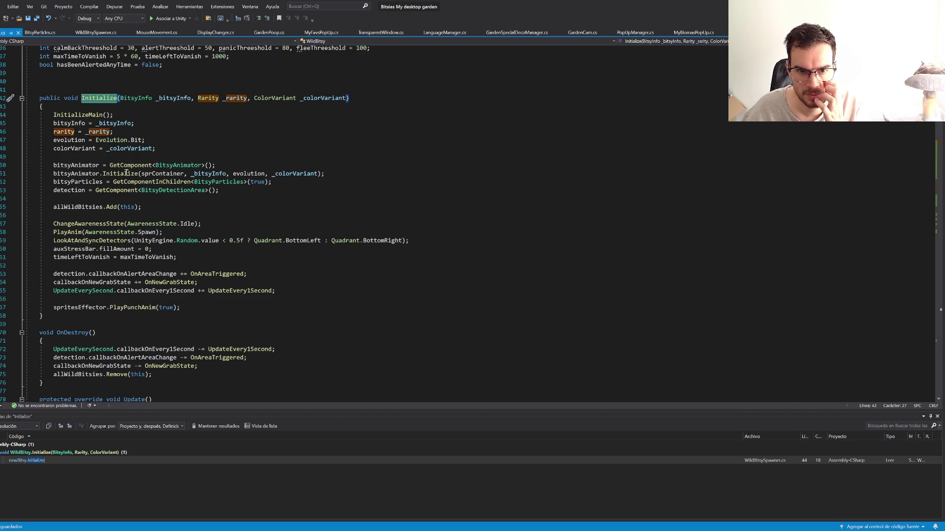
Step: Add the call bitsyParticles.SetWildParticleColors(_rarity) in WildBitsy's Initialize
{"action": "left_click", "coordinate": [197, 307]}
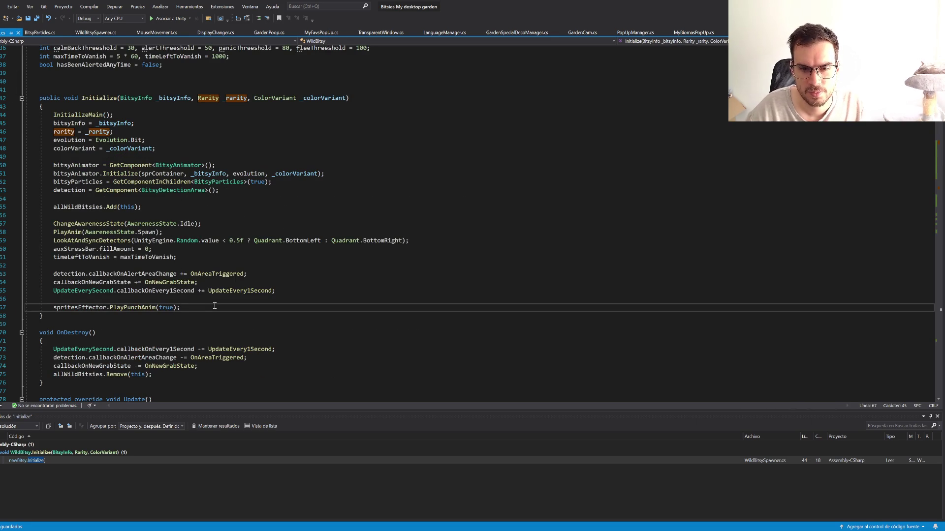
{"action": "key", "text": "Return"}
{"action": "type", "text": "particle"}
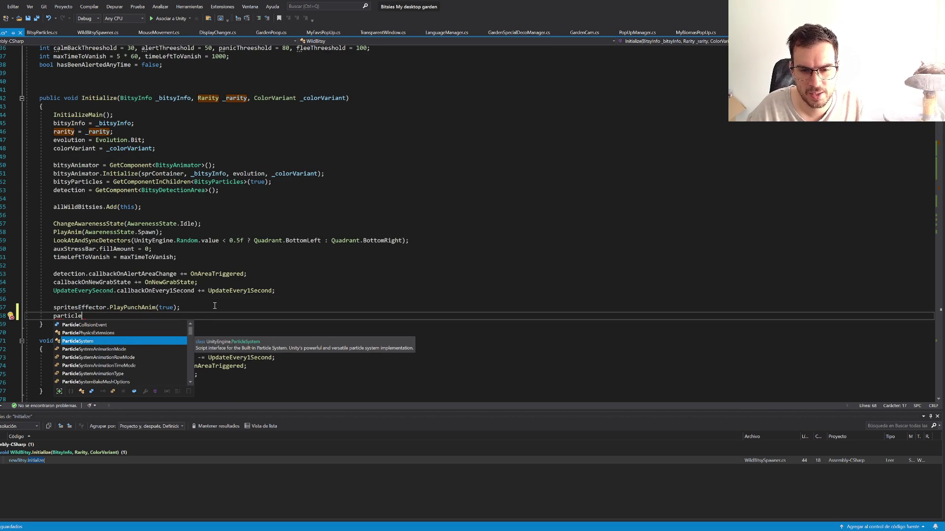
{"action": "key", "text": "ctrl+BackSpace"}
{"action": "type", "text": "getco"}
{"action": "key", "text": "ctrl+BackSpace"}
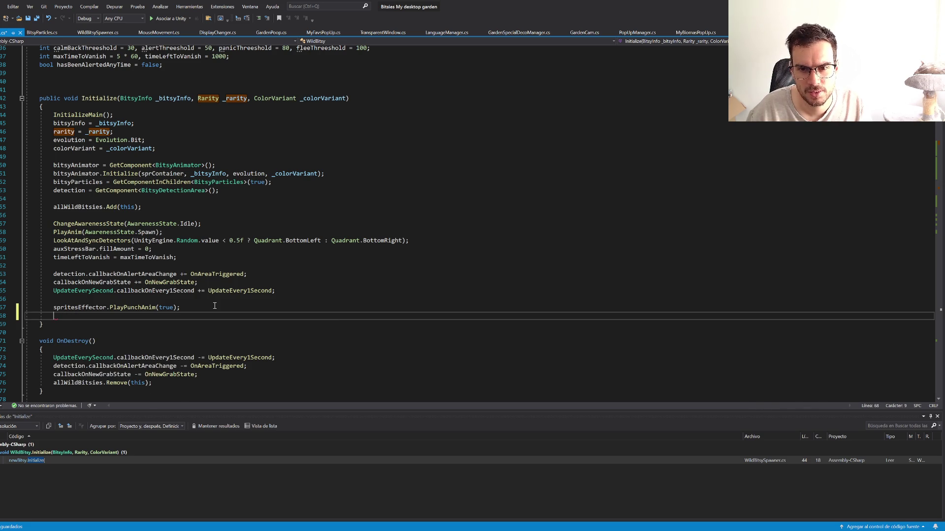
{"action": "type", "text": "bitsyParticles.SetWildParticleColors"}
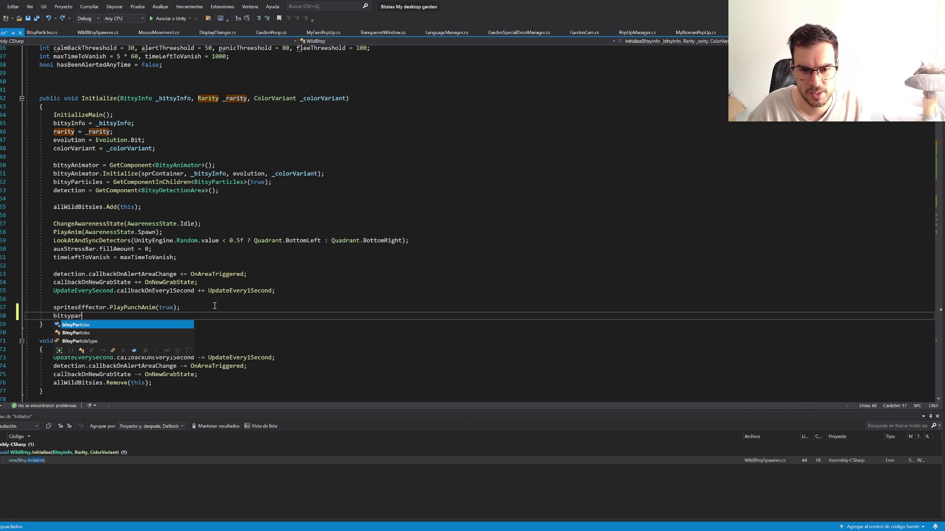
{"action": "type", "text": "(this)"}
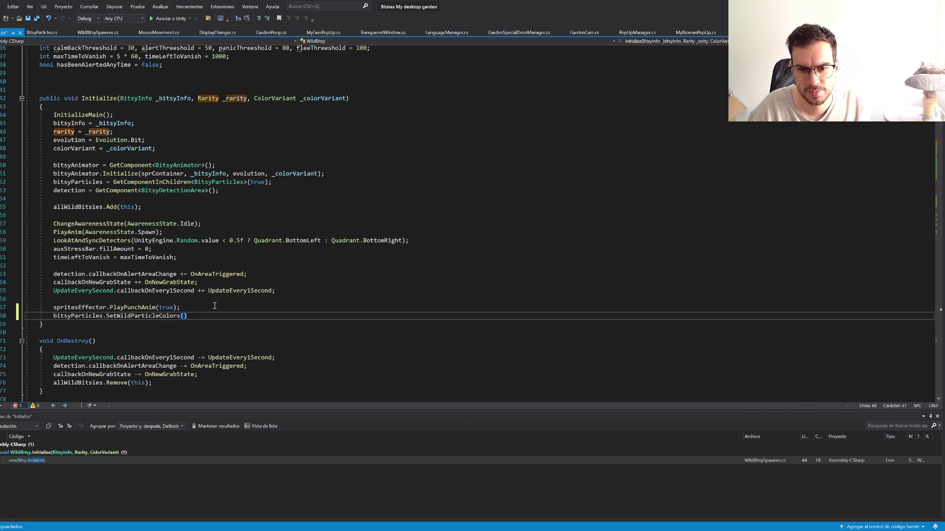
{"action": "type", "text": ";"}
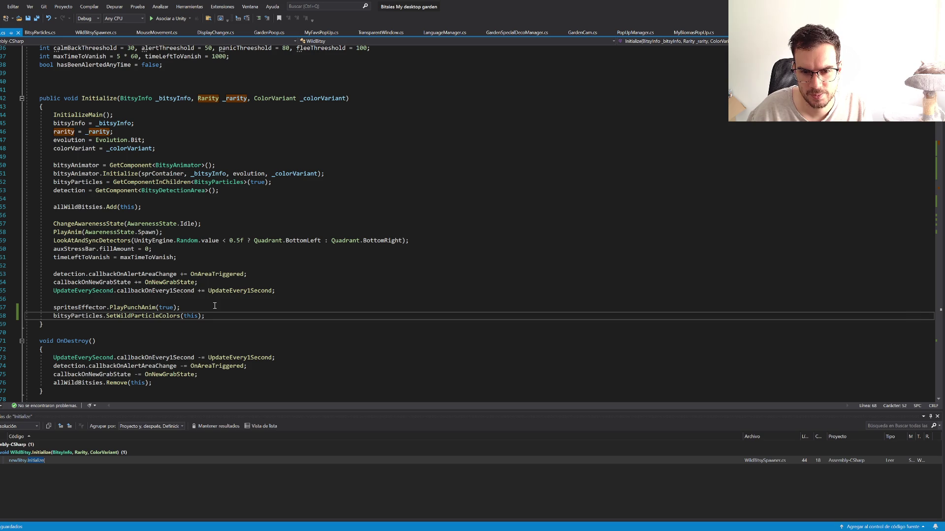
{"action": "double_click", "coordinate": [188, 318]}
{"action": "type", "text": "_rarity"}
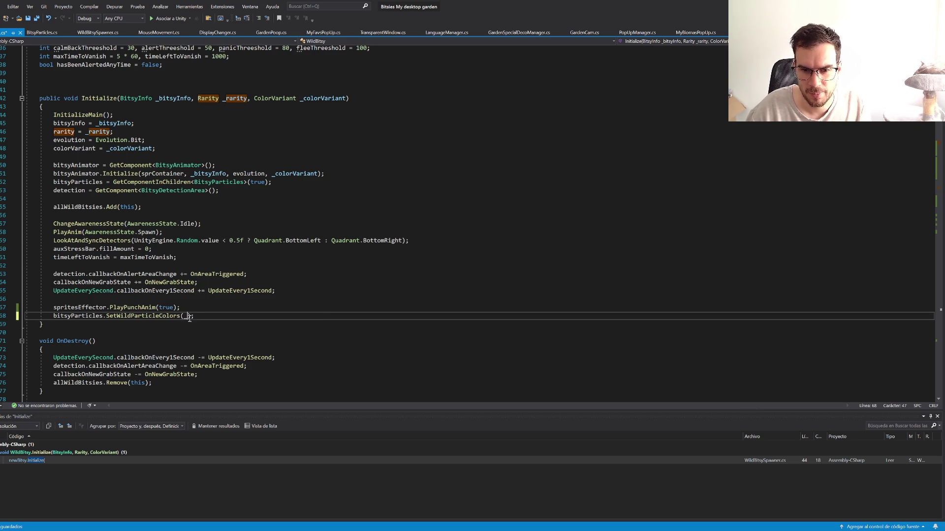
Step: Change SetWildParticleColors to take Rarity _rarity instead of WildBitsy _wB
{"action": "left_click", "coordinate": [167, 317], "text": "ctrl"}
{"action": "left_click", "coordinate": [208, 223]}
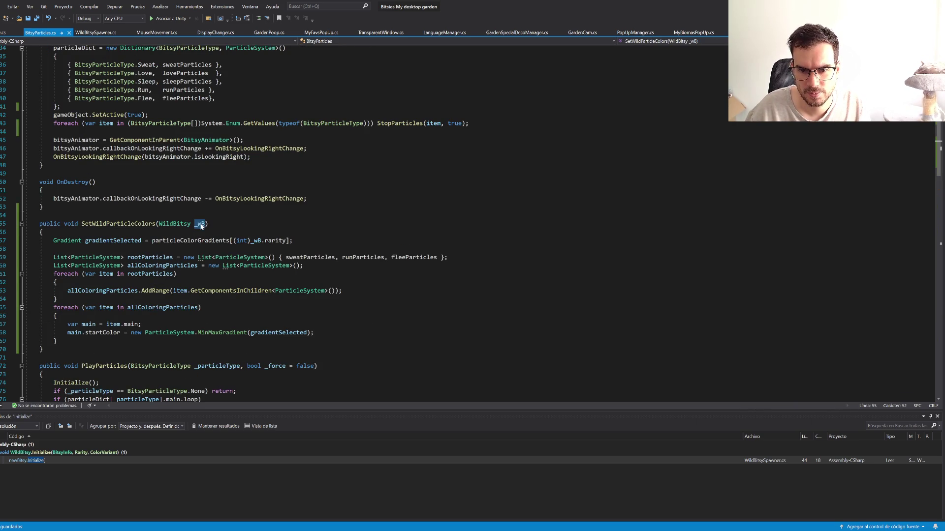
{"action": "key", "text": "ctrl+BackSpace"}
{"action": "key", "text": "ctrl+BackSpace"}
{"action": "type", "text": "ra"}
{"action": "key", "text": "Tab"}
{"action": "type", "text": "_rarity"}
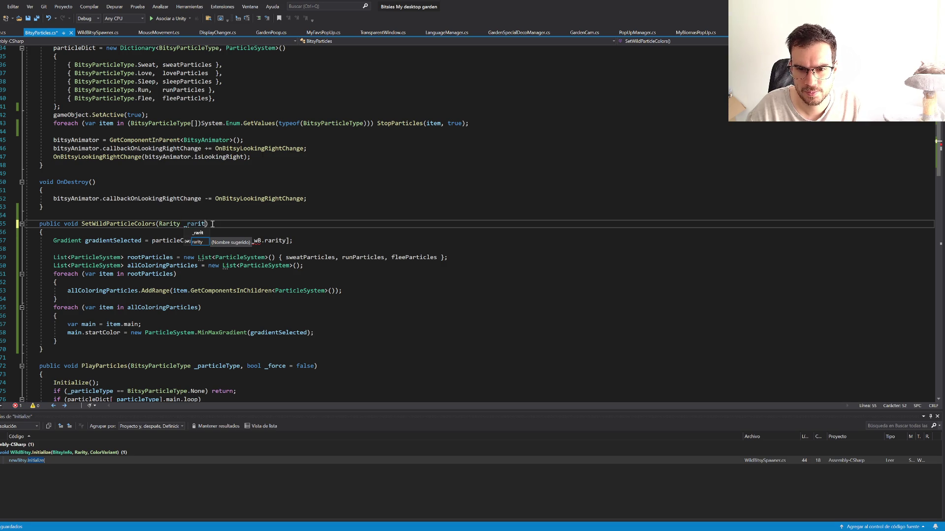
{"action": "left_click", "coordinate": [262, 241]}
{"action": "key", "text": "BackSpace"}
{"action": "key", "text": "BackSpace"}
{"action": "key", "text": "BackSpace"}
{"action": "type", "text": "_"}
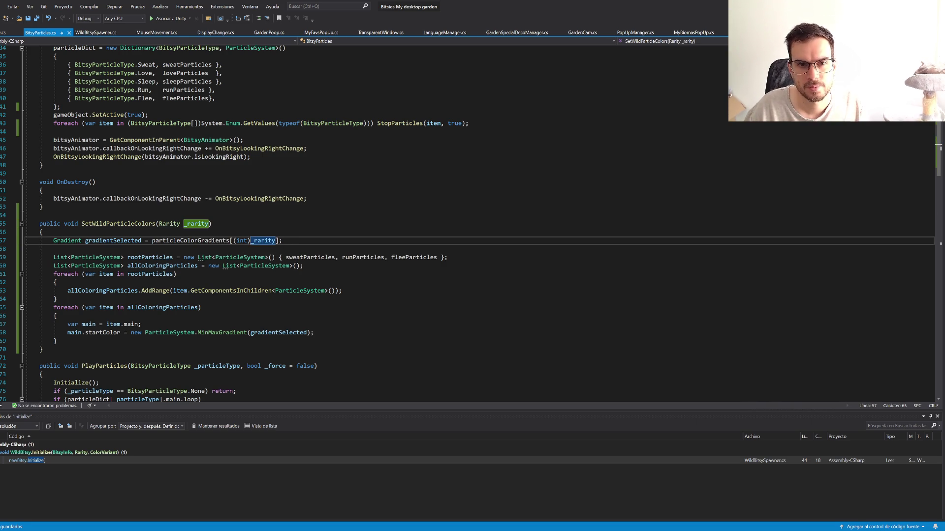
Step: Move the new call just below the bitsyParticles assignment and save
{"action": "key", "text": "ctrl+minus"}
{"action": "left_click", "coordinate": [224, 316]}
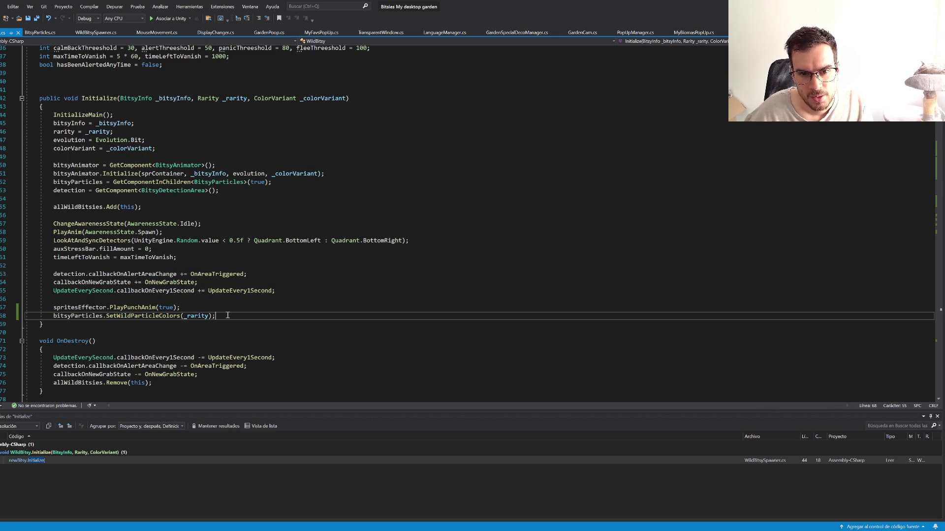
{"action": "left_click", "coordinate": [64, 182]}
{"action": "left_click", "coordinate": [222, 316]}
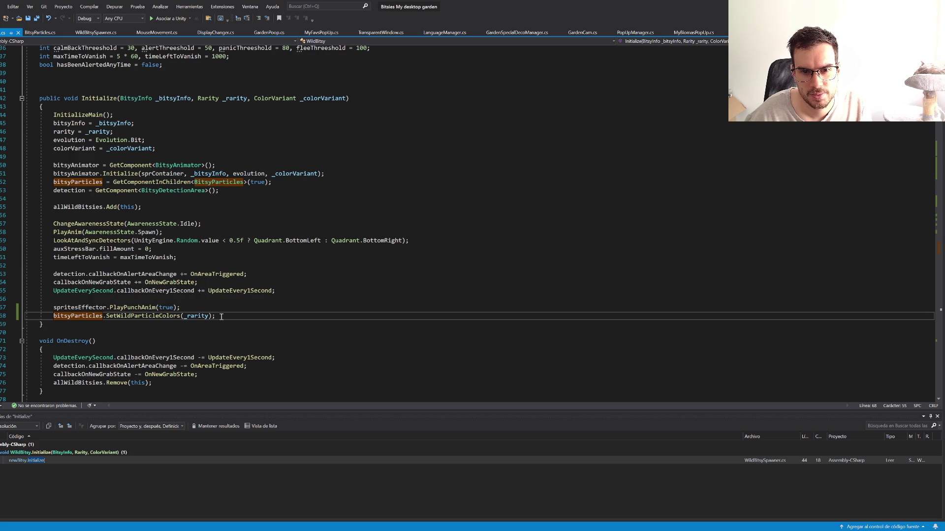
{"action": "key", "text": "alt+Up"}
{"action": "key", "text": "alt+Up"}
{"action": "key", "text": "alt+Up"}
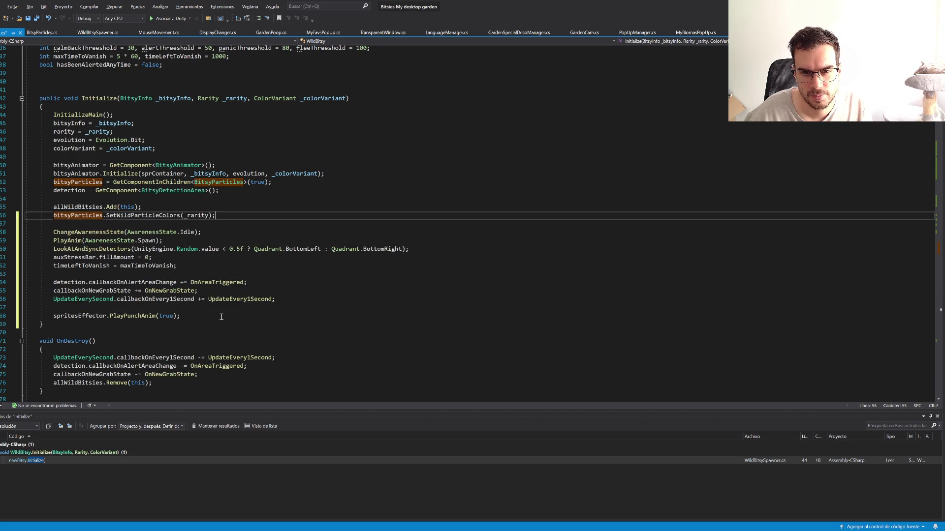
{"action": "key", "text": "alt+Up"}
{"action": "key", "text": "alt+Up"}
{"action": "key", "text": "alt+Up"}
{"action": "key", "text": "ctrl+s"}
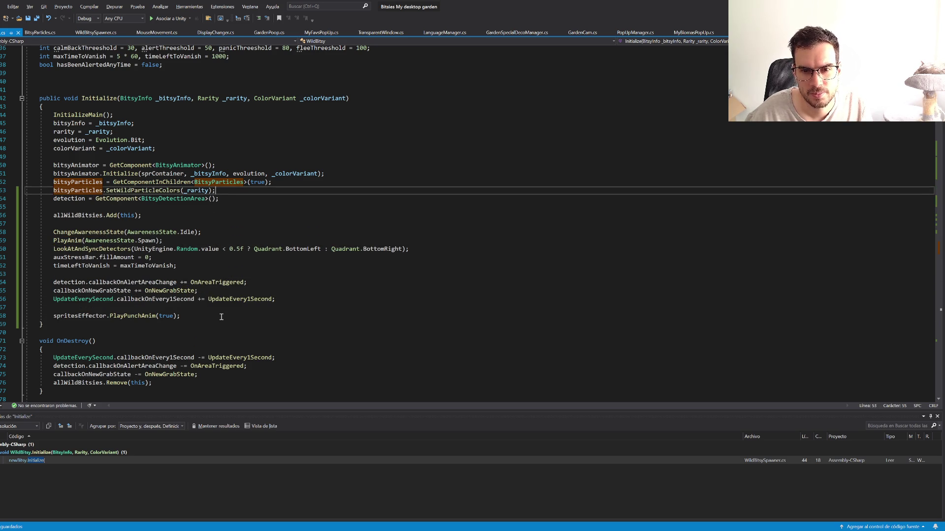
{"action": "key", "text": "alt+Tab"}
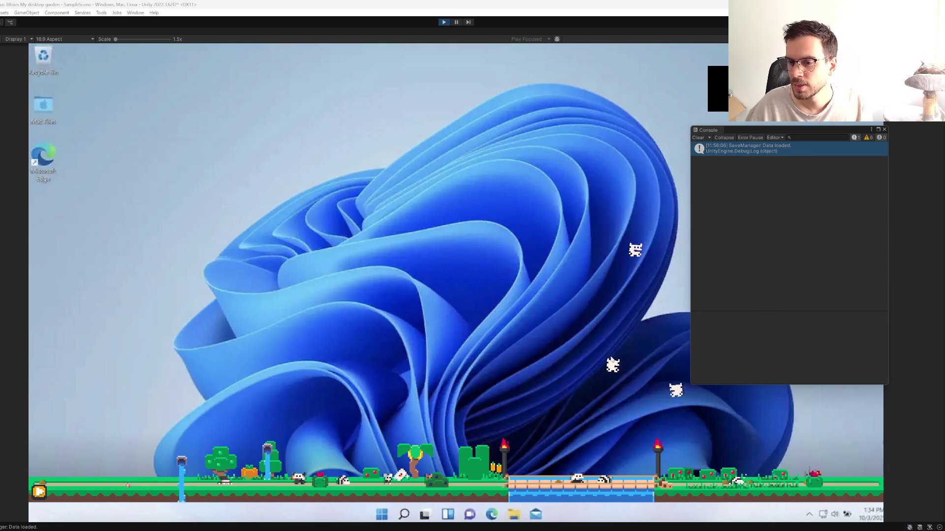
Step: Restart Play mode and catch flying bitsies to check their sparkle colours
{"action": "left_click", "coordinate": [445, 21]}
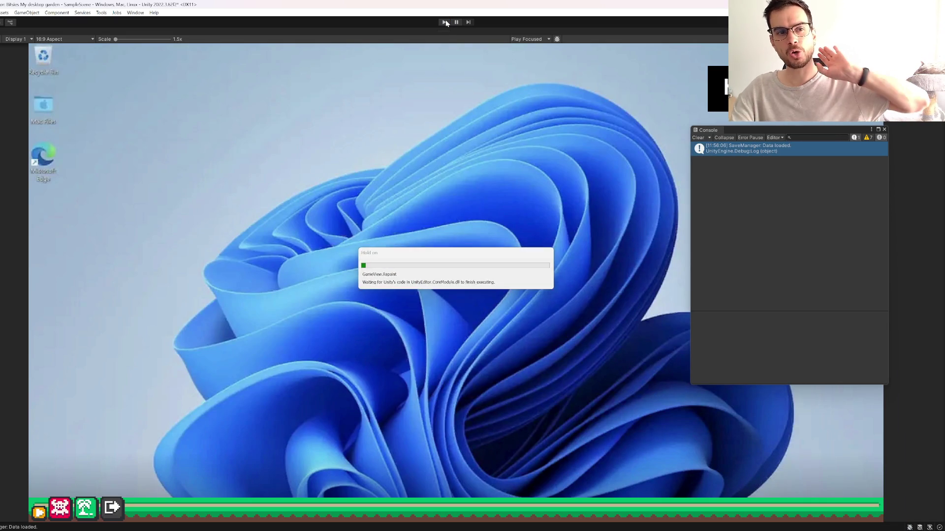
{"action": "left_click", "coordinate": [445, 22]}
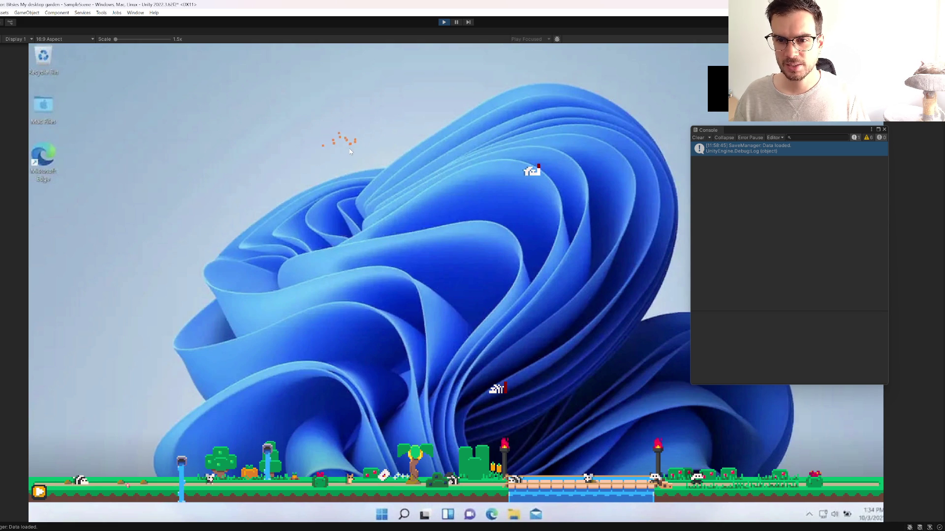
{"action": "left_click", "coordinate": [537, 164]}
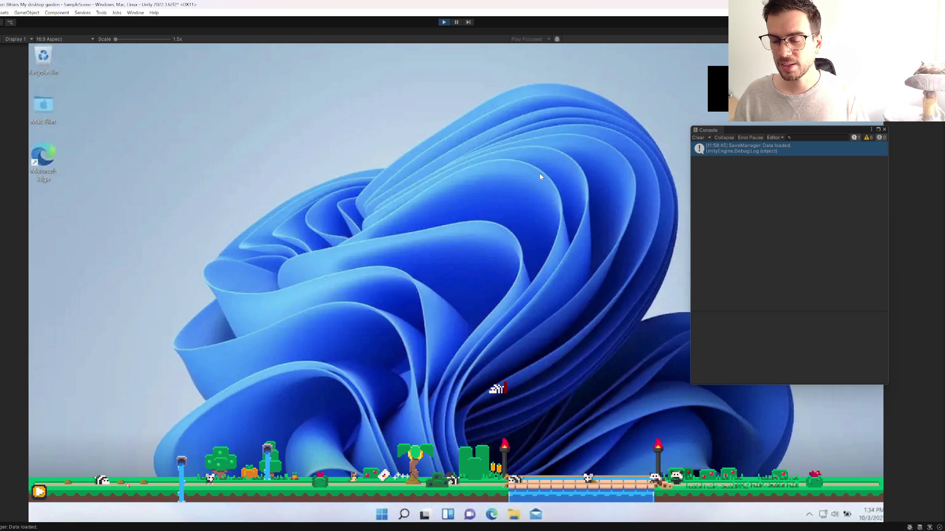
{"action": "left_click", "coordinate": [495, 388]}
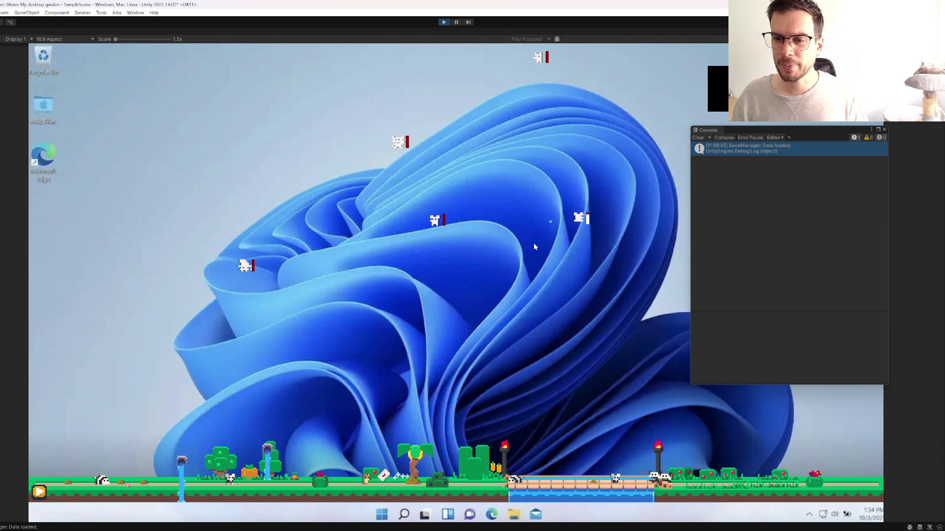
{"action": "left_click", "coordinate": [398, 142]}
{"action": "left_click", "coordinate": [433, 221]}
Step: Catch several more flying bitsies, including the white one, then stop Play mode
{"action": "left_click", "coordinate": [246, 265]}
{"action": "left_click", "coordinate": [160, 240]}
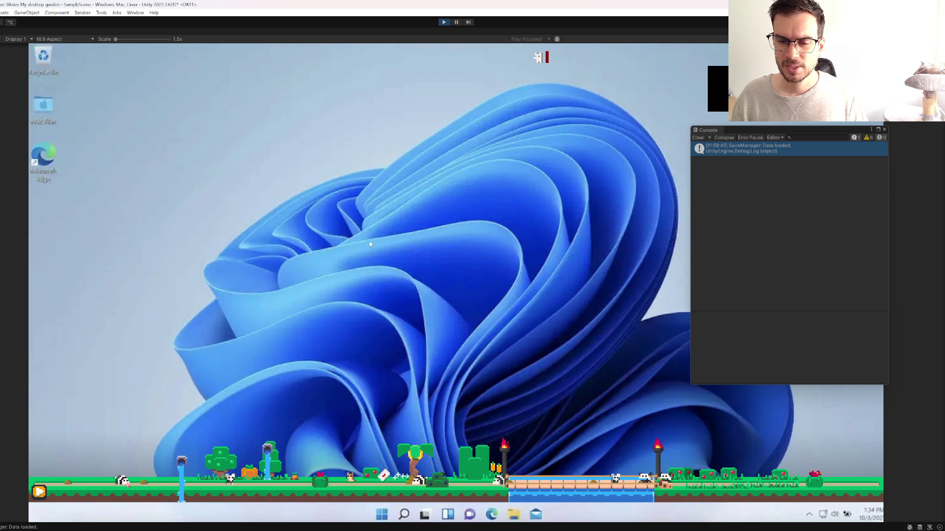
{"action": "left_click", "coordinate": [354, 265]}
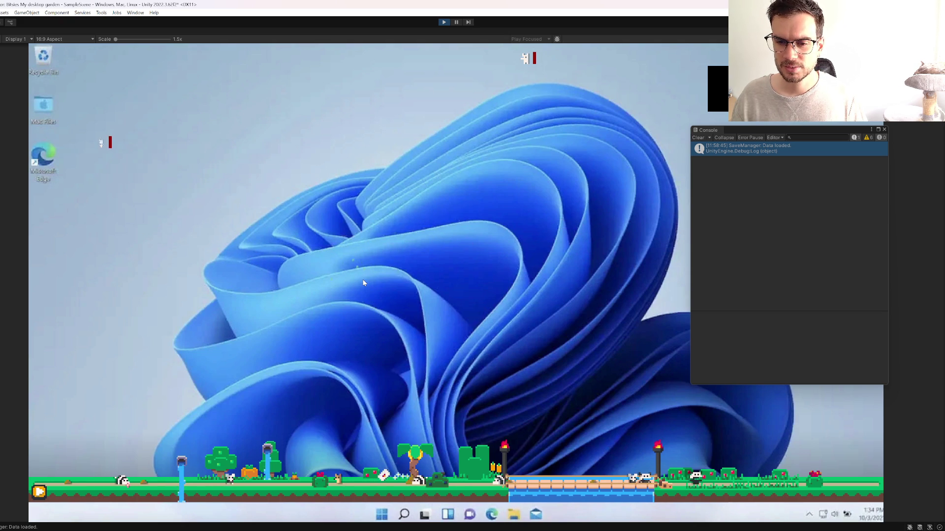
{"action": "left_click", "coordinate": [98, 142]}
{"action": "left_click", "coordinate": [280, 94]}
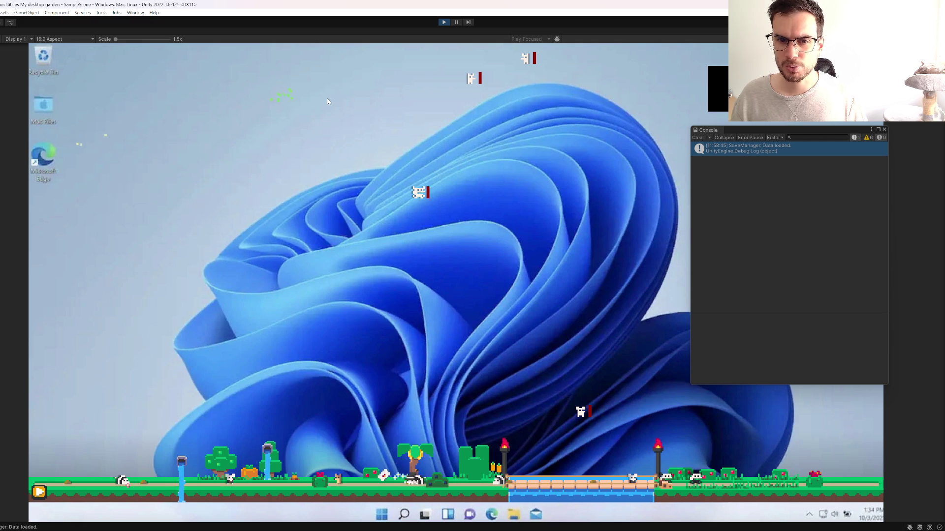
{"action": "left_click", "coordinate": [448, 184]}
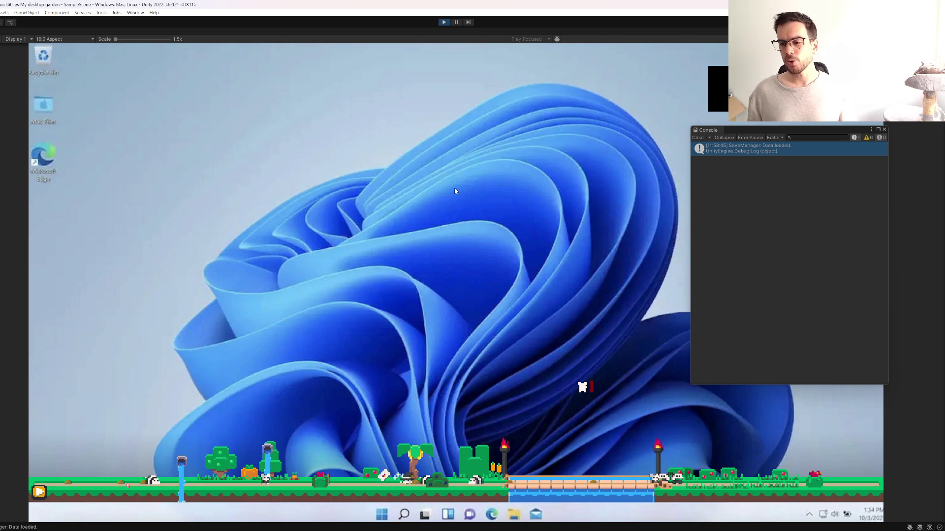
{"action": "left_click", "coordinate": [443, 23]}
{"action": "mouse_move", "coordinate": [501, 529]}
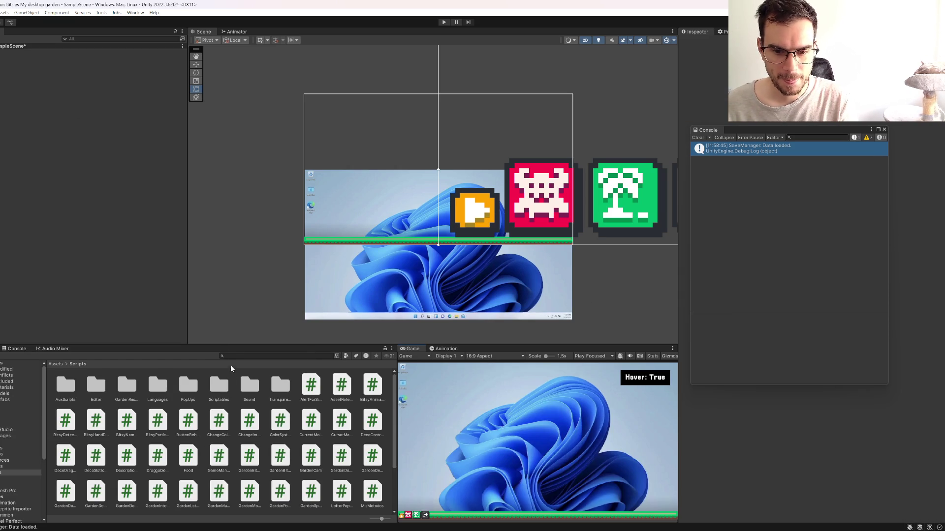
Step: Search 'wildbitsy', open the WildBitsy prefab, select Particles and open its first colour gradient
{"action": "left_click", "coordinate": [271, 357]}
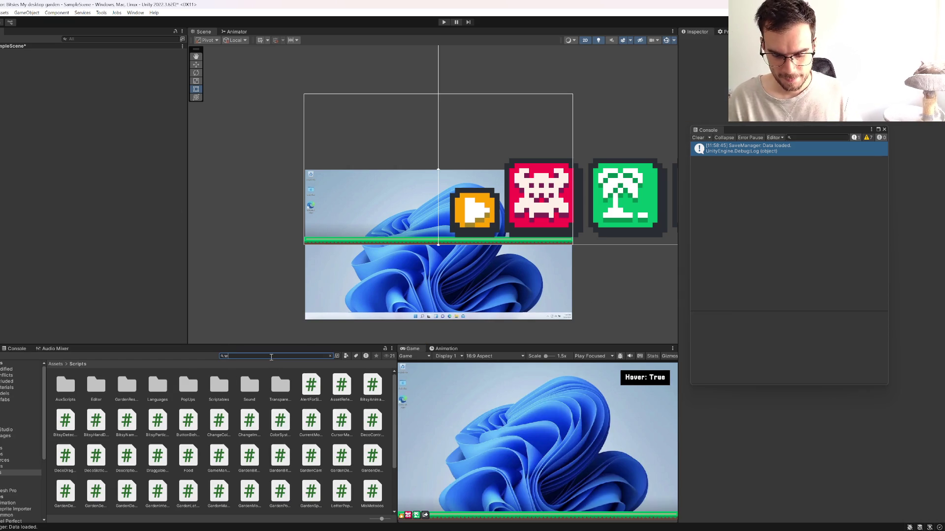
{"action": "type", "text": "ildbitsy"}
{"action": "double_click", "coordinate": [65, 388]}
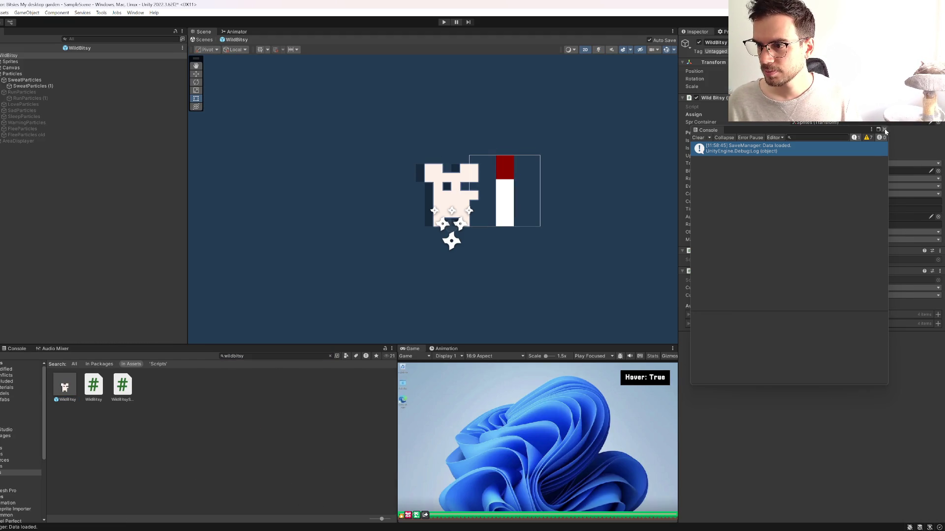
{"action": "left_click", "coordinate": [884, 130]}
{"action": "left_click", "coordinate": [29, 74]}
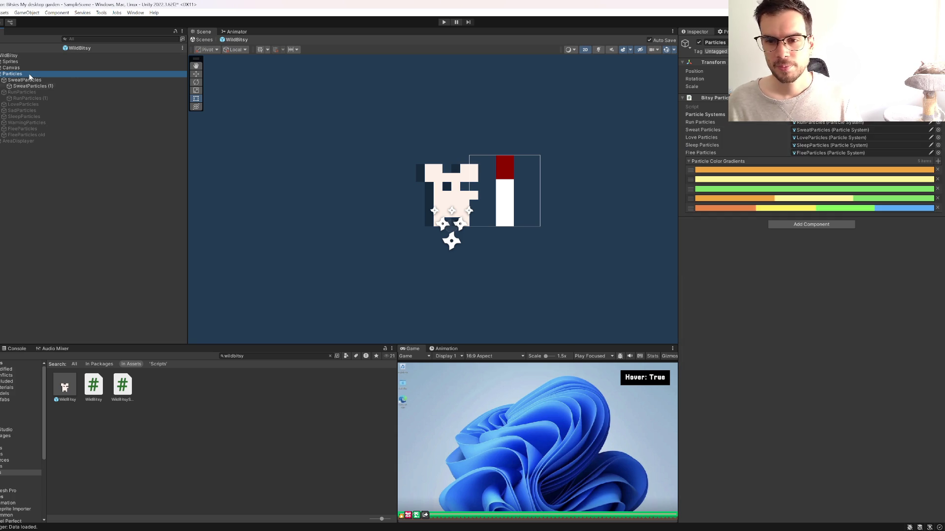
{"action": "left_click", "coordinate": [725, 171]}
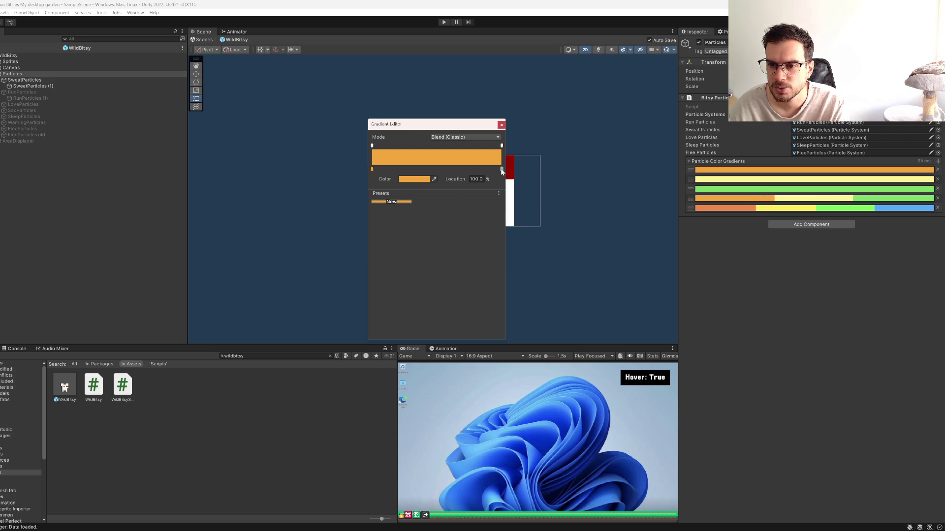
Step: Make the right gradient key white at 24% and switch the mode to Fixed
{"action": "left_click", "coordinate": [425, 180]}
{"action": "left_click_drag", "start_coordinate": [469, 241], "coordinate": [451, 220]}
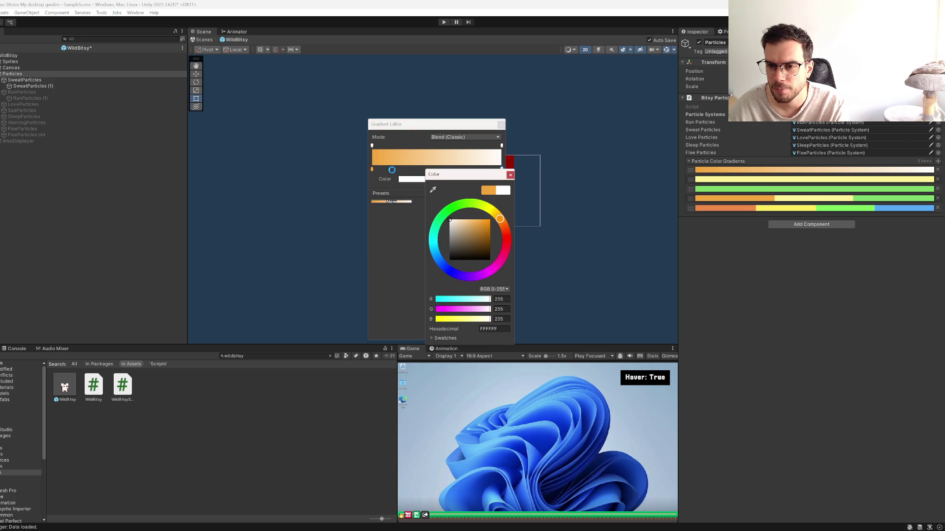
{"action": "left_click", "coordinate": [440, 178]}
{"action": "left_click", "coordinate": [475, 178]}
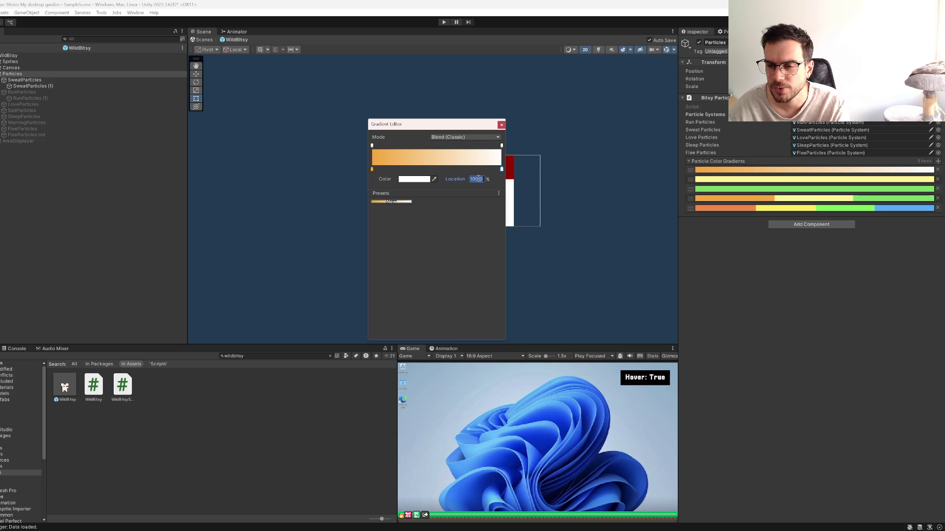
{"action": "type", "text": "24"}
{"action": "left_click", "coordinate": [450, 137]}
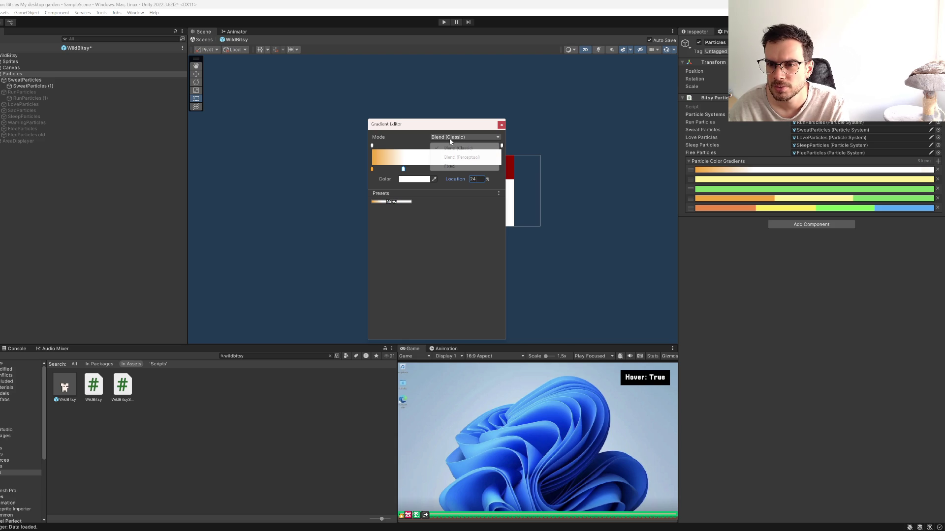
{"action": "left_click", "coordinate": [453, 167]}
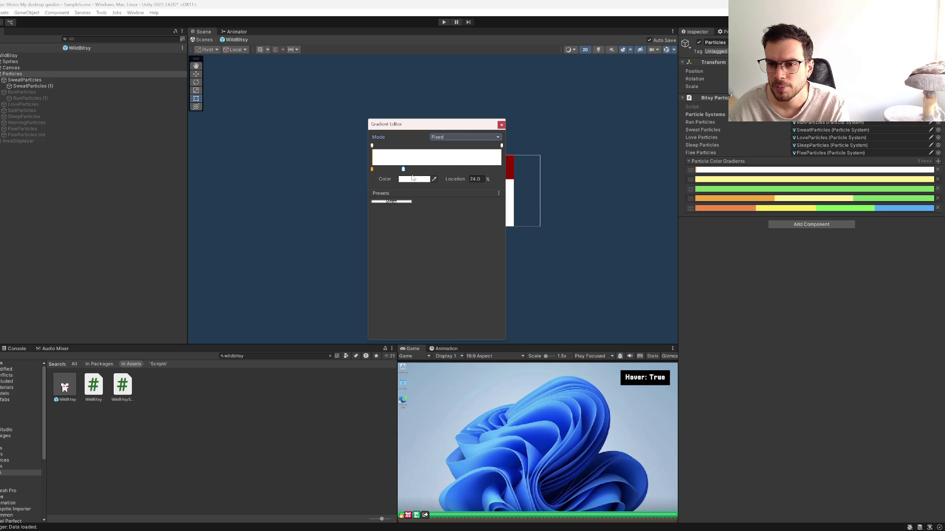
Step: Place the orange key at 36%, then set the yellow gradient's key to 36%
{"action": "left_click_drag", "start_coordinate": [373, 172], "coordinate": [501, 170]}
{"action": "left_click", "coordinate": [391, 170]}
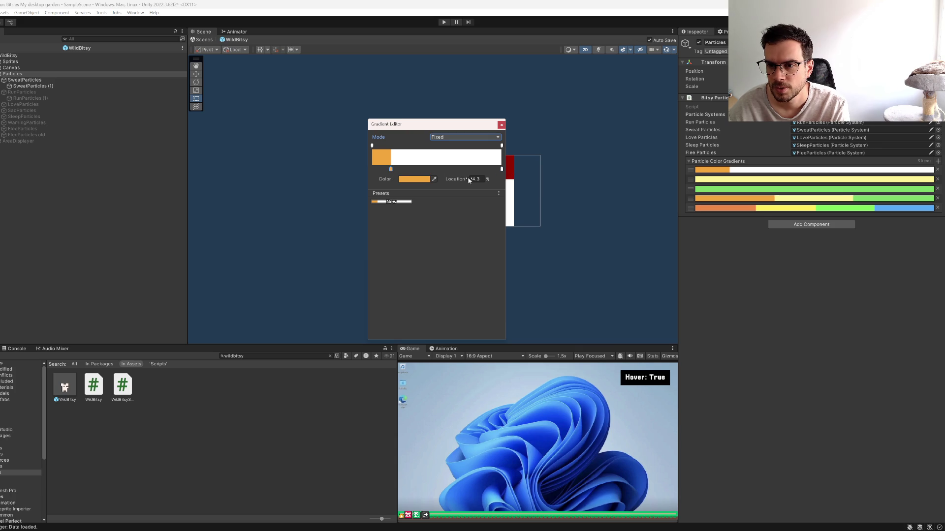
{"action": "left_click", "coordinate": [481, 179]}
{"action": "type", "text": "24"}
{"action": "key", "text": "Return"}
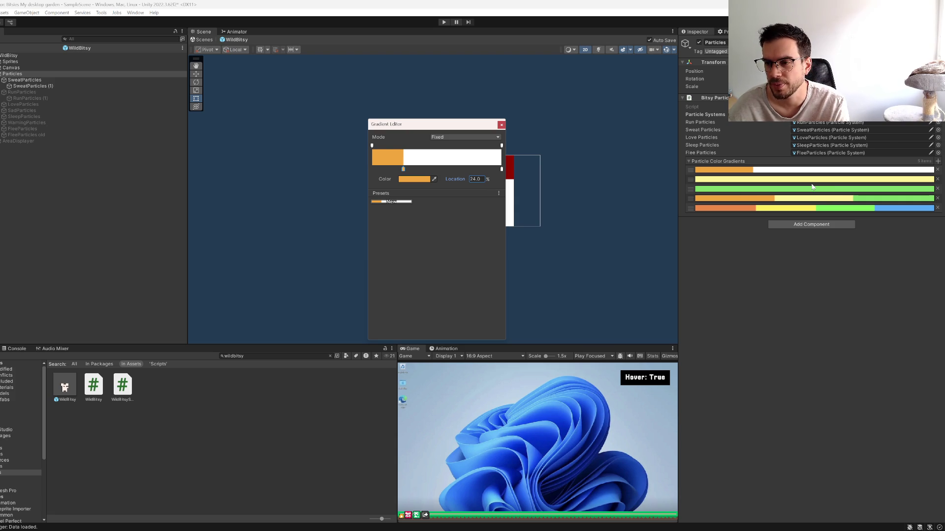
{"action": "double_click", "coordinate": [476, 179]}
{"action": "type", "text": "36"}
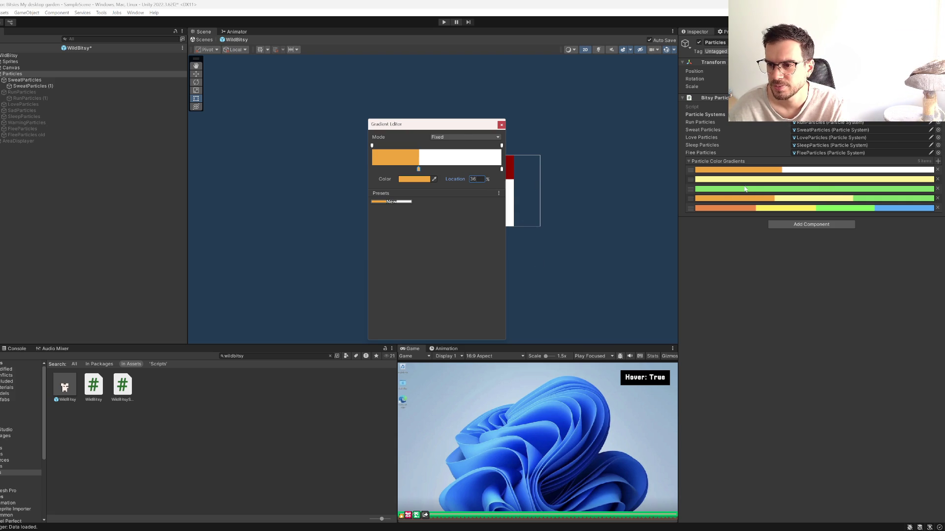
{"action": "left_click", "coordinate": [739, 180]}
{"action": "type", "text": "36"}
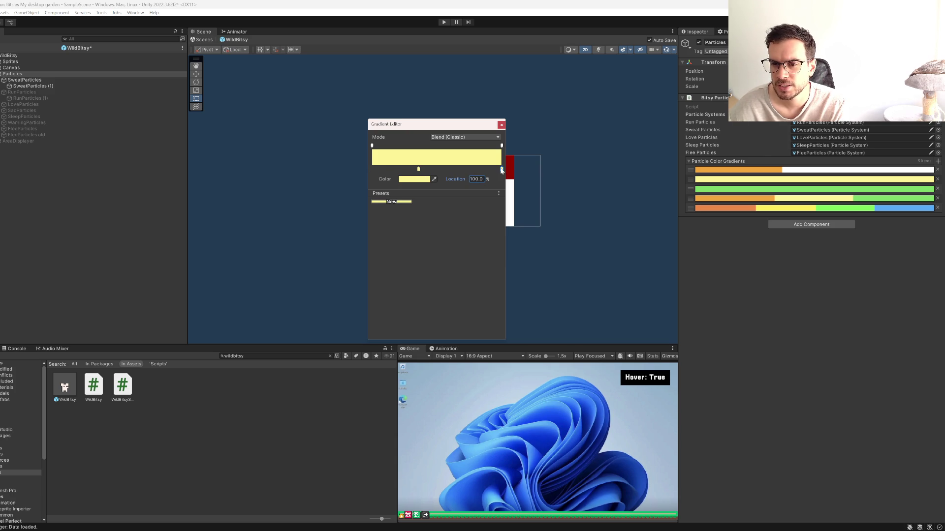
Step: Make the yellow gradient's right key white and set its Mode to Fixed
{"action": "left_click", "coordinate": [416, 179]}
{"action": "left_click", "coordinate": [435, 187]}
{"action": "left_click", "coordinate": [427, 126]}
{"action": "left_click", "coordinate": [464, 137]}
{"action": "left_click", "coordinate": [450, 166]}
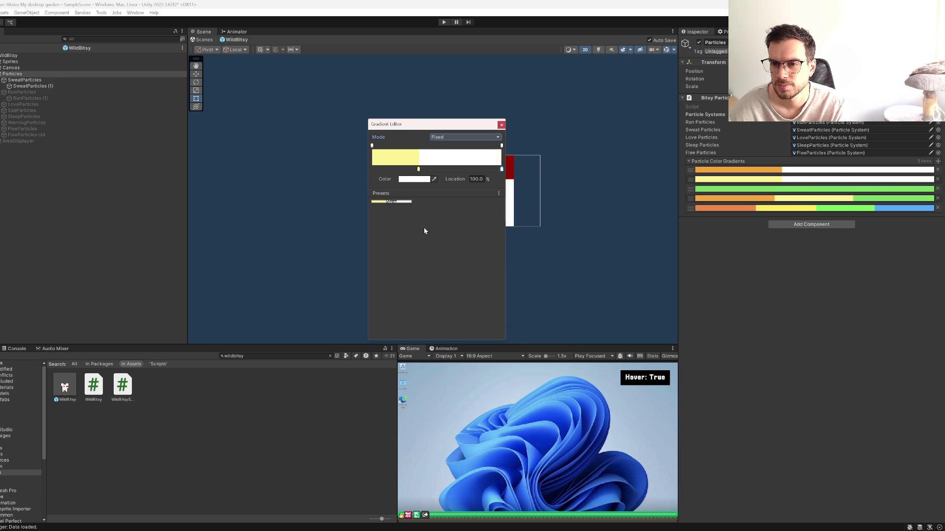
Step: Move the green gradient's key to 36%, make its right key white, and set Mode to Fixed
{"action": "left_click", "coordinate": [769, 189]}
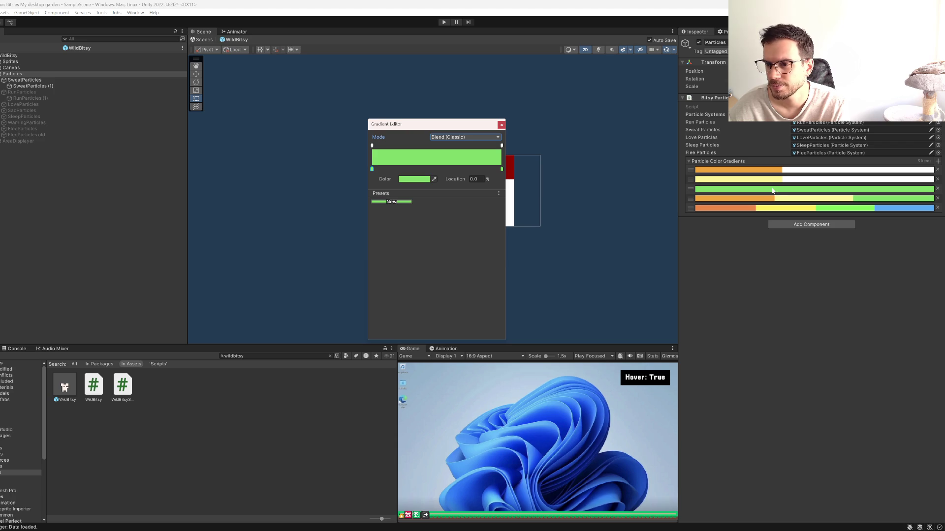
{"action": "left_click", "coordinate": [456, 176]}
{"action": "type", "text": "36"}
{"action": "left_click", "coordinate": [502, 169]}
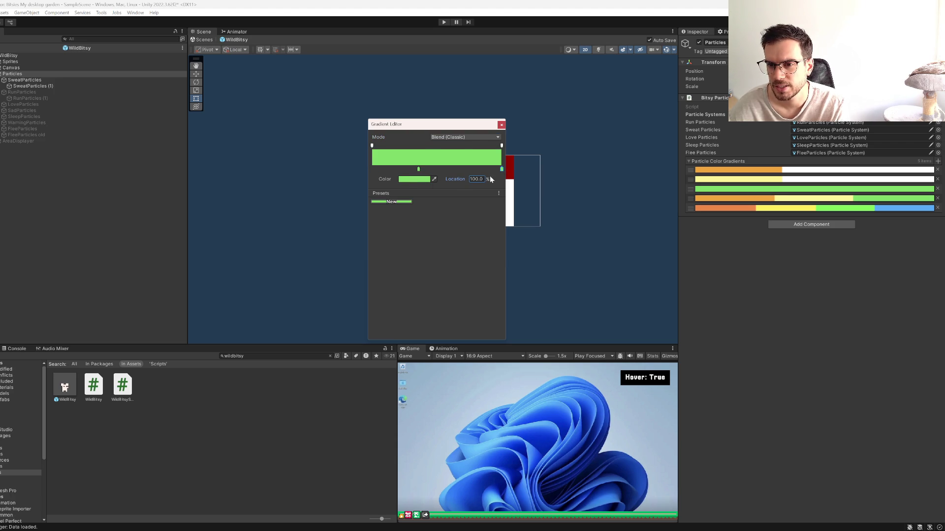
{"action": "left_click", "coordinate": [413, 178]}
{"action": "left_click_drag", "start_coordinate": [468, 226], "coordinate": [381, 176]}
{"action": "left_click", "coordinate": [460, 150]}
{"action": "left_click", "coordinate": [465, 136]}
{"action": "left_click", "coordinate": [449, 166]}
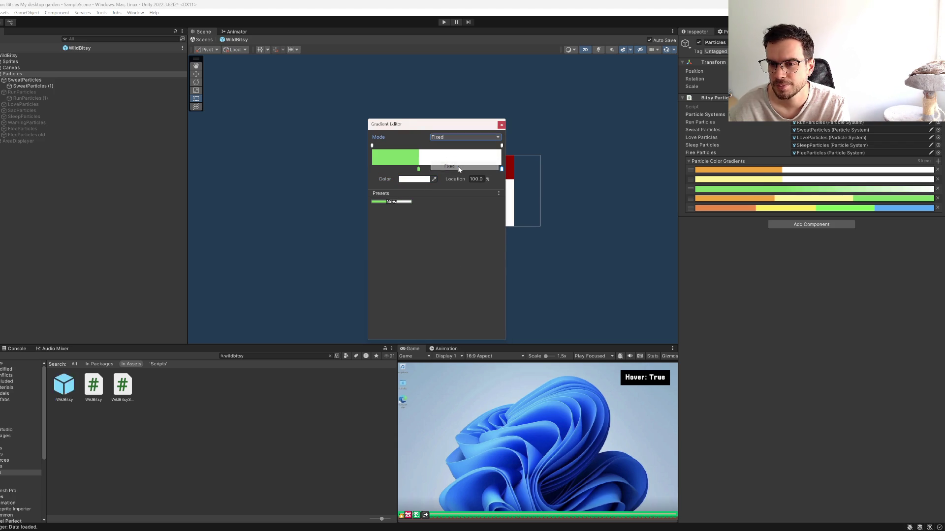
Step: In the fourth gradient, move the orange key to 12% and the yellow key to 24%
{"action": "left_click", "coordinate": [774, 199]}
{"action": "left_click", "coordinate": [413, 170]}
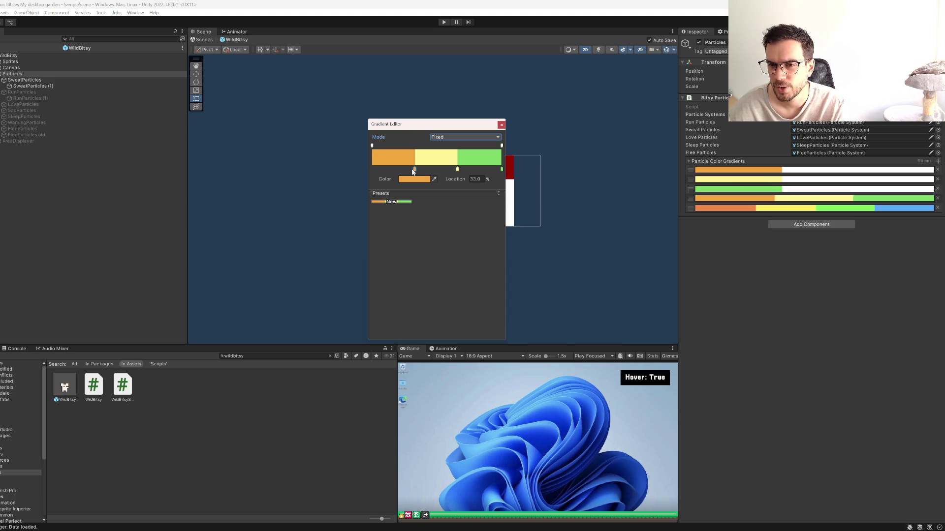
{"action": "left_click_drag", "start_coordinate": [406, 171], "coordinate": [379, 171]}
{"action": "left_click", "coordinate": [473, 179]}
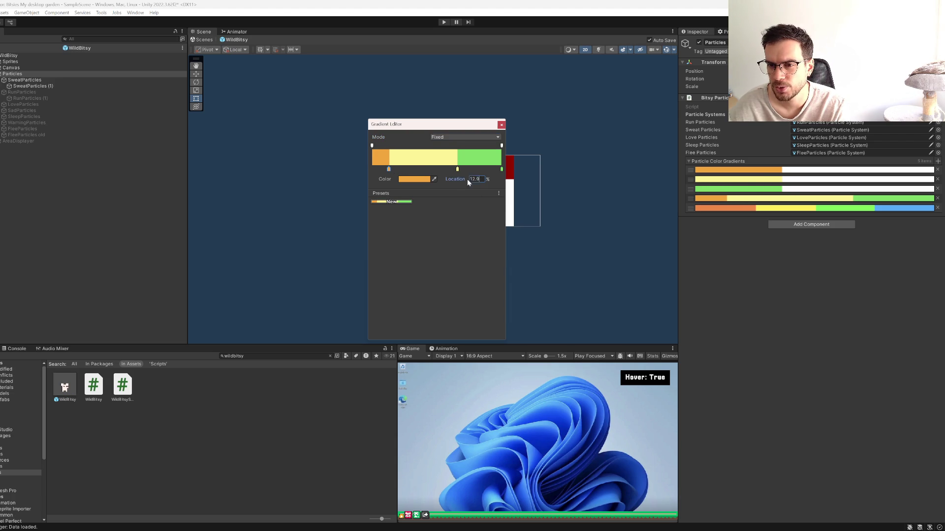
{"action": "left_click", "coordinate": [457, 169]}
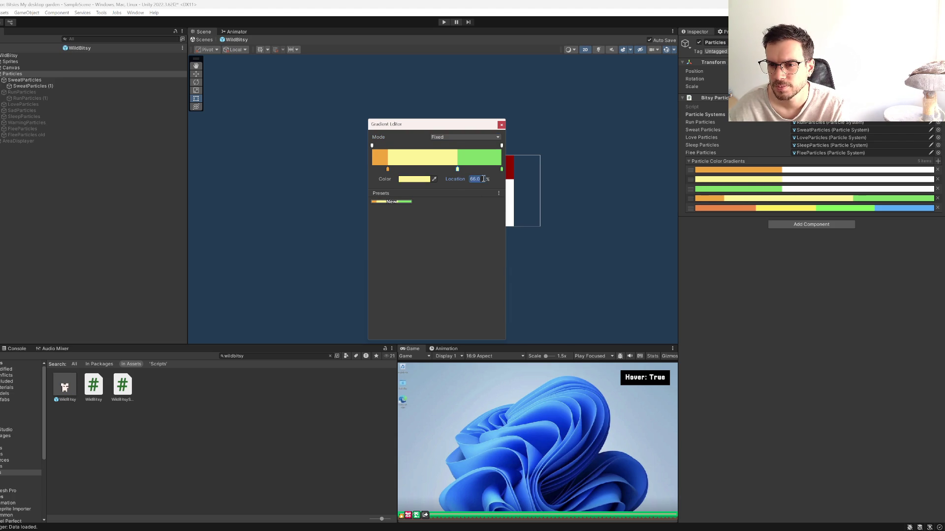
{"action": "type", "text": "24"}
{"action": "key", "text": "Return"}
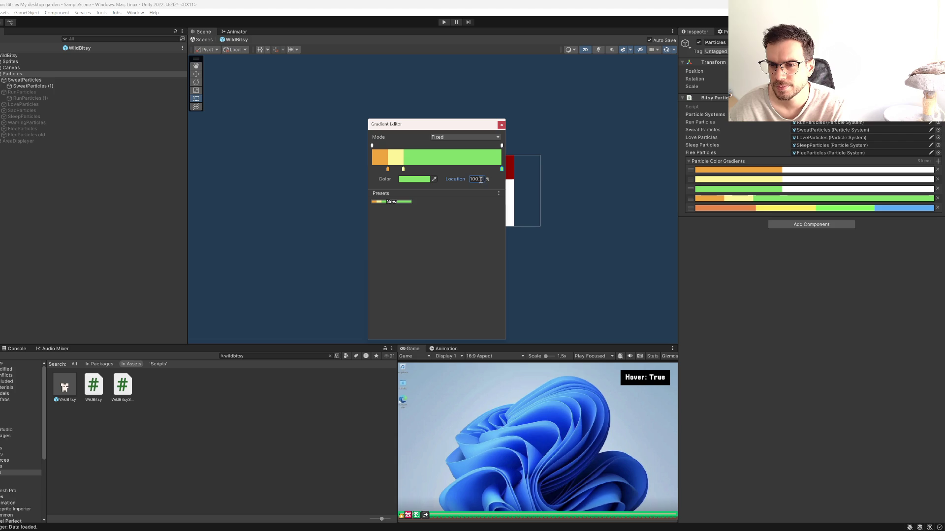
Step: Place the fourth gradient's last key at 100% in white and close the editor
{"action": "left_click", "coordinate": [497, 169]}
{"action": "left_click", "coordinate": [476, 180]}
{"action": "type", "text": "100"}
{"action": "key", "text": "Return"}
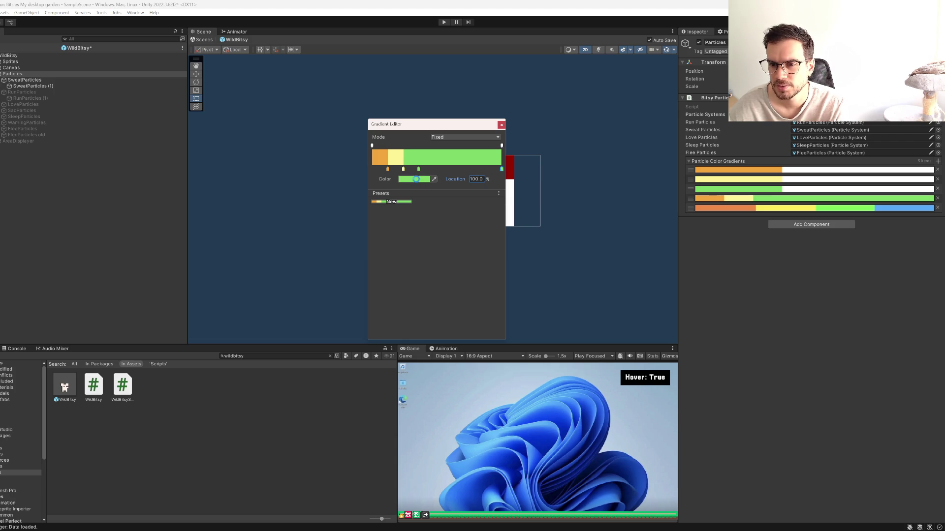
{"action": "left_click", "coordinate": [426, 180]}
{"action": "left_click_drag", "start_coordinate": [450, 227], "coordinate": [418, 199]}
{"action": "left_click", "coordinate": [470, 179]}
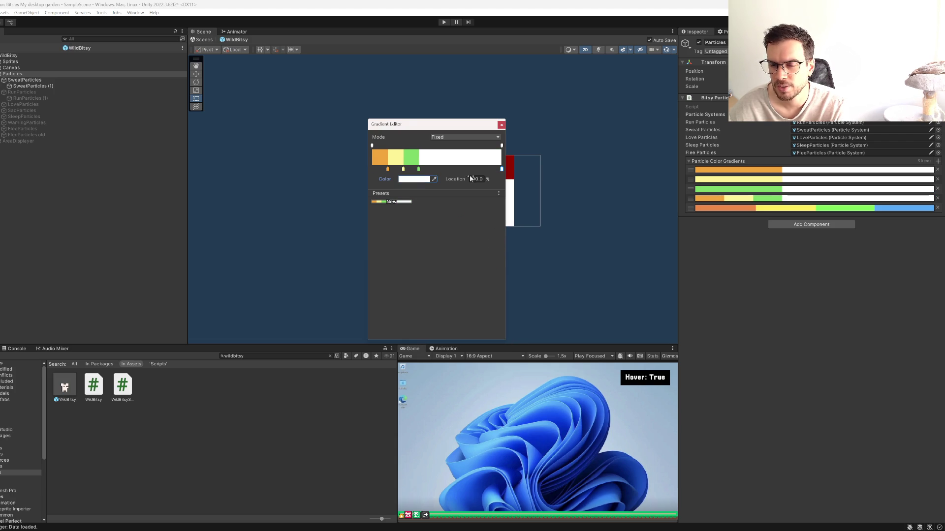
{"action": "left_click", "coordinate": [502, 125]}
{"action": "left_click", "coordinate": [785, 209]}
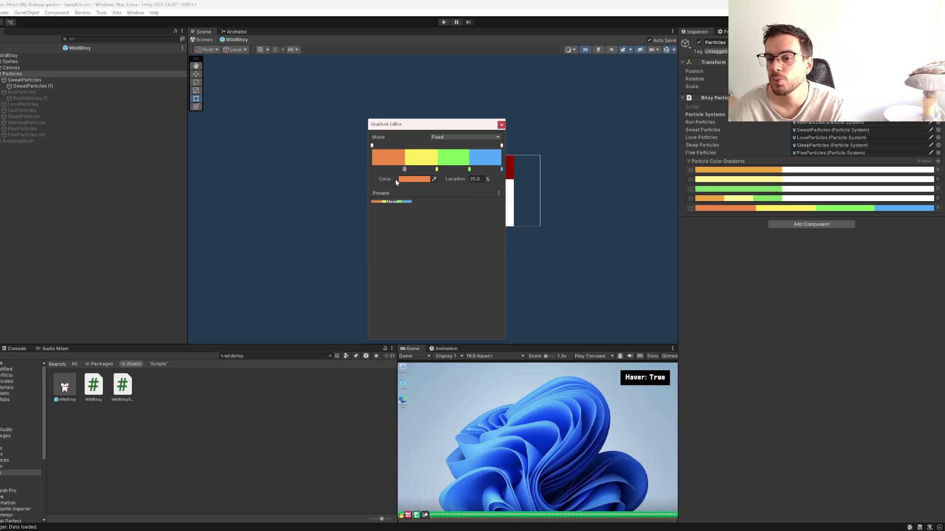
Step: Reposition the fifth gradient's keys to 9, 18, 26 and 34%, and add a white key near 90%
{"action": "type", "text": "9"}
{"action": "left_click", "coordinate": [437, 169]}
{"action": "type", "text": "18"}
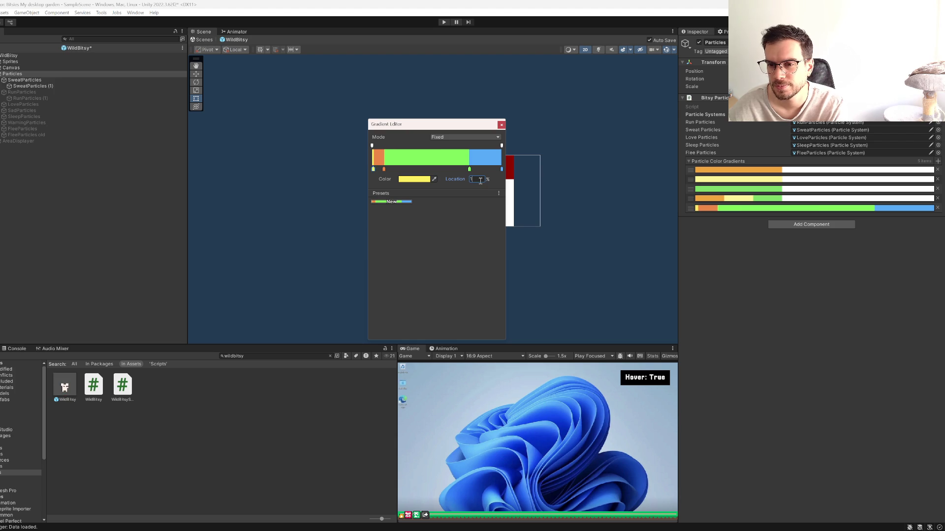
{"action": "left_click", "coordinate": [469, 169]}
{"action": "left_click", "coordinate": [477, 180]}
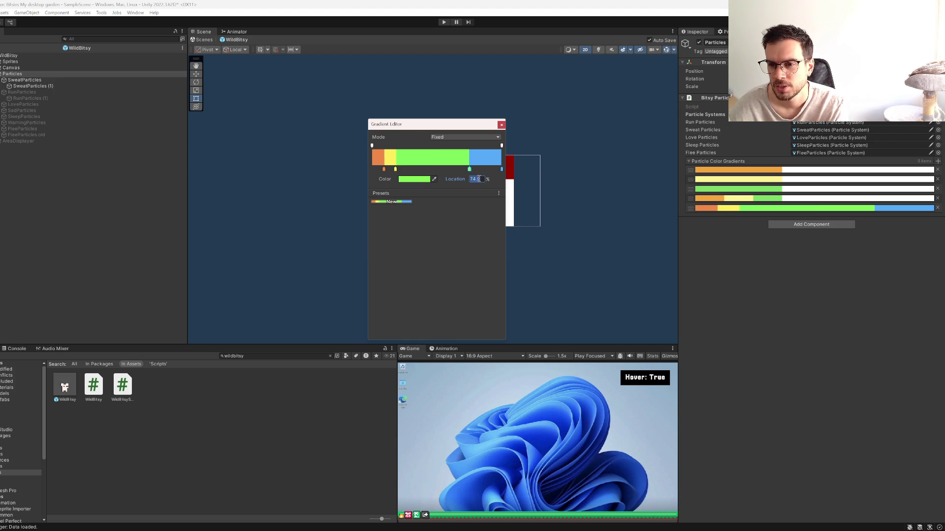
{"action": "type", "text": "26"}
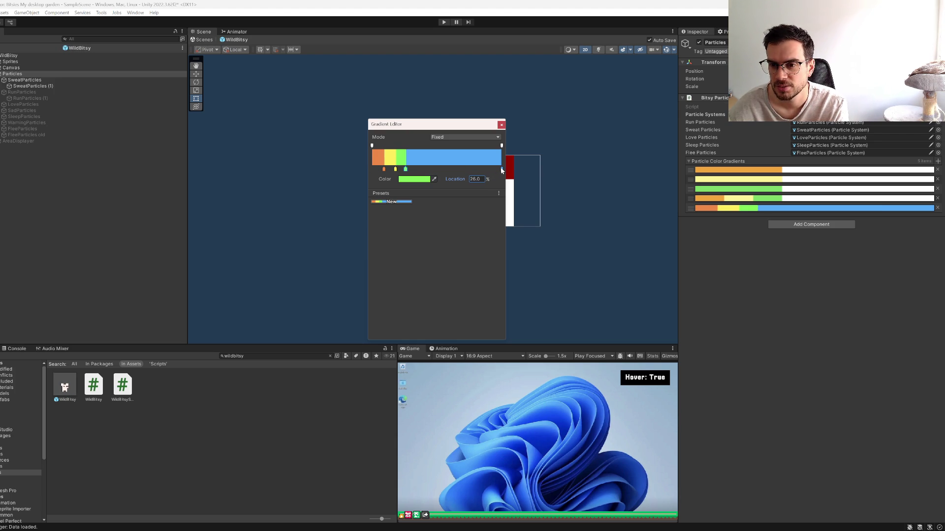
{"action": "left_click", "coordinate": [501, 169]}
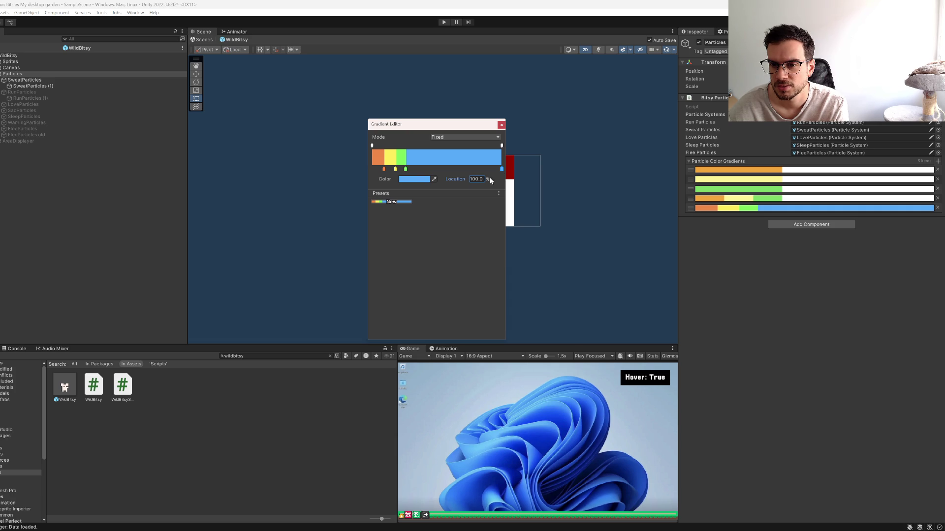
{"action": "left_click", "coordinate": [477, 179]}
{"action": "type", "text": "34"}
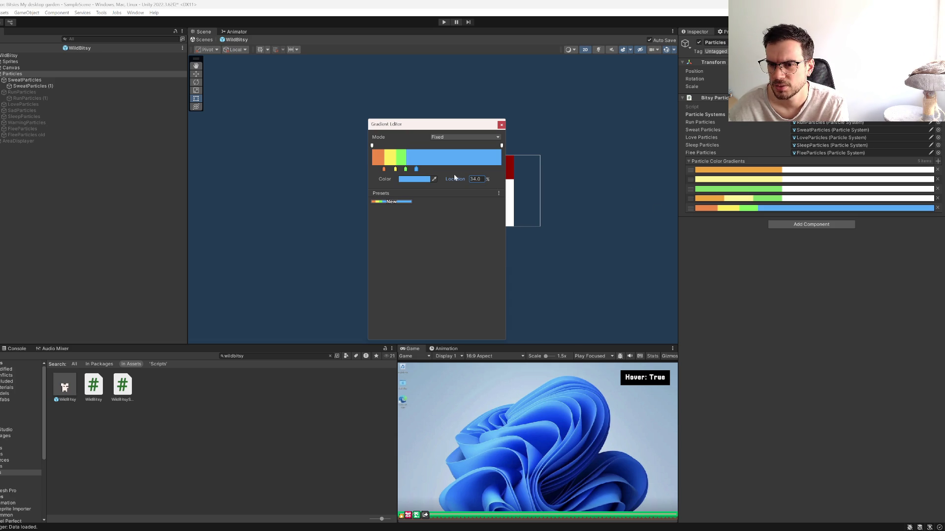
{"action": "left_click", "coordinate": [488, 169]}
{"action": "left_click", "coordinate": [481, 180]}
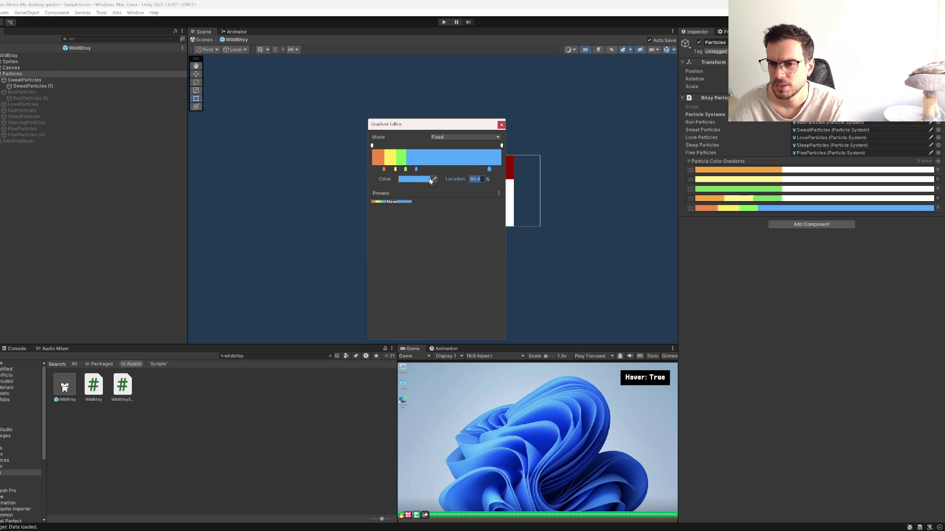
{"action": "left_click", "coordinate": [413, 179]}
{"action": "left_click", "coordinate": [414, 185]}
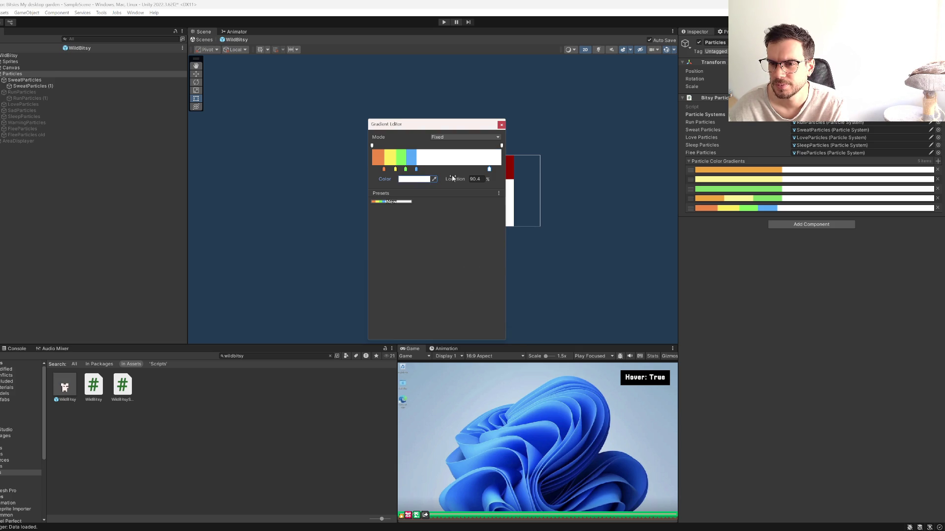
Step: Compare against the fourth gradient, then set the fifth's keys to 36, 28 and 20% with white at the end
{"action": "left_click", "coordinate": [745, 200]}
{"action": "left_click", "coordinate": [420, 169]}
{"action": "left_click", "coordinate": [777, 209]}
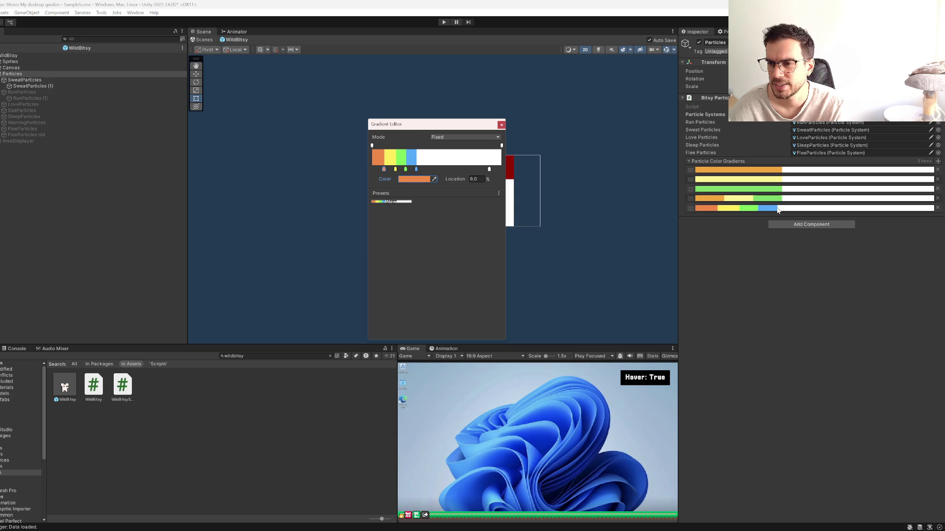
{"action": "left_click", "coordinate": [417, 170]}
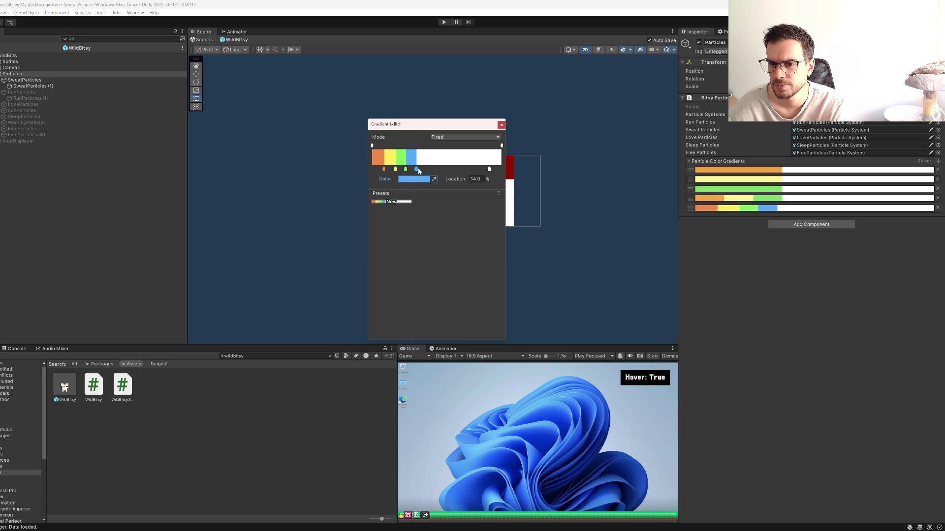
{"action": "type", "text": "36"}
{"action": "left_click", "coordinate": [489, 169]}
{"action": "left_click_drag", "start_coordinate": [494, 170], "coordinate": [503, 170]}
{"action": "left_click", "coordinate": [406, 169]}
{"action": "type", "text": "28"}
{"action": "left_click", "coordinate": [395, 169]}
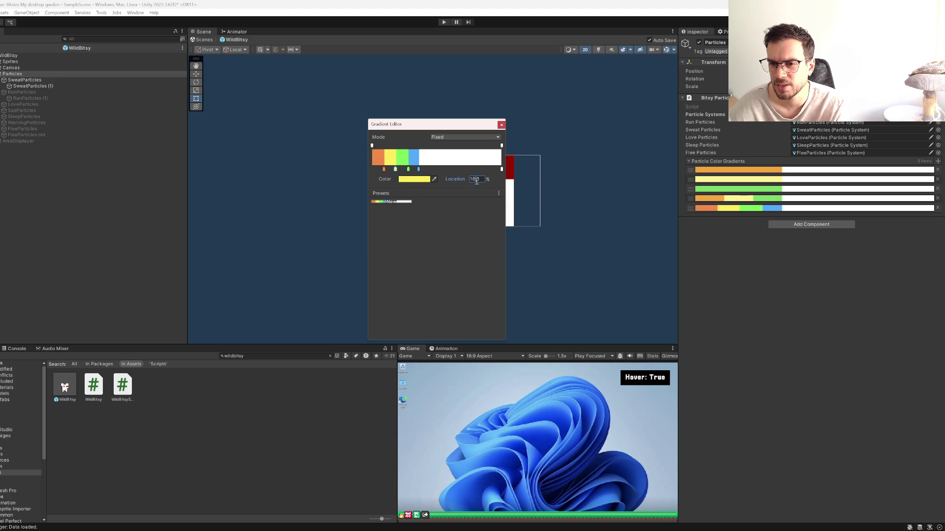
{"action": "type", "text": "2000"}
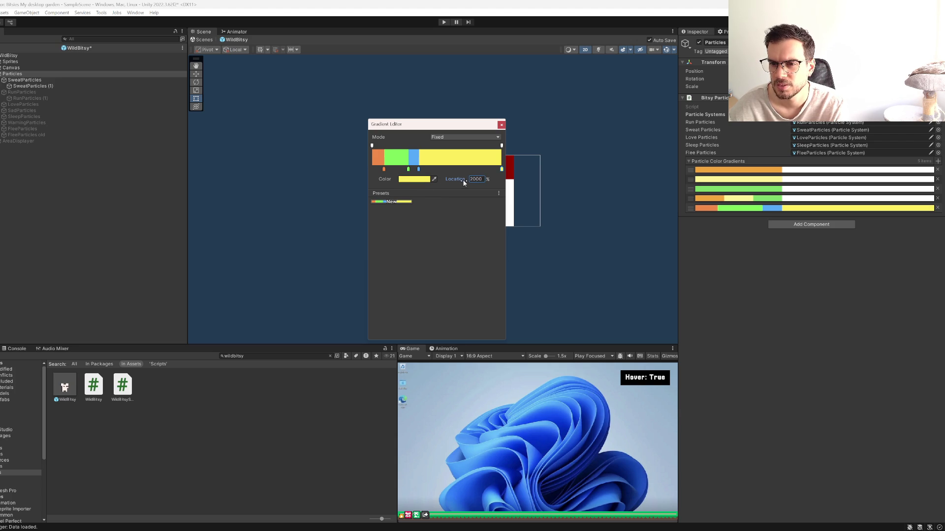
{"action": "key", "text": "Return"}
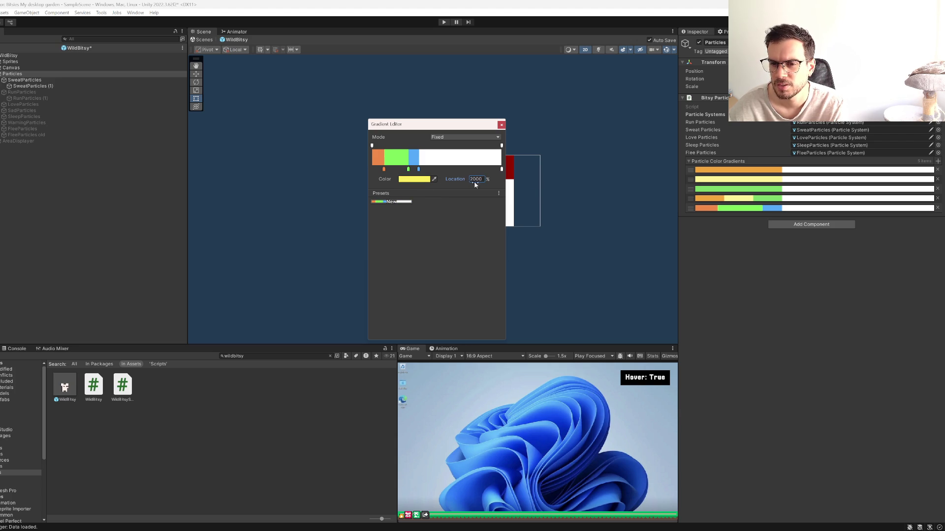
Step: Save the scene, close the gradient editor, and launch Aseprite
{"action": "key", "text": "ctrl+s"}
{"action": "left_click", "coordinate": [452, 182]}
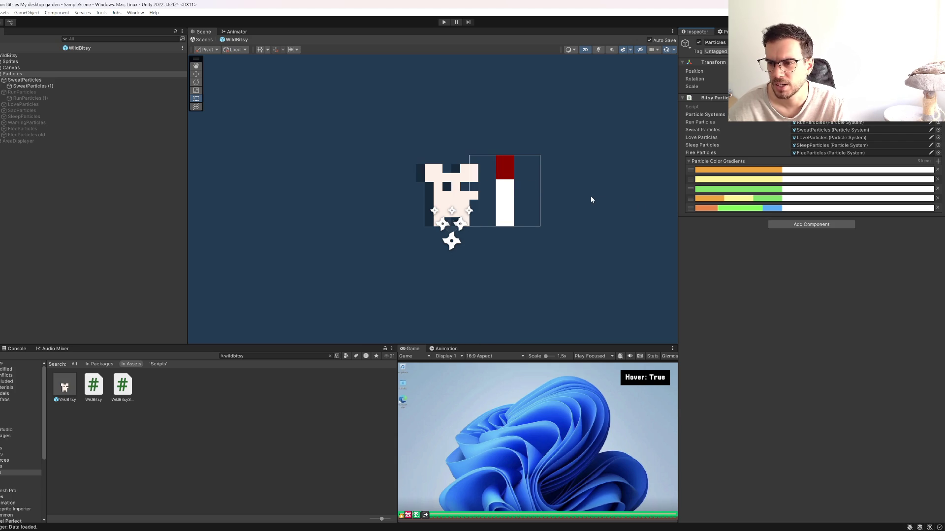
{"action": "left_click", "coordinate": [717, 209]}
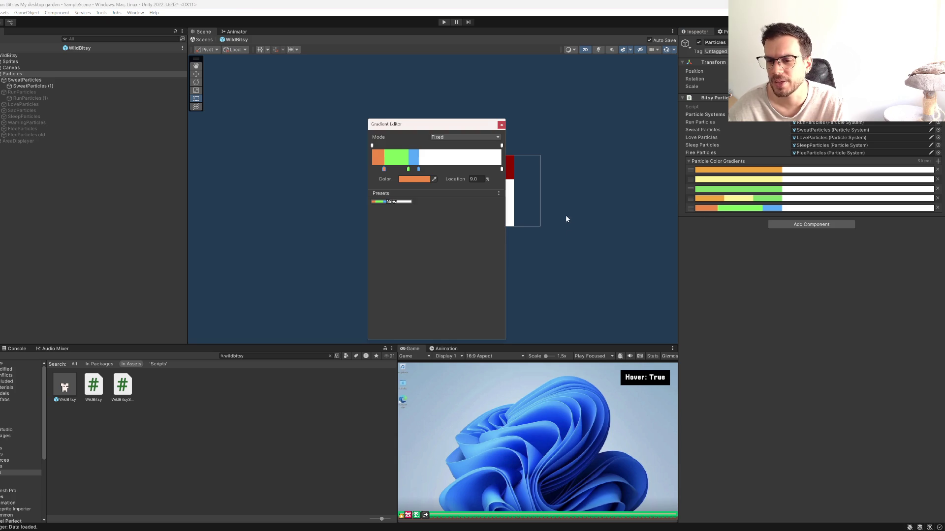
{"action": "key", "text": "super"}
{"action": "type", "text": "ase"}
{"action": "key", "text": "Return"}
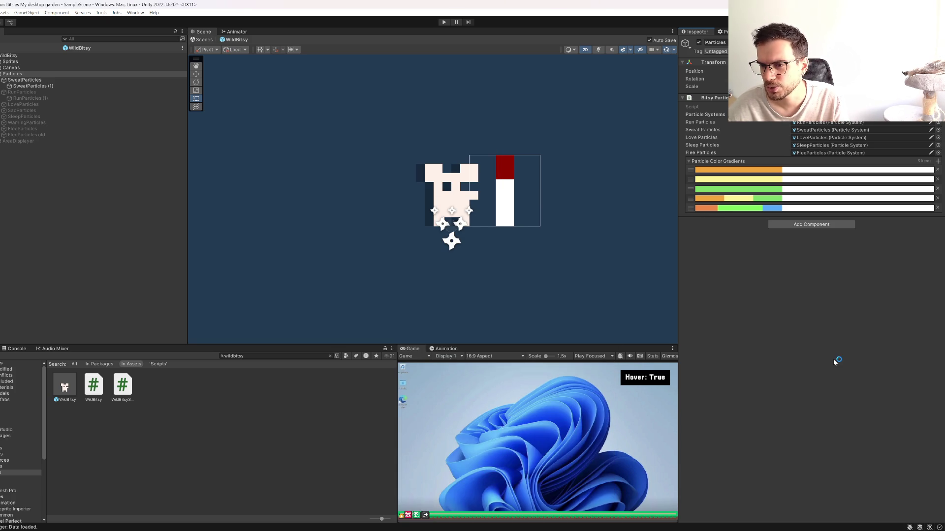
Step: Set the fifth gradient's green key to 27%, save the scene, and play the game maximized
{"action": "left_click", "coordinate": [768, 199]}
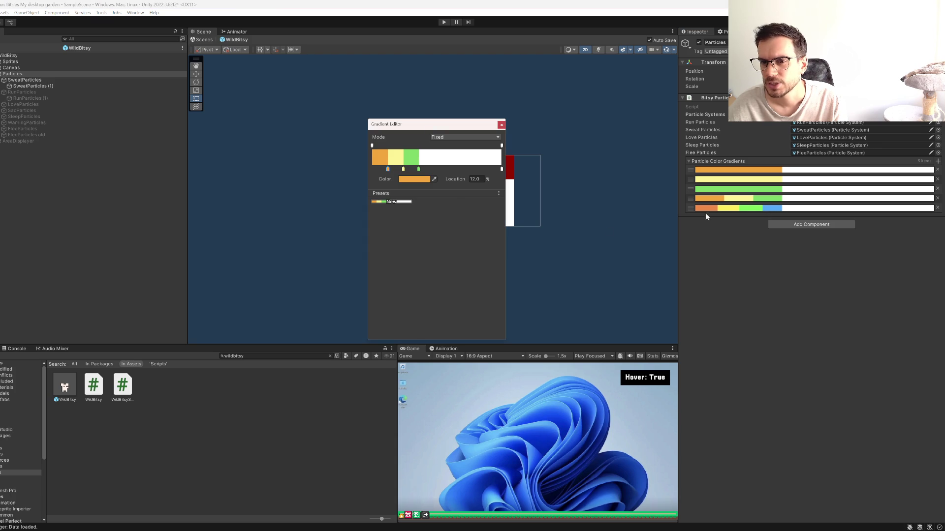
{"action": "left_click", "coordinate": [419, 169]}
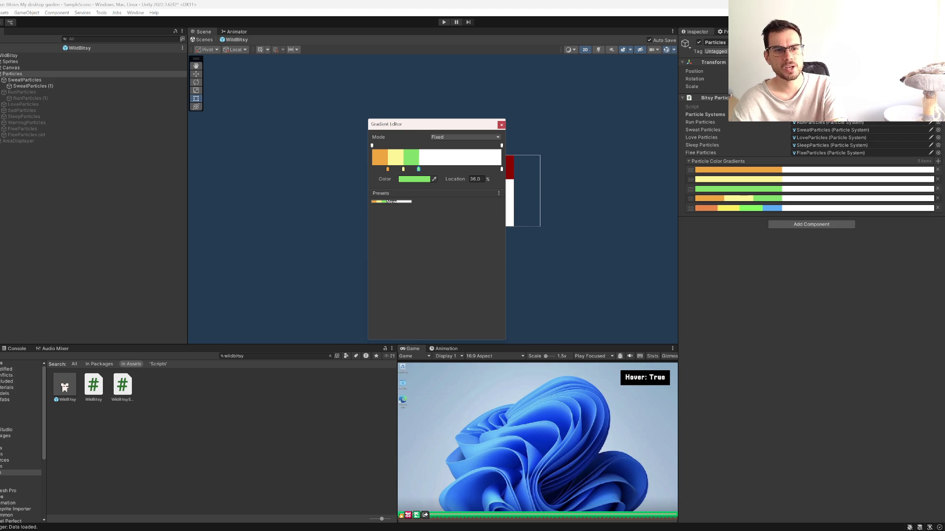
{"action": "key", "text": "Escape"}
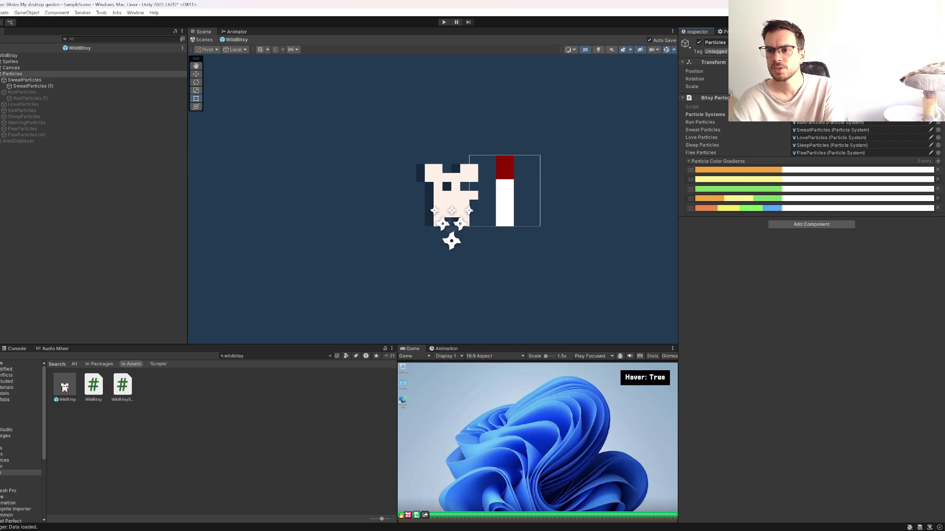
{"action": "left_click", "coordinate": [787, 208]}
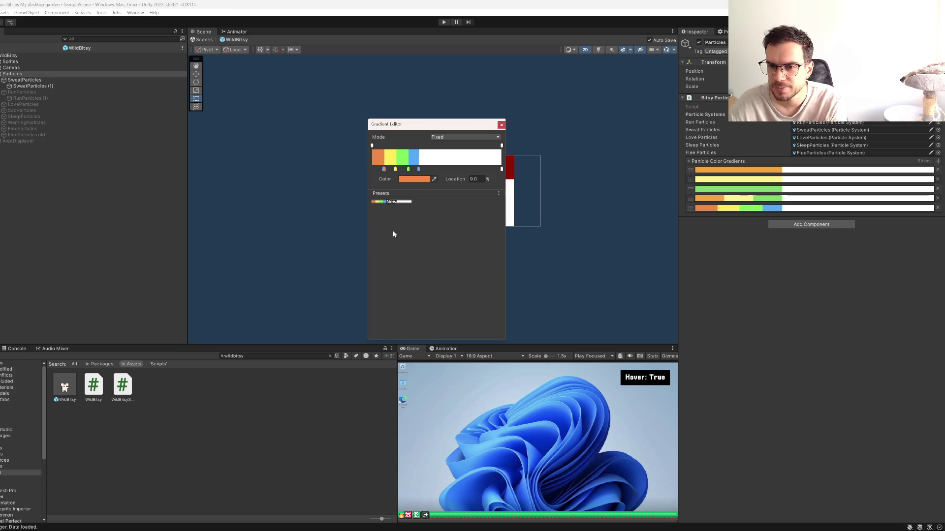
{"action": "left_click", "coordinate": [396, 169]}
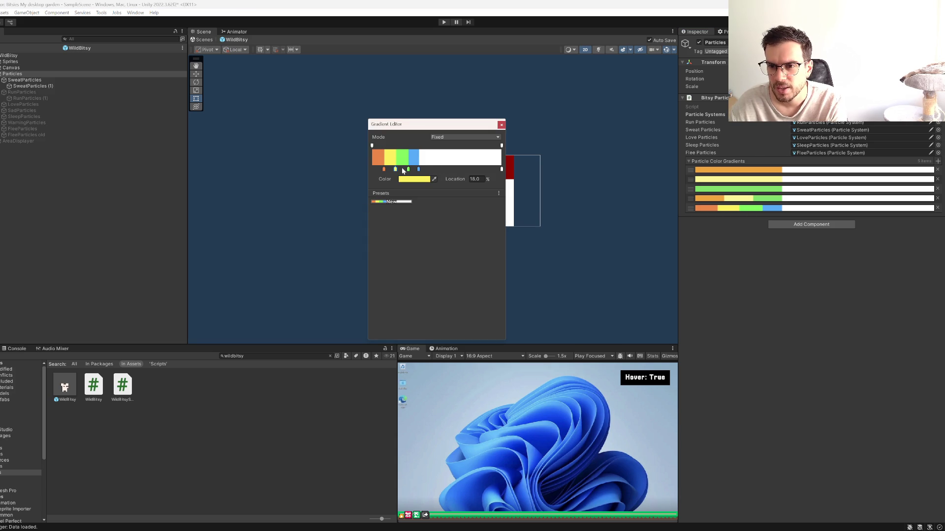
{"action": "left_click", "coordinate": [409, 169]}
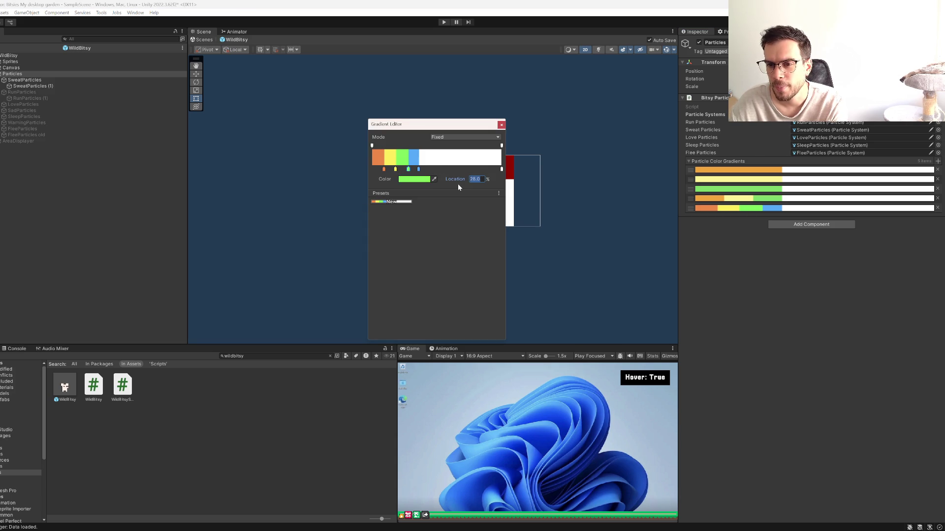
{"action": "type", "text": "27"}
{"action": "key", "text": "ctrl+s"}
{"action": "left_click", "coordinate": [501, 125]}
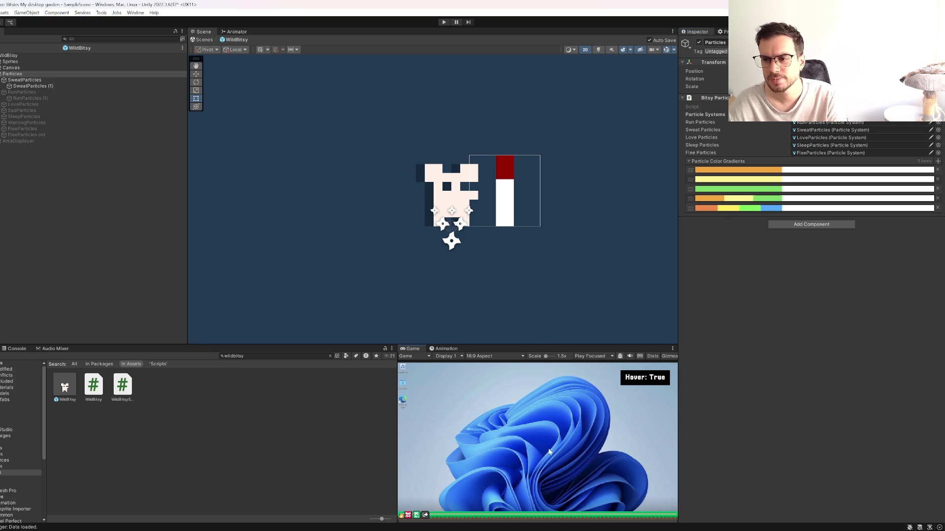
{"action": "key", "text": "shift+space"}
{"action": "left_click", "coordinate": [442, 22]}
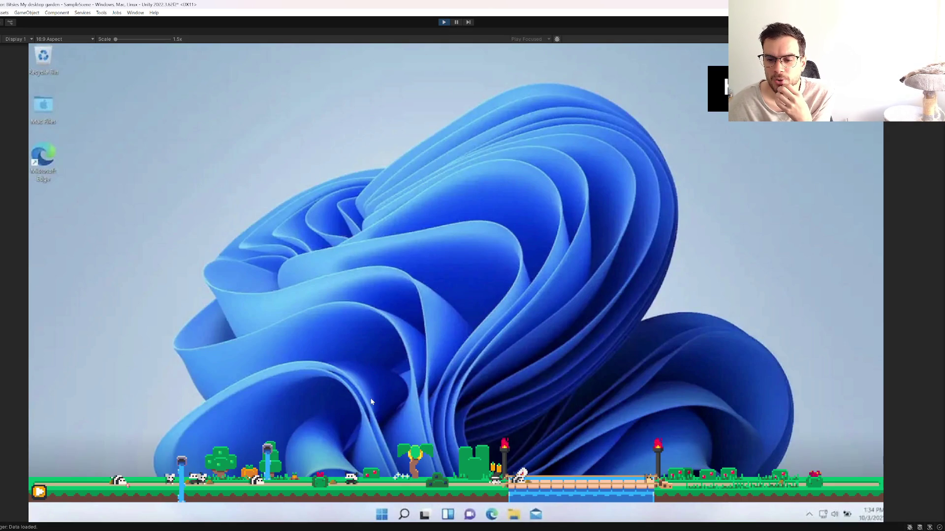
Step: Test-play by catching the white and flying critters, then stop the game
{"action": "left_click", "coordinate": [604, 363]}
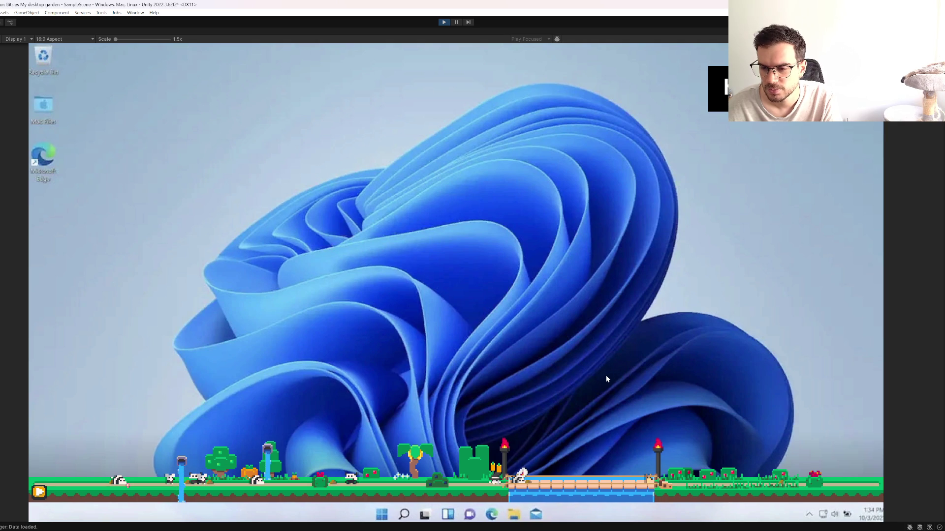
{"action": "left_click", "coordinate": [347, 412]}
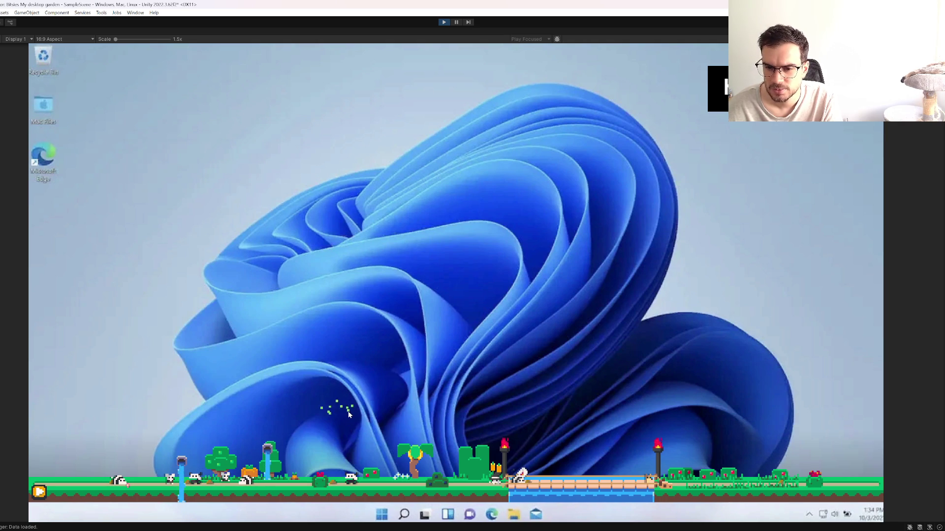
{"action": "left_click", "coordinate": [695, 66]}
{"action": "left_click", "coordinate": [443, 22]}
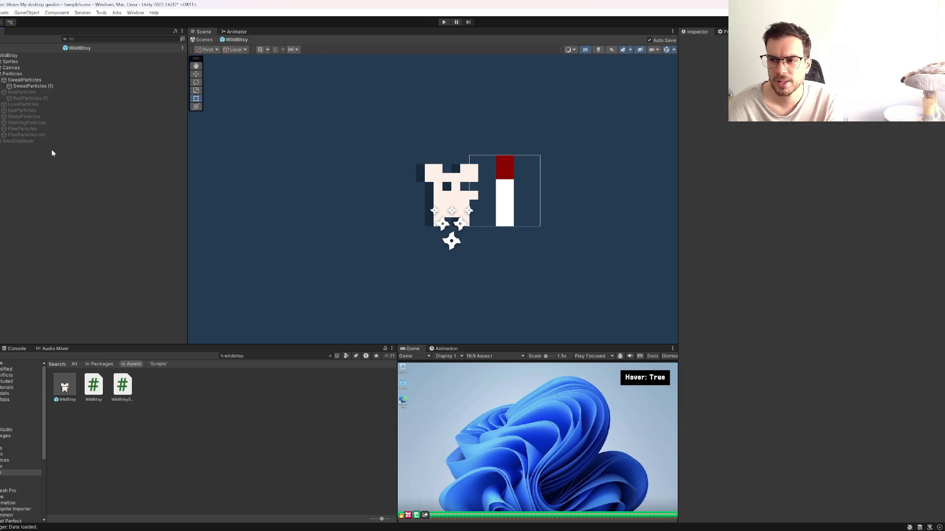
{"action": "left_click", "coordinate": [52, 80]}
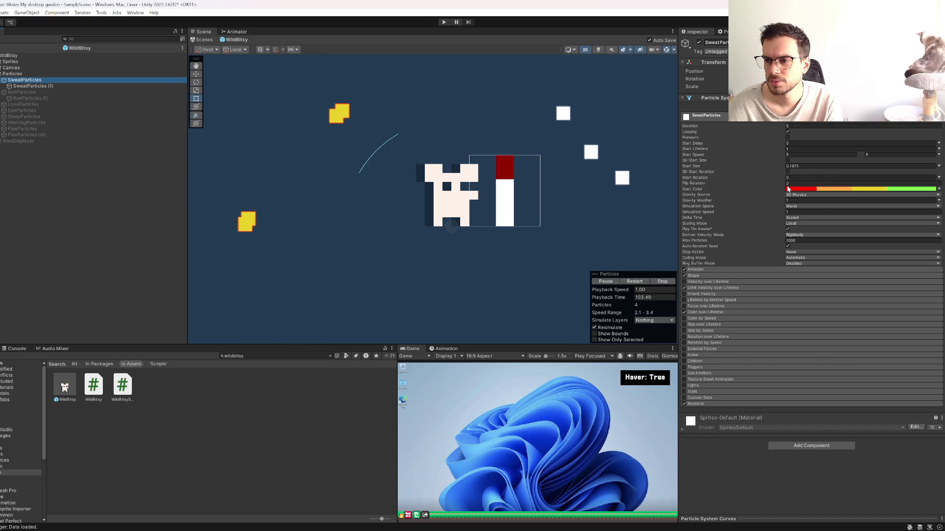
Step: Remove the red key from SweatParticles' start colour gradient and make the remaining key white
{"action": "left_click", "coordinate": [810, 189]}
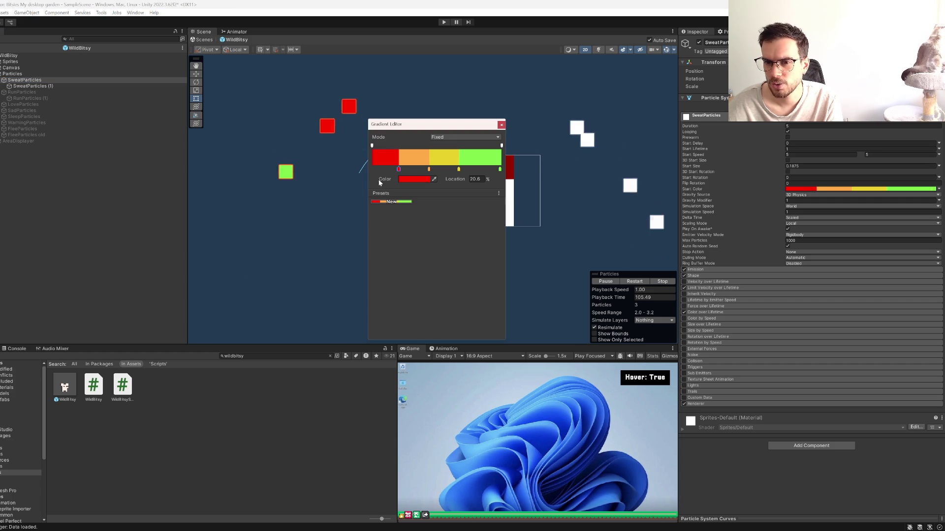
{"action": "mouse_move", "coordinate": [398, 168]}
{"action": "left_mouse_down"}
{"action": "mouse_move", "coordinate": [406, 185]}
{"action": "mouse_move", "coordinate": [460, 192]}
{"action": "left_mouse_up"}
{"action": "left_click", "coordinate": [501, 170]}
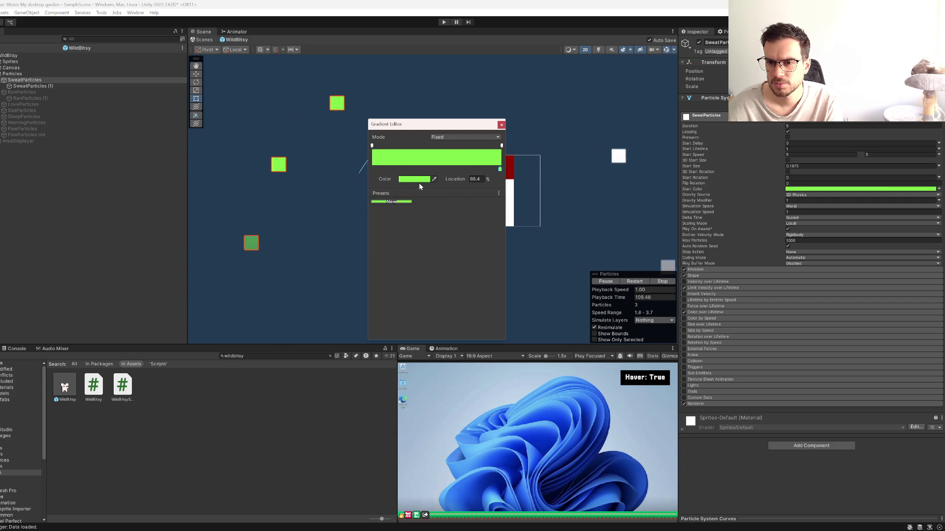
{"action": "left_click", "coordinate": [413, 179]}
{"action": "left_click", "coordinate": [440, 218]}
{"action": "left_click", "coordinate": [501, 173]}
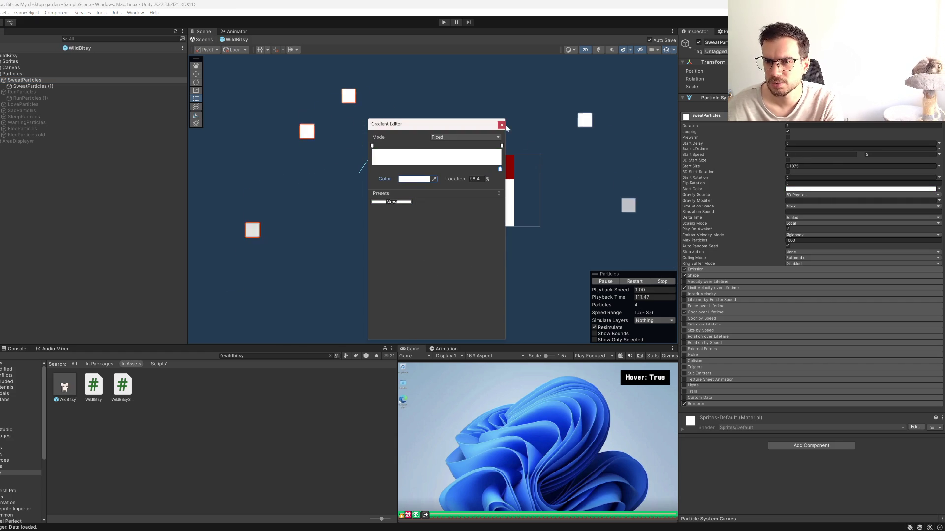
{"action": "left_click", "coordinate": [501, 125]}
Step: Step through the Particles objects in the Hierarchy to inspect RunParticles
{"action": "left_click", "coordinate": [42, 86]}
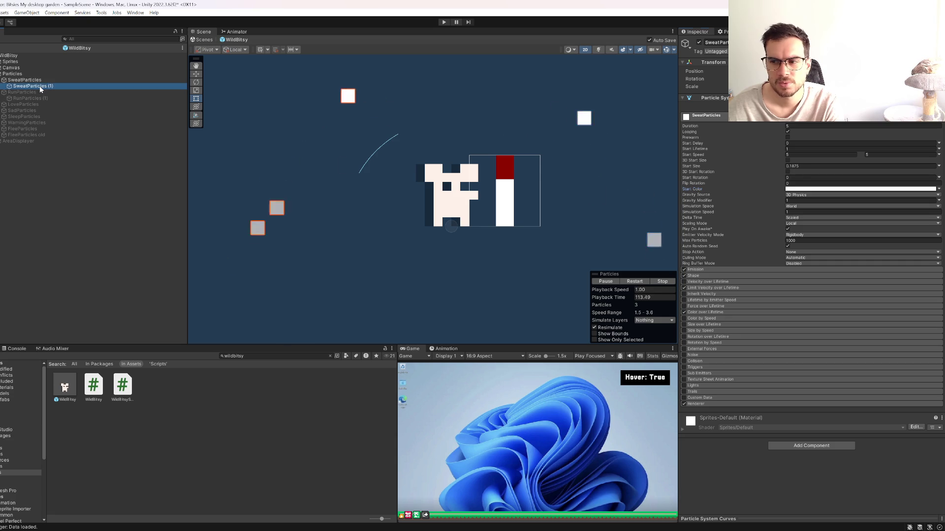
{"action": "key", "text": "Up"}
{"action": "key", "text": "Up"}
{"action": "key", "text": "Down"}
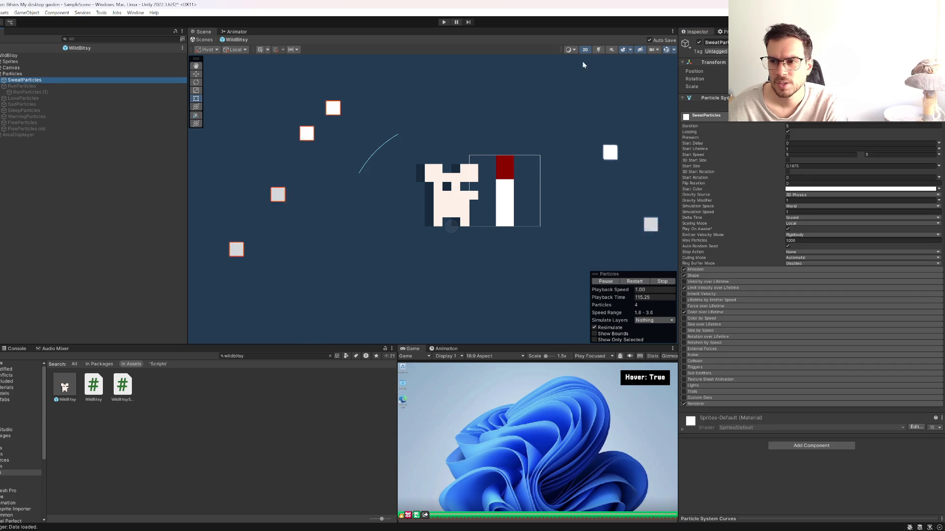
{"action": "key", "text": "Left"}
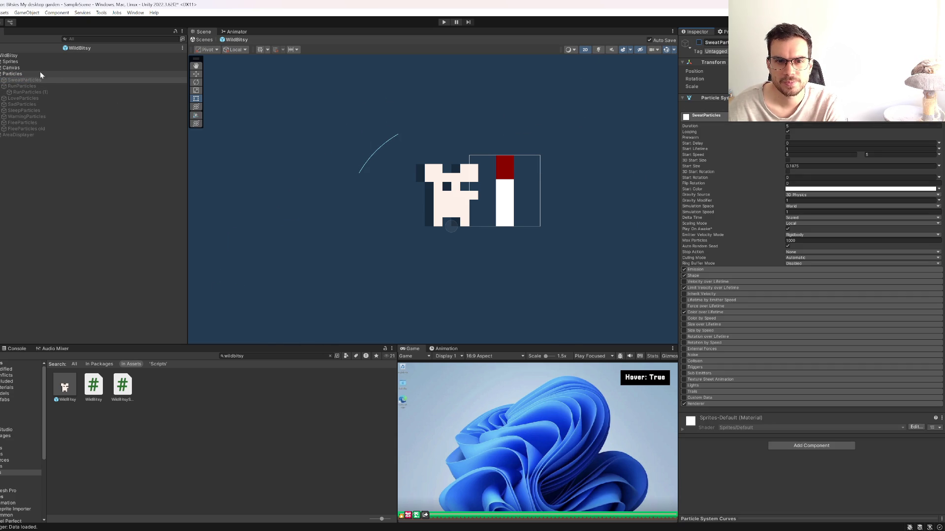
{"action": "left_click", "coordinate": [42, 86]}
{"action": "key", "text": "Left"}
{"action": "key", "text": "Up"}
{"action": "key", "text": "Up"}
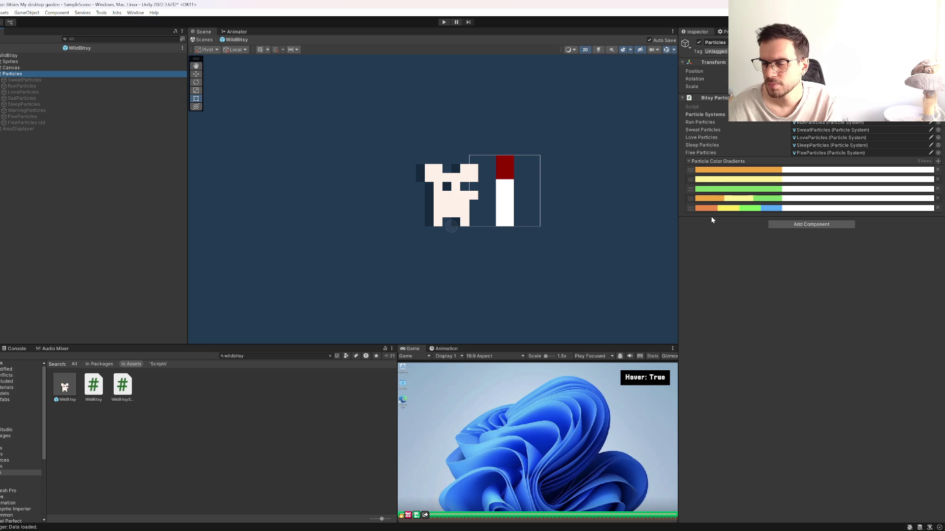
{"action": "left_click", "coordinate": [555, 468]}
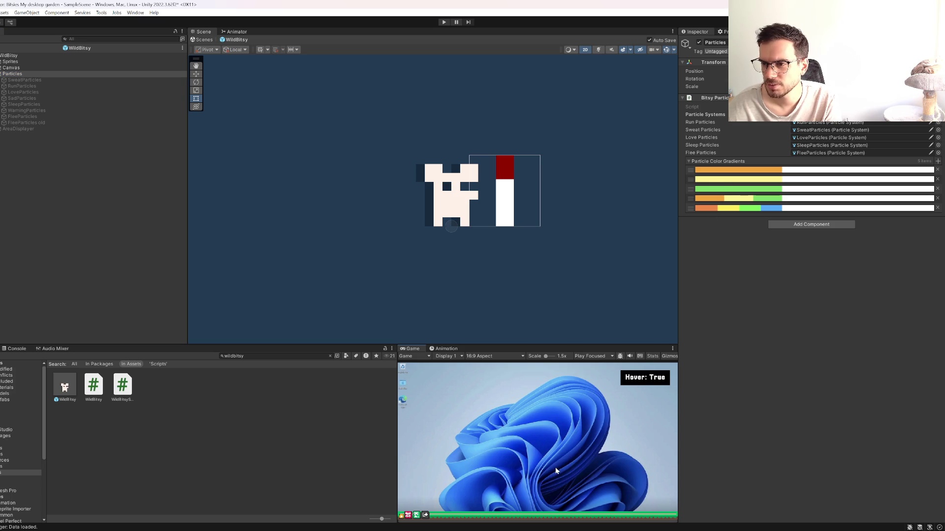
{"action": "key", "text": "shift+space"}
{"action": "left_click", "coordinate": [447, 22]}
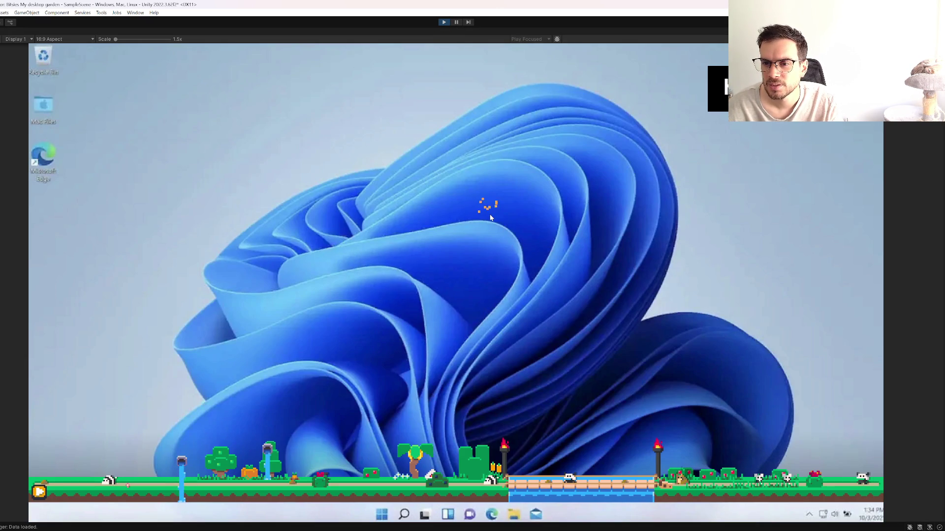
{"action": "left_click_drag", "start_coordinate": [565, 321], "coordinate": [544, 312]}
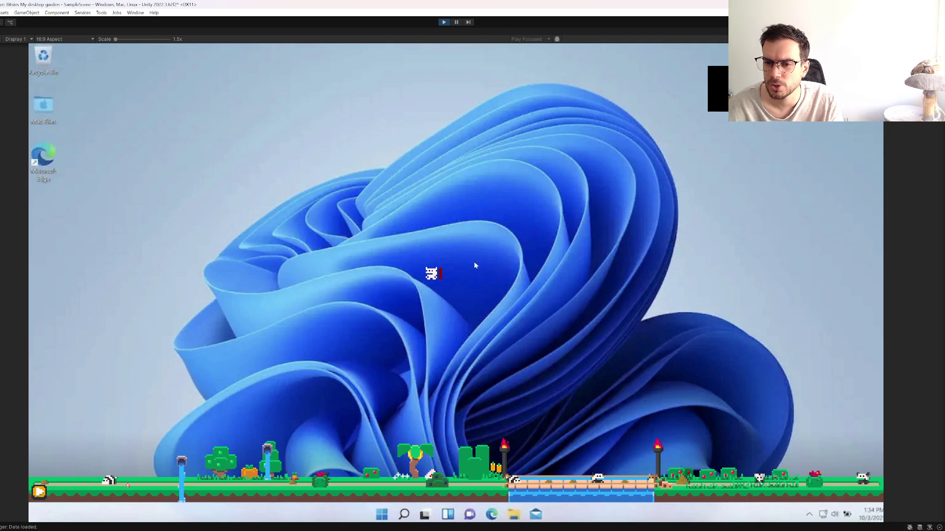
{"action": "left_click", "coordinate": [426, 270]}
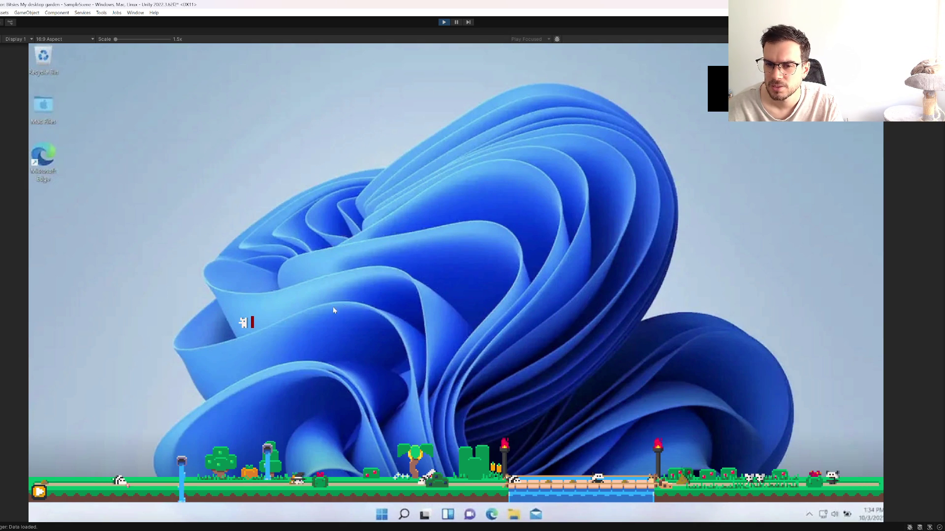
{"action": "left_click", "coordinate": [227, 327]}
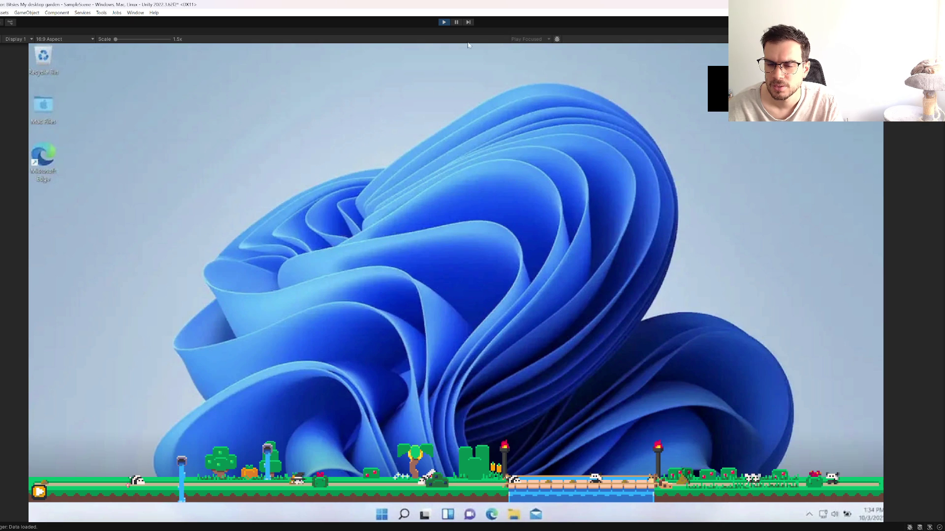
{"action": "key", "text": "ctrl+p"}
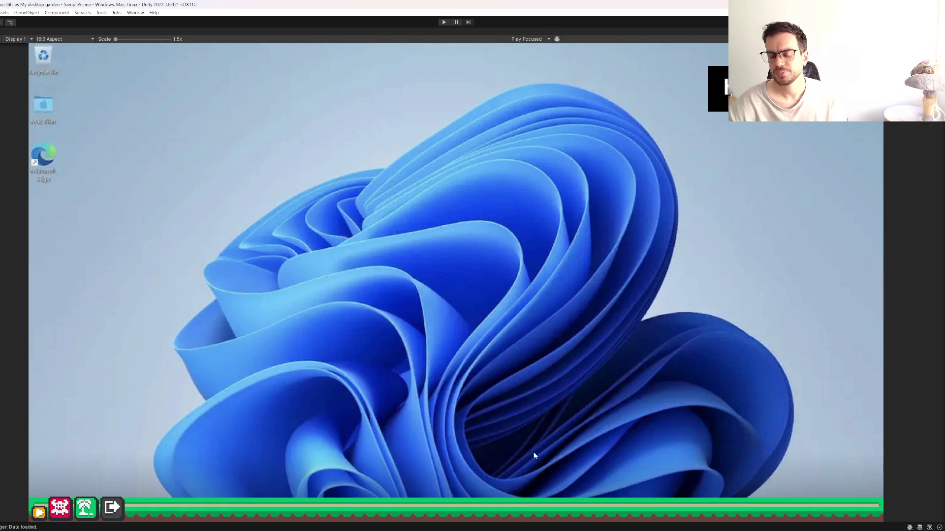
{"action": "key", "text": "shift+space"}
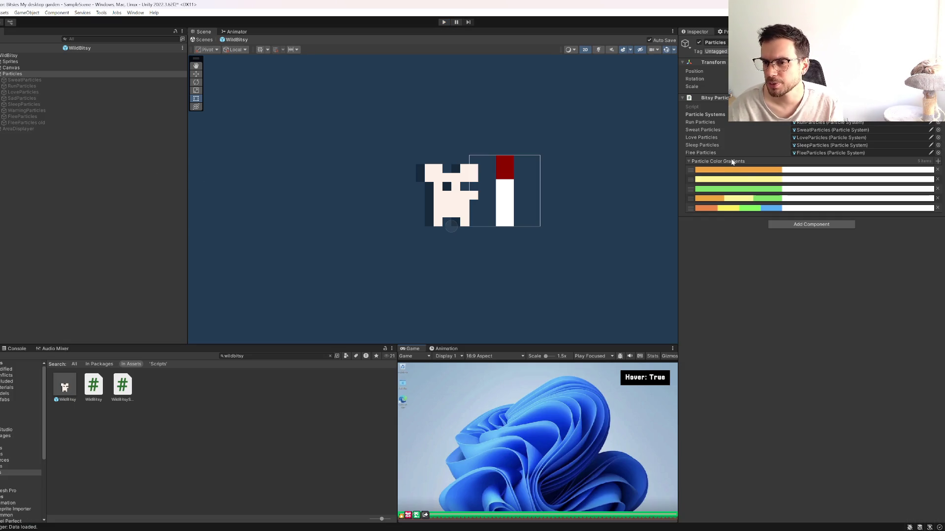
{"action": "key", "text": "alt+Tab"}
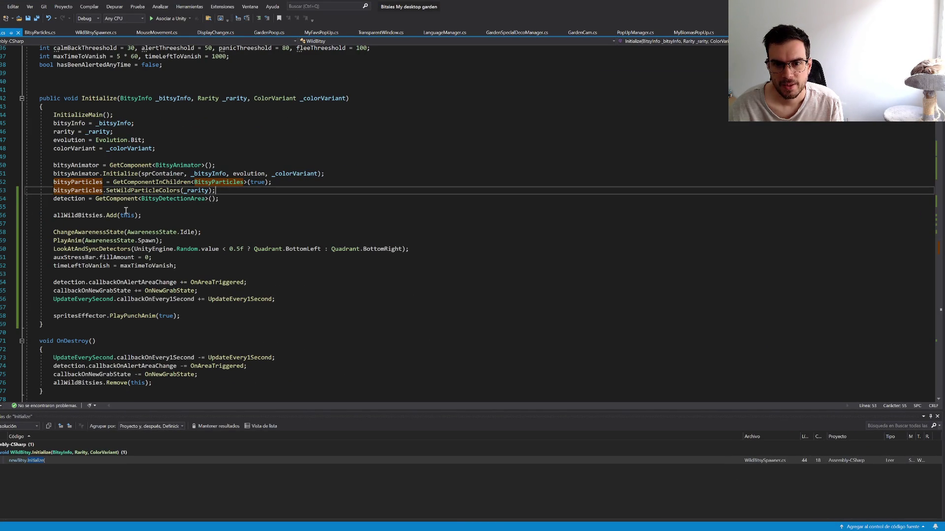
{"action": "left_click", "coordinate": [118, 192], "text": "ctrl"}
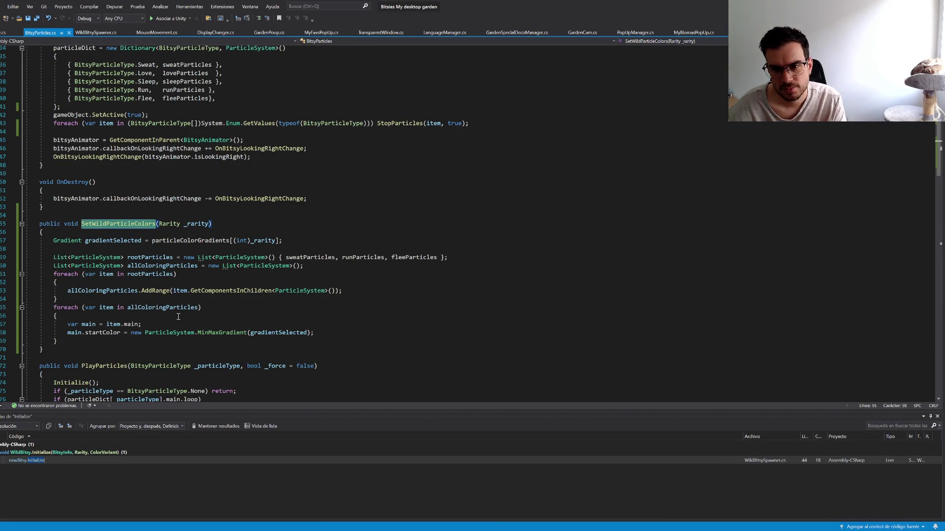
{"action": "left_click", "coordinate": [249, 240]}
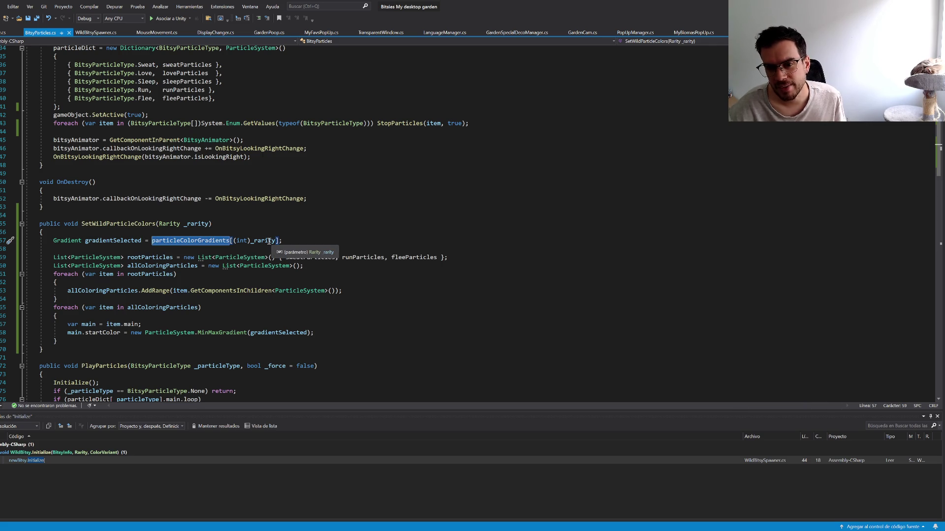
{"action": "key", "text": "alt+Tab"}
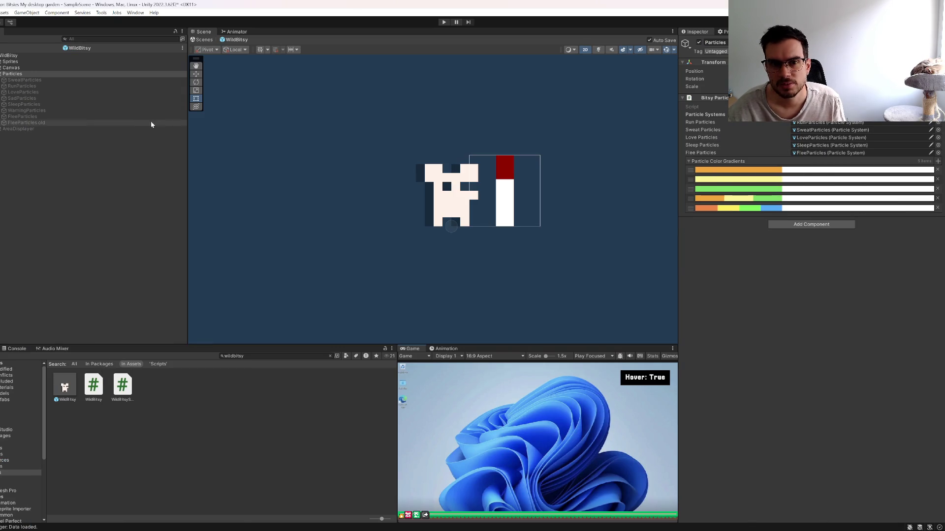
Step: Inspect the start colours of SweatParticles, RunParticles, LoveParticles and FleeParticles old
{"action": "left_click", "coordinate": [34, 81]}
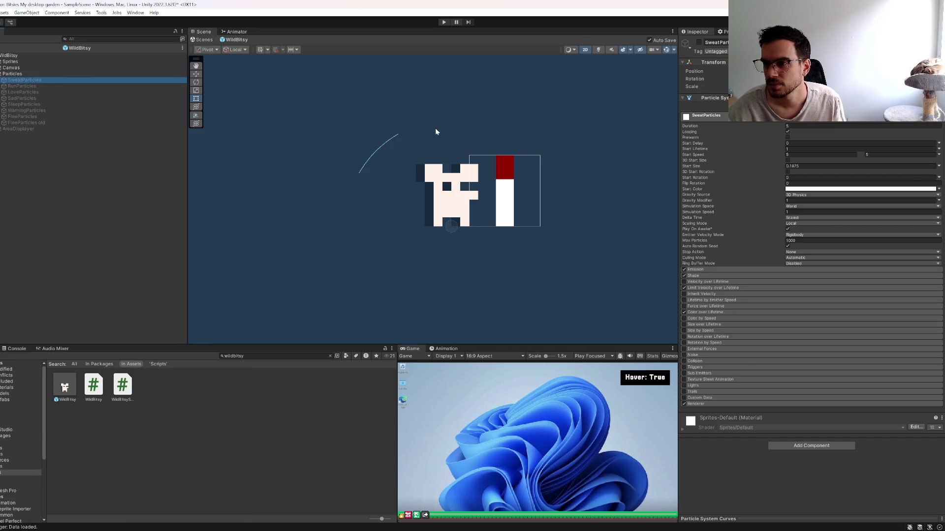
{"action": "left_click", "coordinate": [787, 189]}
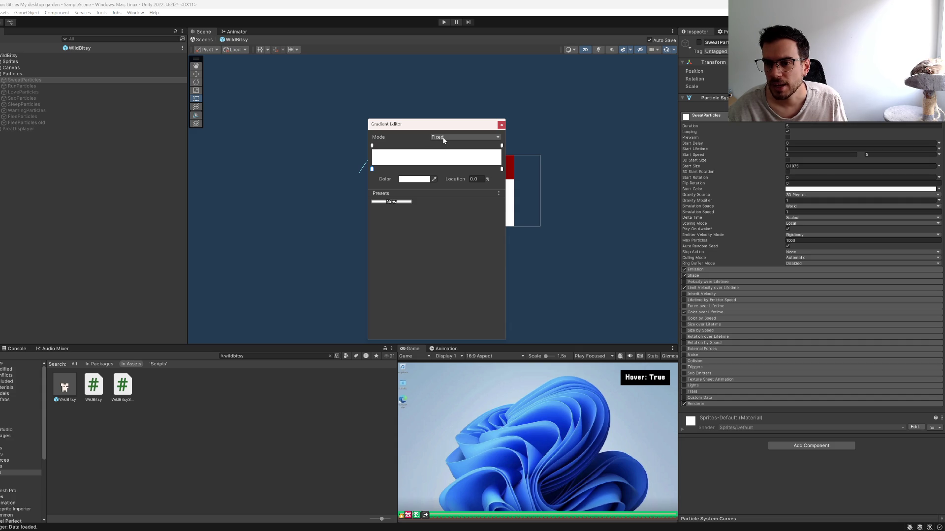
{"action": "left_click", "coordinate": [21, 86]}
{"action": "left_click", "coordinate": [20, 92]}
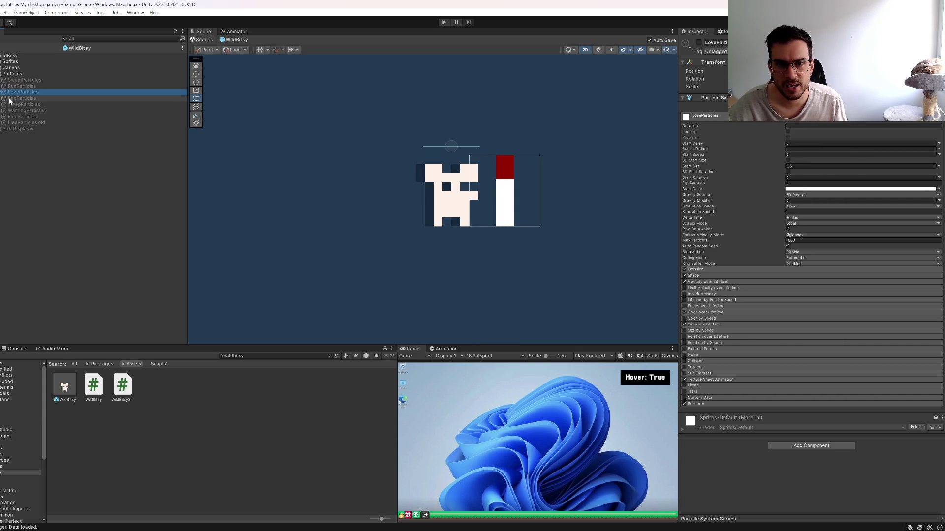
{"action": "left_click", "coordinate": [18, 123]}
Step: Switch FleeParticles old's Start Color to Gradient mode, then play the game maximized
{"action": "left_click", "coordinate": [798, 189]}
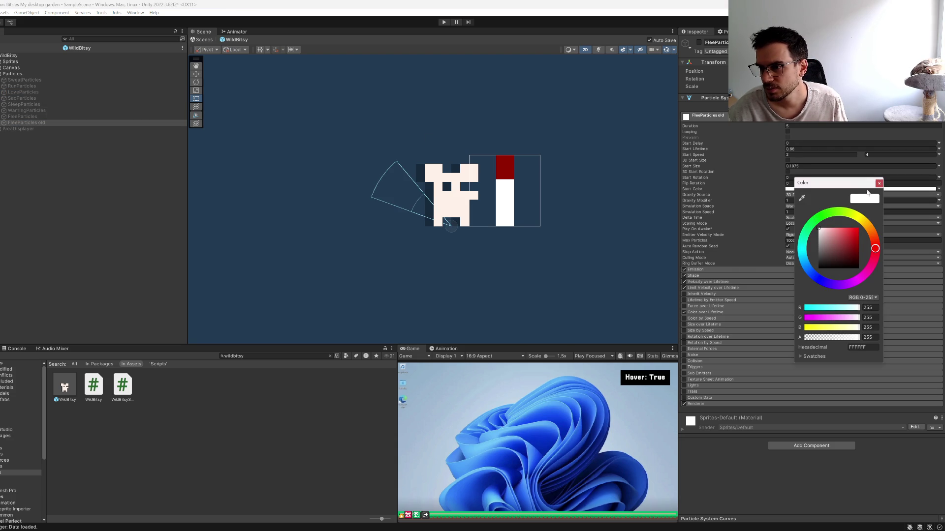
{"action": "left_click", "coordinate": [878, 183]}
{"action": "left_click", "coordinate": [938, 189]}
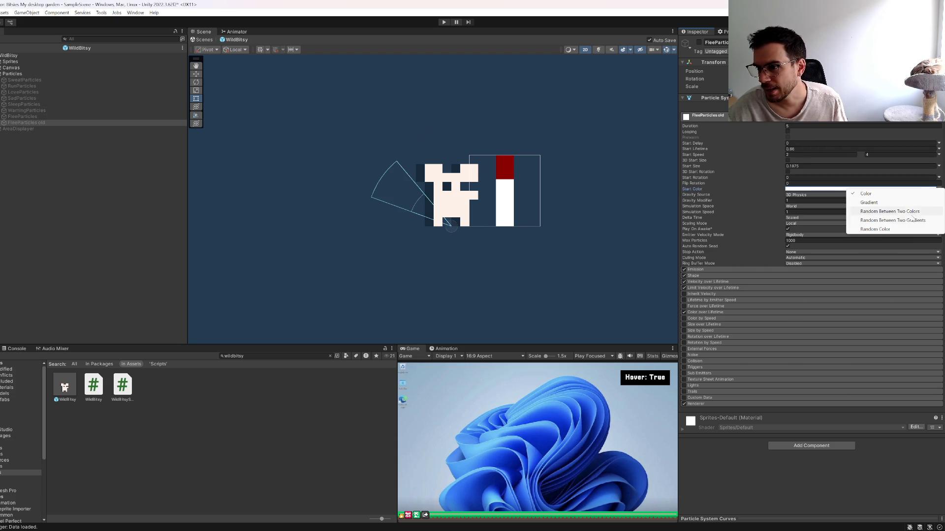
{"action": "left_click", "coordinate": [868, 203]}
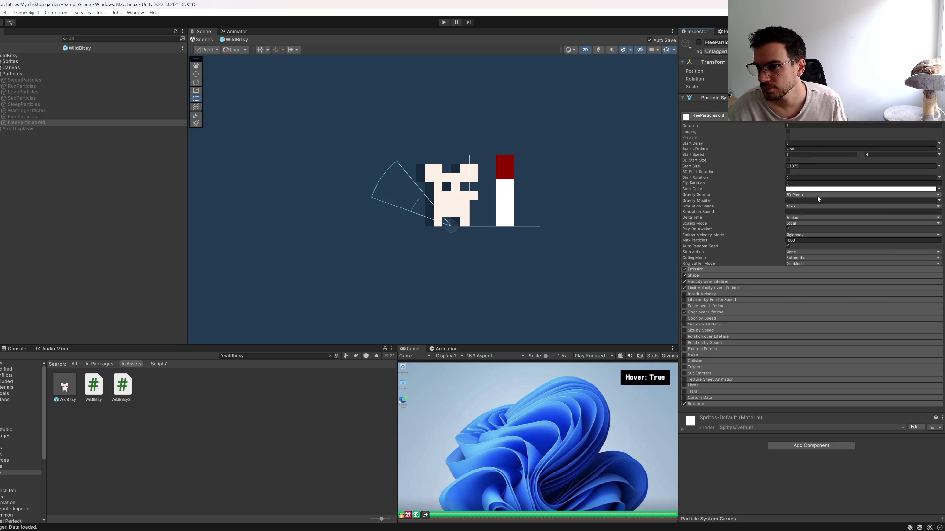
{"action": "left_click", "coordinate": [797, 189]}
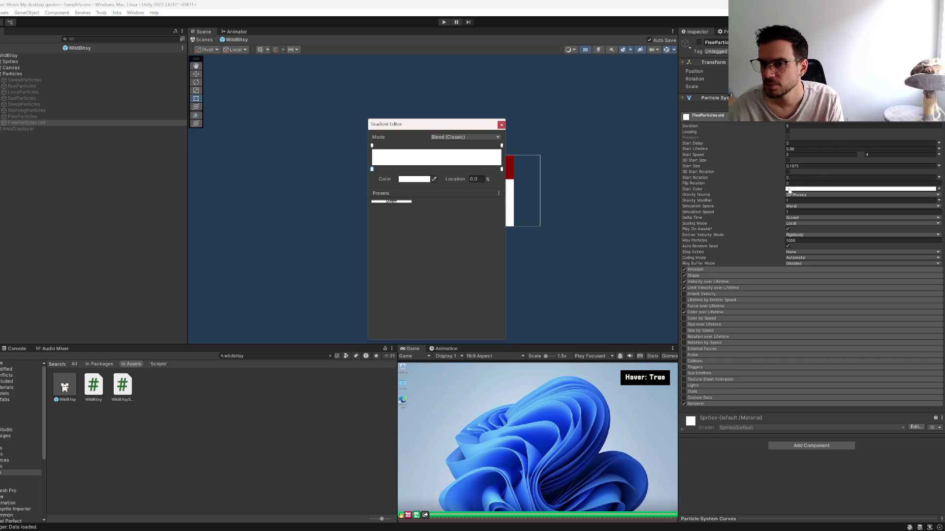
{"action": "left_click", "coordinate": [524, 157]}
{"action": "key", "text": "shift+space"}
{"action": "left_click", "coordinate": [443, 22]}
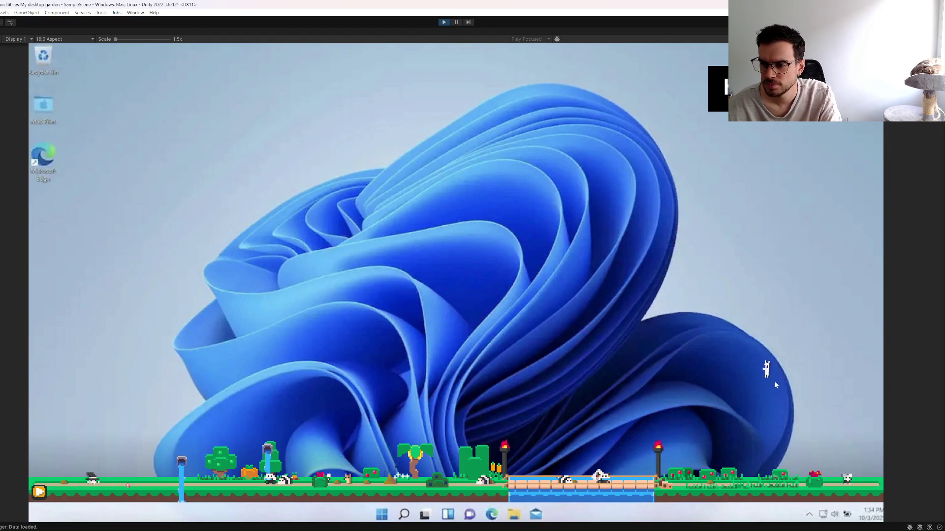
Step: Drag the wild pet to a new spot, then restore the editor layout and leave the prefab
{"action": "left_click_drag", "start_coordinate": [775, 382], "coordinate": [306, 105]}
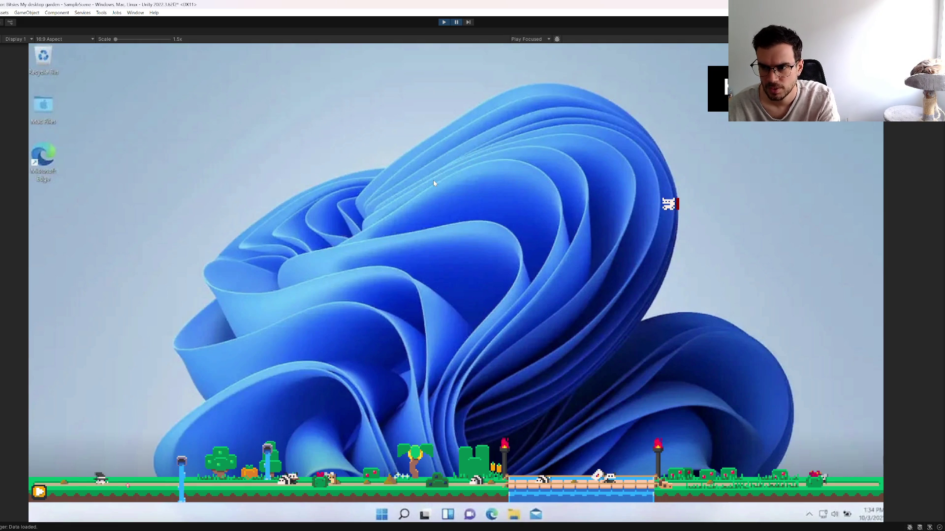
{"action": "key", "text": "shift+space"}
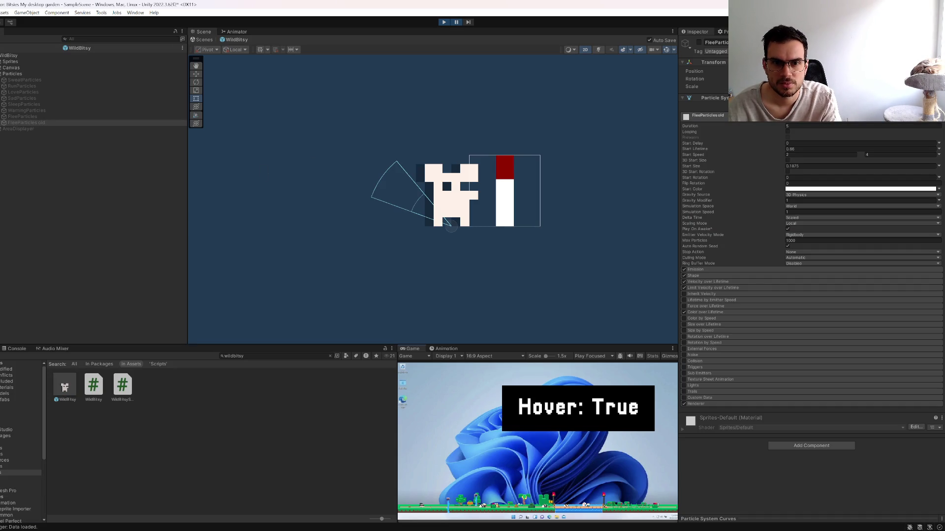
{"action": "left_click", "coordinate": [201, 40]}
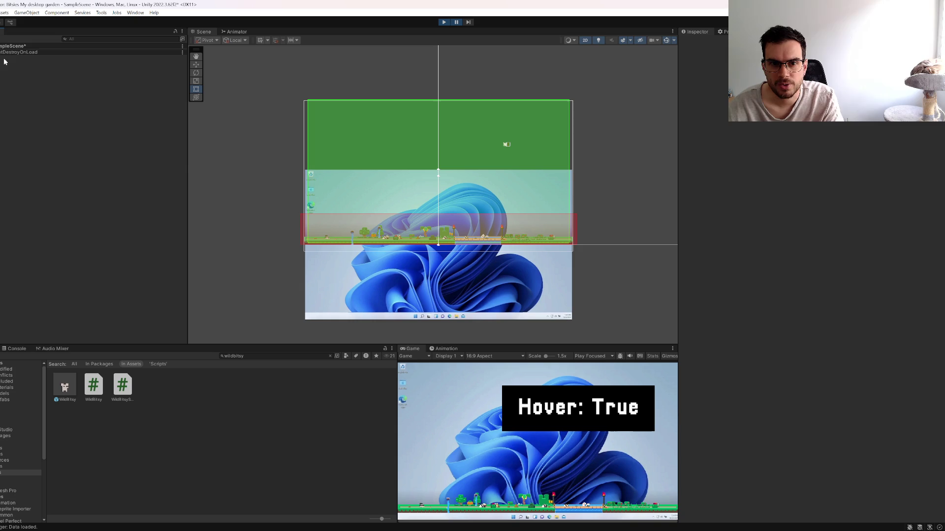
Step: Expand SampleScene, WildBitsy(Clone) and Particles in the Hierarchy to browse the particle systems
{"action": "left_click", "coordinate": [15, 46]}
{"action": "key", "text": "Right"}
{"action": "left_click", "coordinate": [16, 155]}
{"action": "key", "text": "Right"}
{"action": "key", "text": "Down"}
{"action": "key", "text": "Down"}
{"action": "key", "text": "Down"}
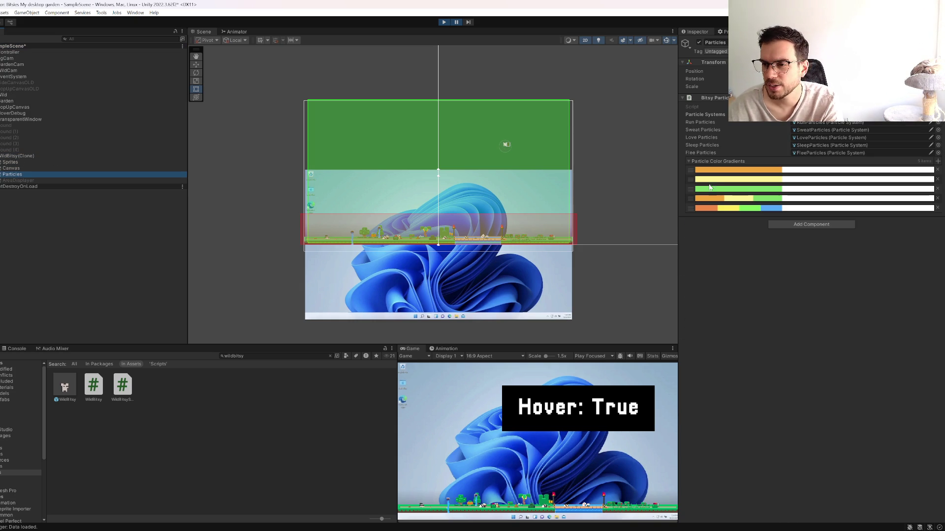
{"action": "key", "text": "Right"}
{"action": "key", "text": "Down"}
{"action": "key", "text": "Down"}
{"action": "key", "text": "Down"}
{"action": "key", "text": "Down"}
{"action": "key", "text": "Down"}
{"action": "key", "text": "Down"}
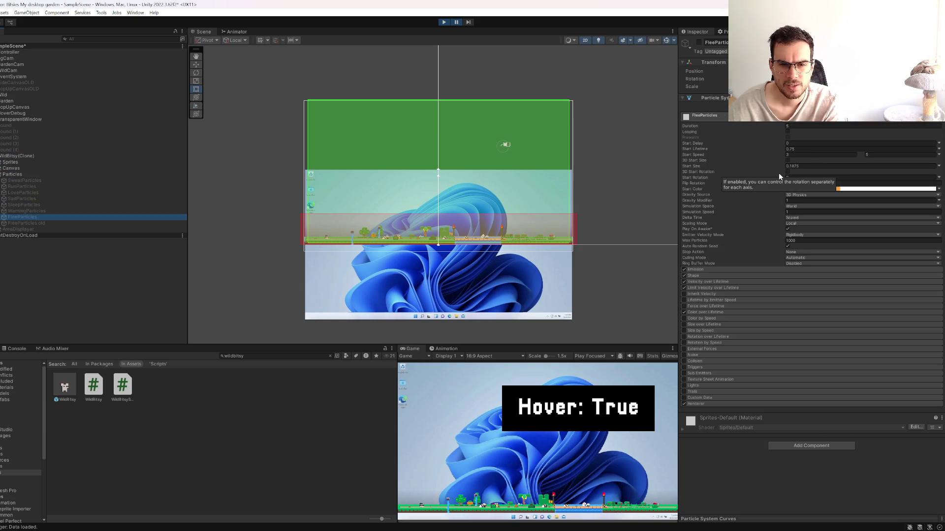
{"action": "key", "text": "Right"}
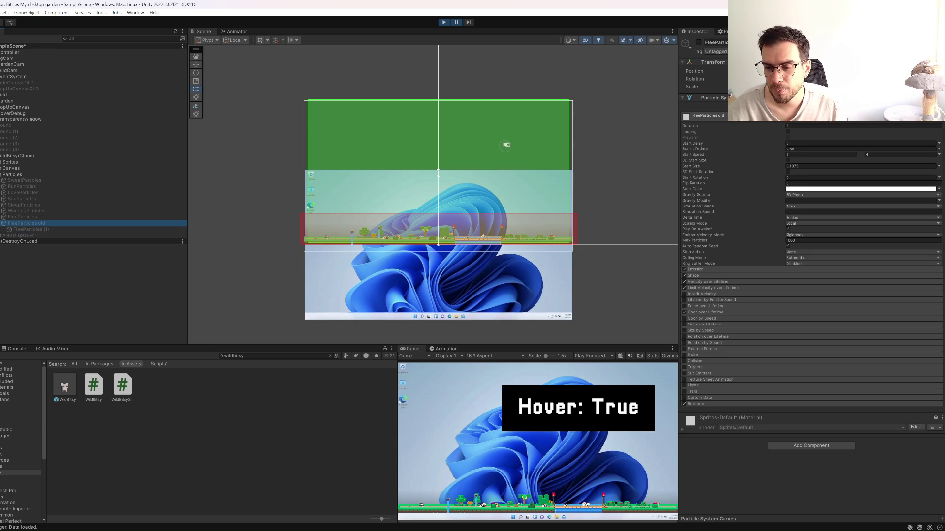
{"action": "key", "text": "alt+Tab"}
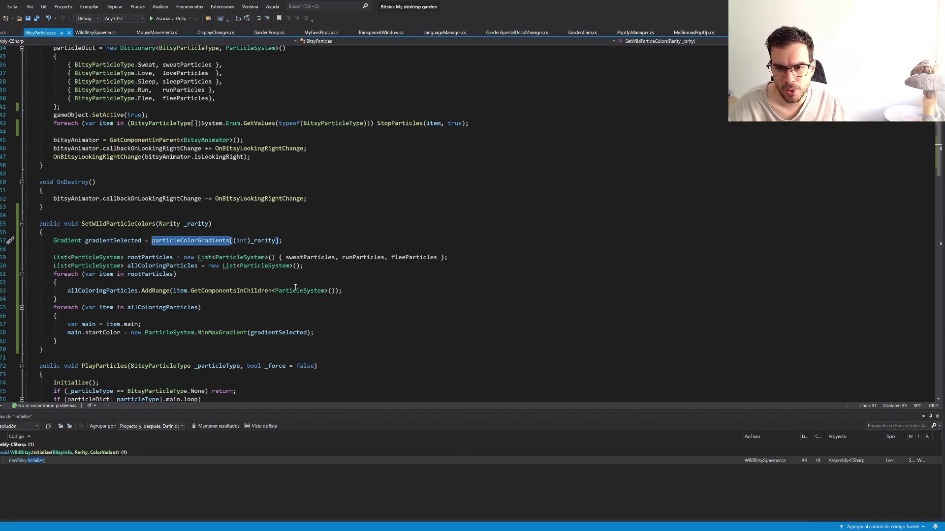
Step: Pass true to GetComponentsInChildren<ParticleSystem> so inactive children are included, then return to Unity
{"action": "left_click", "coordinate": [330, 291]}
{"action": "type", "text": "true"}
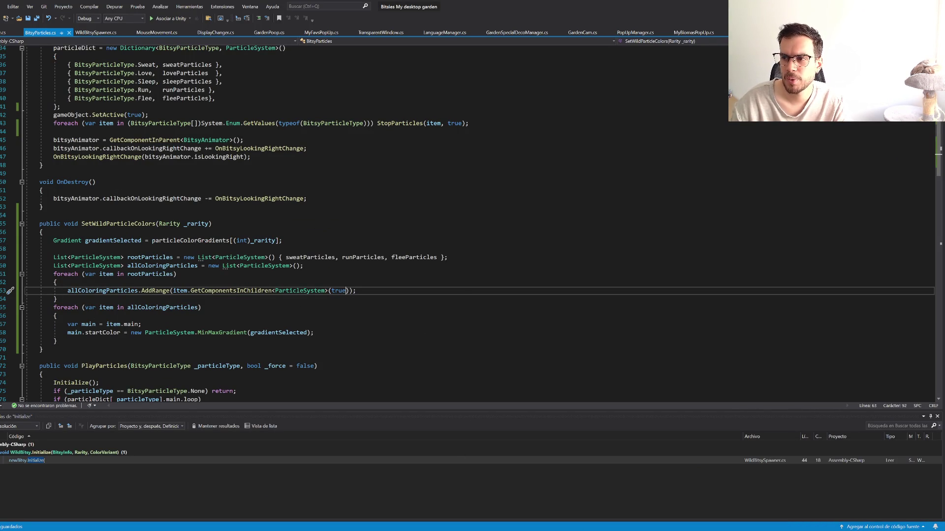
{"action": "key", "text": "alt+Tab"}
{"action": "key", "text": "ctrl+p"}
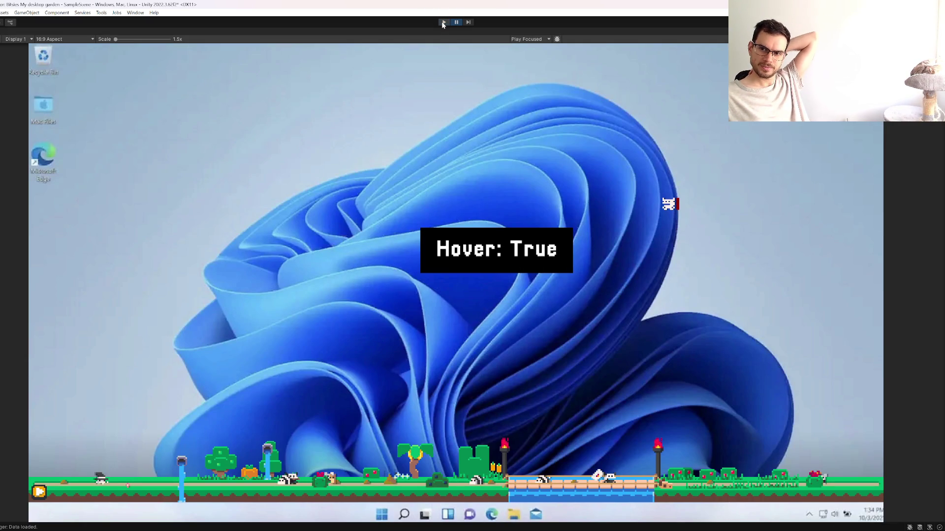
Step: Play the game and scare several wild pets to trigger their coloured particles
{"action": "left_click", "coordinate": [442, 23]}
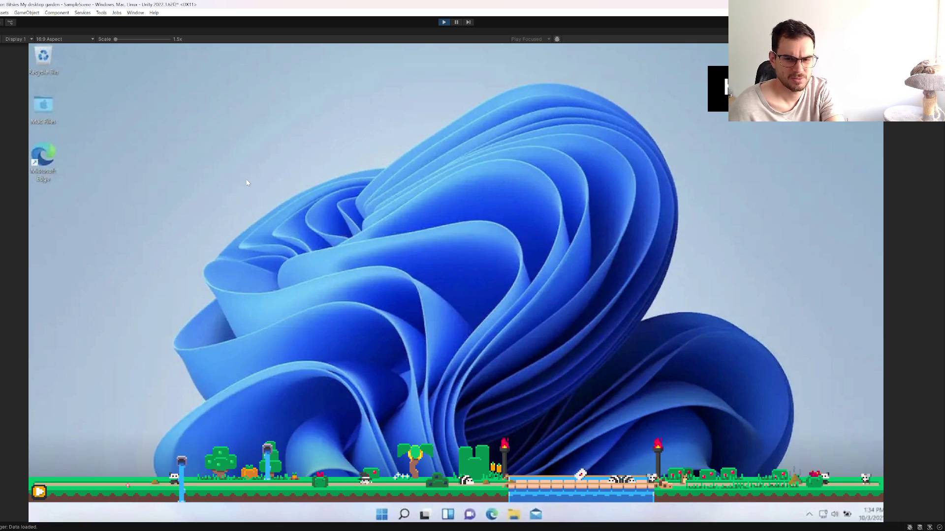
{"action": "left_click", "coordinate": [270, 281]}
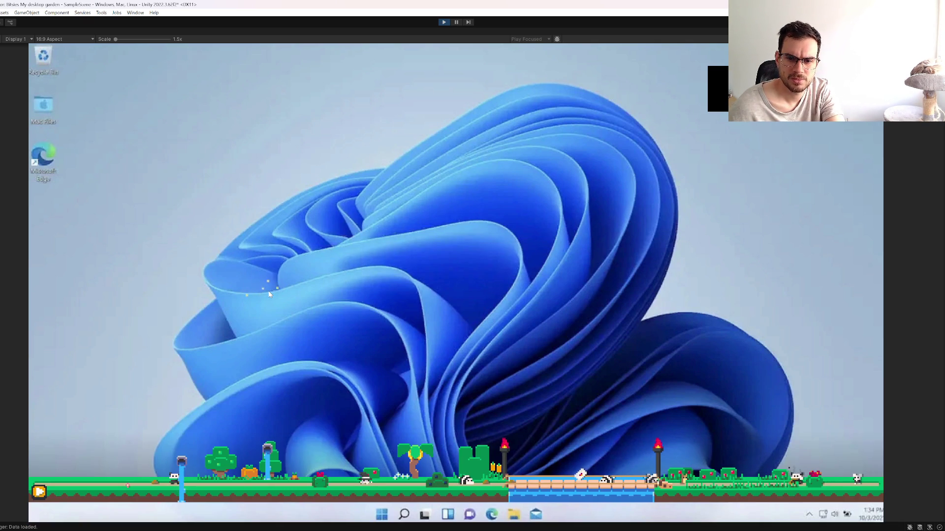
{"action": "left_click", "coordinate": [638, 102]}
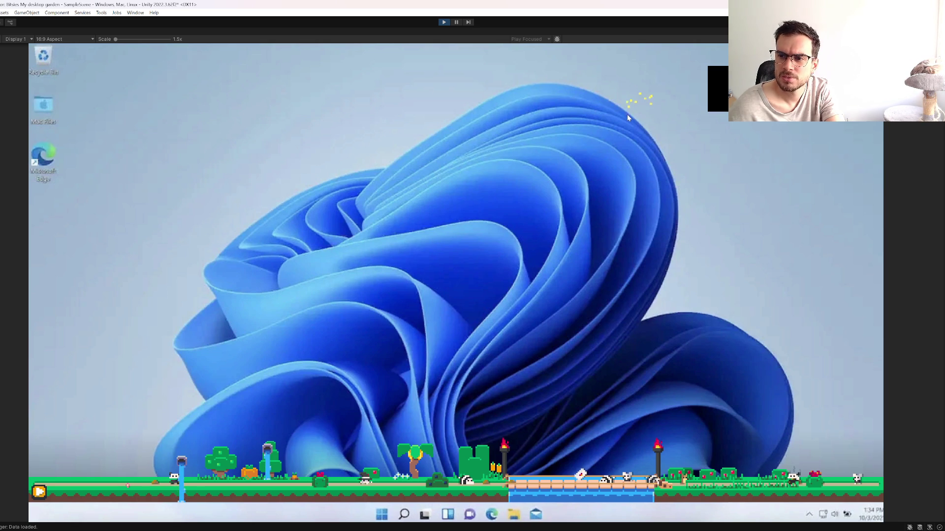
{"action": "left_click", "coordinate": [780, 396]}
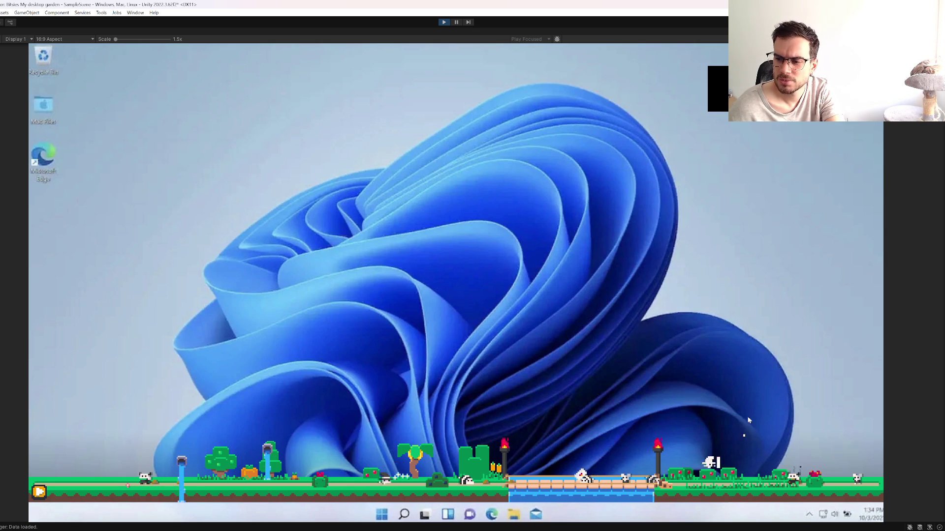
{"action": "left_click", "coordinate": [300, 94]}
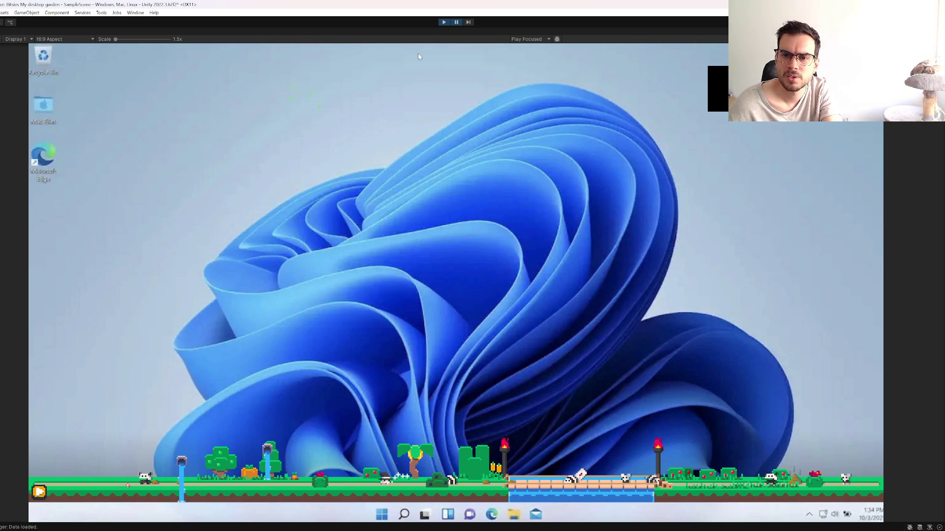
Step: Restore the layout and expand WildBitsy(Clone) > Particles to inspect FleeParticles' start colour
{"action": "key", "text": "shift+space"}
{"action": "left_click", "coordinate": [15, 164]}
{"action": "key", "text": "Right"}
{"action": "key", "text": "Down"}
{"action": "key", "text": "Down"}
{"action": "key", "text": "Down"}
{"action": "key", "text": "Right"}
{"action": "key", "text": "Down"}
{"action": "key", "text": "Down"}
{"action": "key", "text": "Down"}
{"action": "key", "text": "Down"}
{"action": "key", "text": "Down"}
{"action": "key", "text": "Down"}
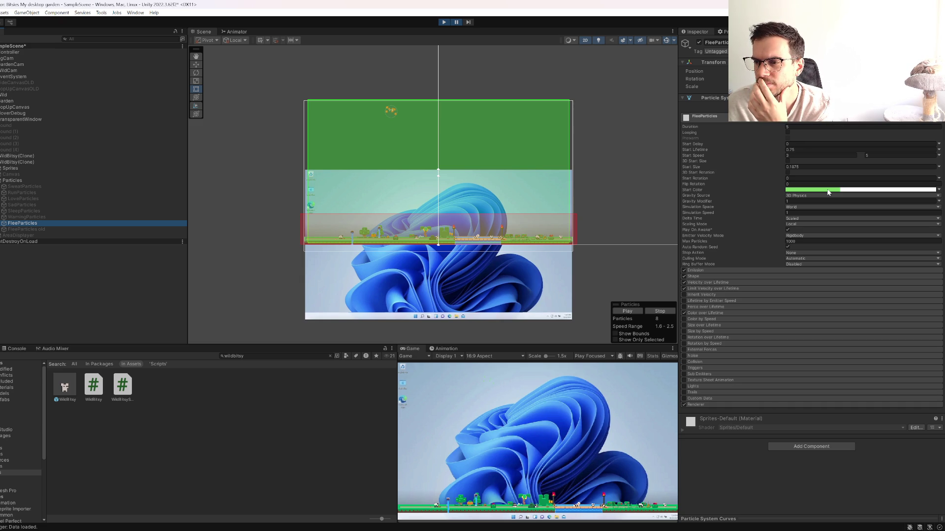
{"action": "left_click", "coordinate": [939, 191]}
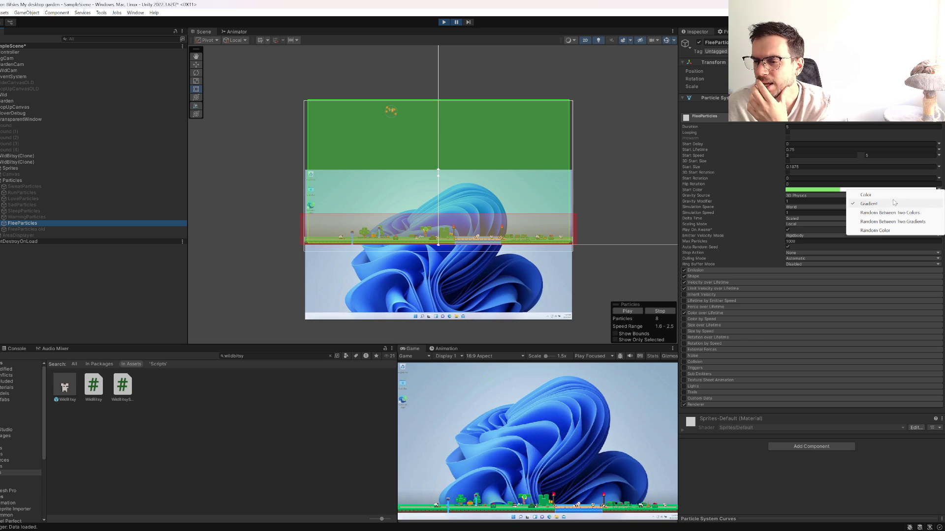
Step: Try Random Color as the flee particles' start colour, then stop play mode
{"action": "left_click", "coordinate": [862, 231]}
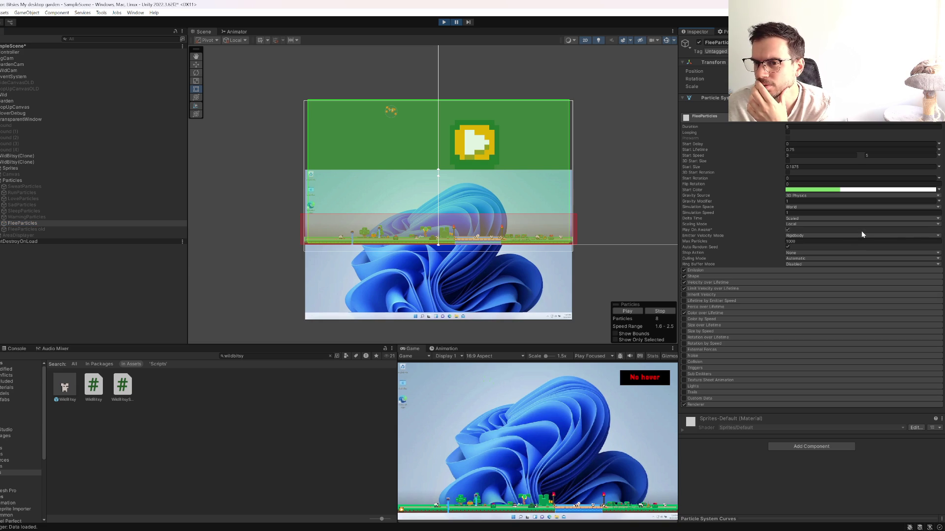
{"action": "left_click", "coordinate": [445, 23]}
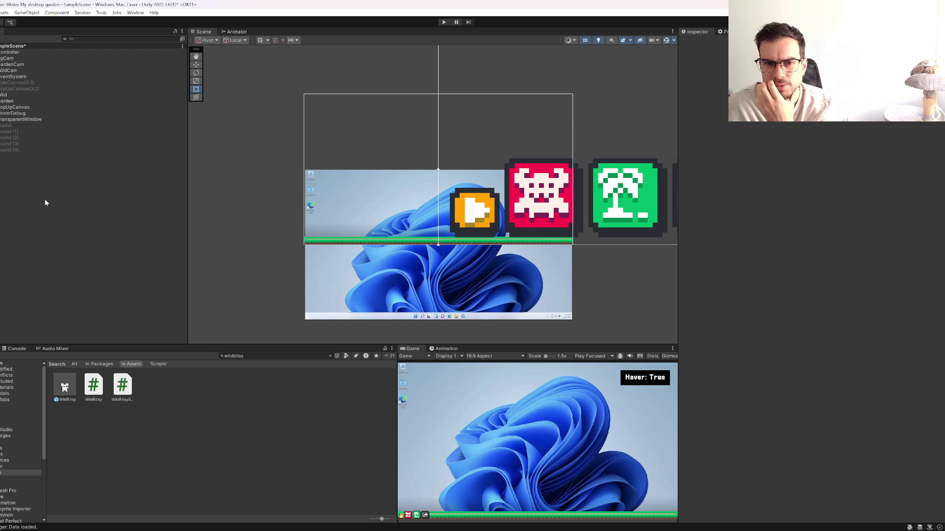
Step: Open the WildBitsy prefab and compare SweatParticles' start colour modes using a temporary duplicate, then delete it
{"action": "double_click", "coordinate": [69, 382]}
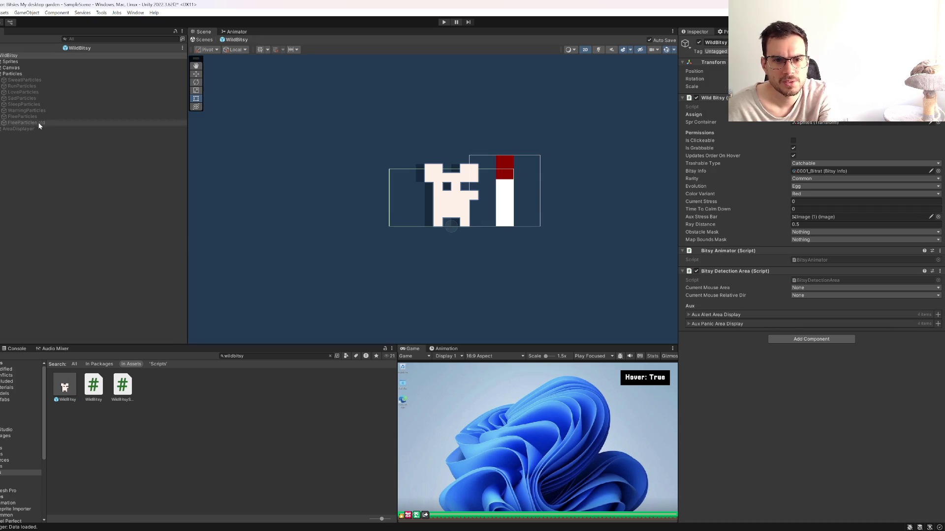
{"action": "left_click", "coordinate": [23, 81]}
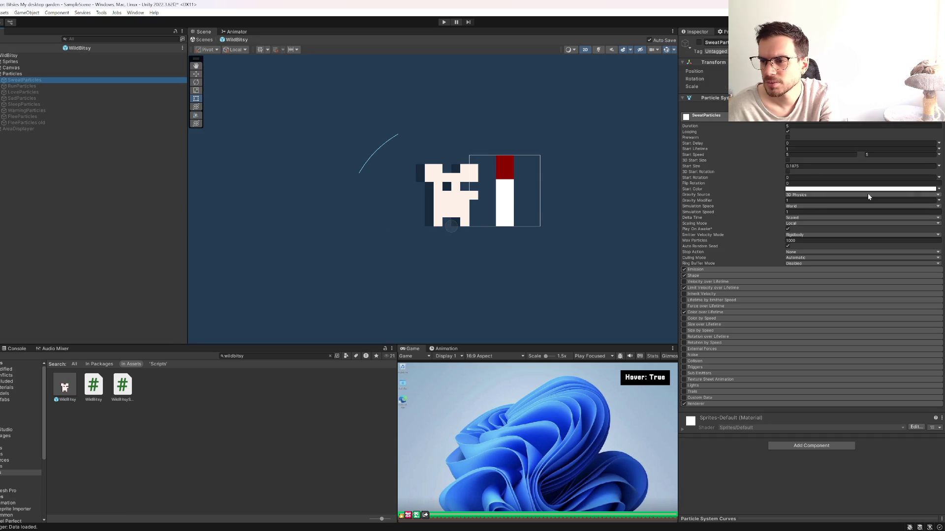
{"action": "left_click", "coordinate": [936, 190]}
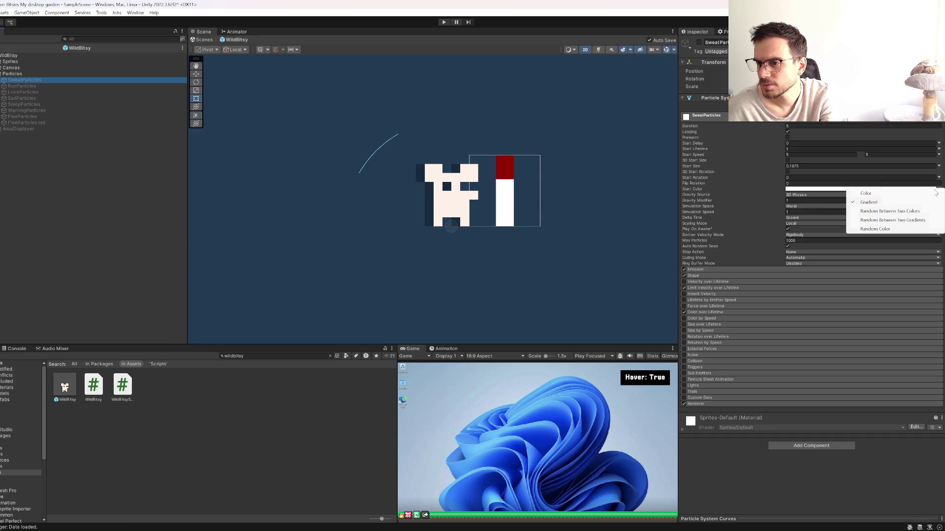
{"action": "left_click", "coordinate": [875, 229]}
{"action": "left_click", "coordinate": [20, 86]}
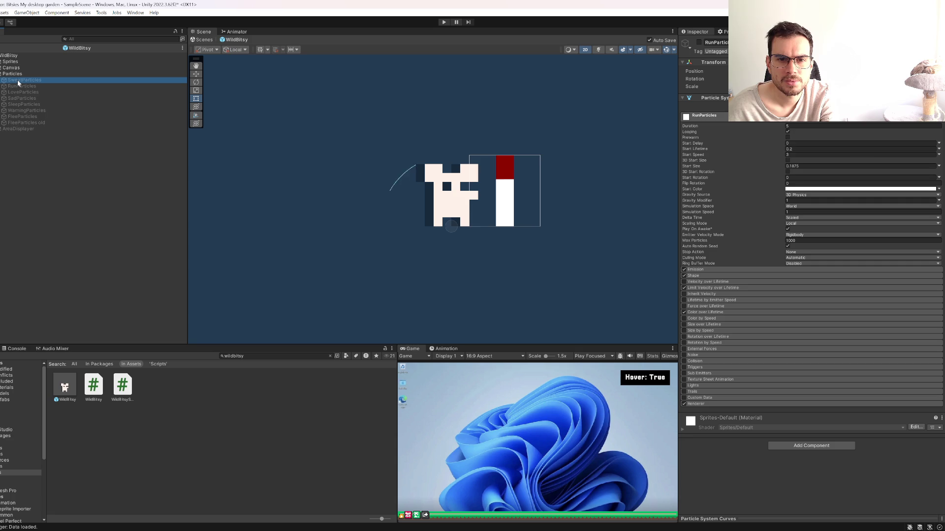
{"action": "key", "text": "ctrl+d"}
{"action": "left_click", "coordinate": [939, 189]}
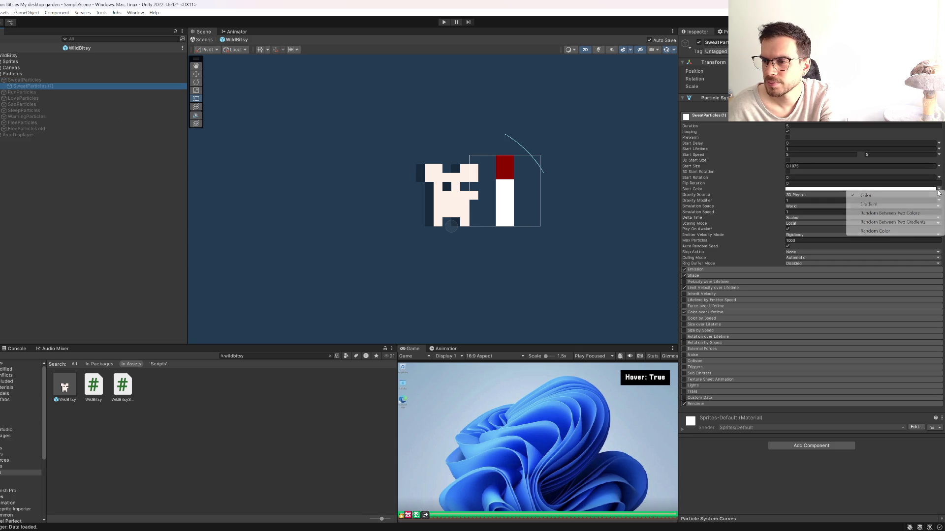
{"action": "left_click", "coordinate": [882, 232]}
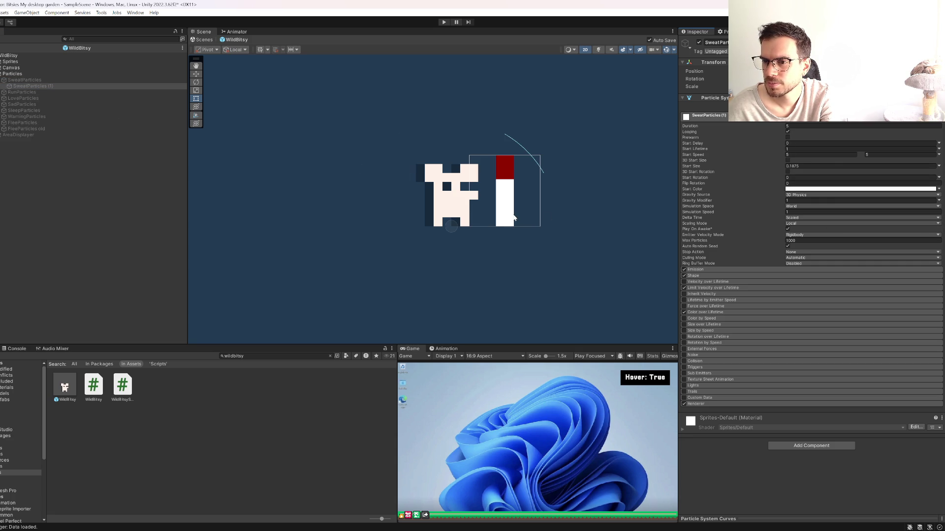
{"action": "left_click", "coordinate": [19, 85]}
{"action": "key", "text": "Delete"}
Step: Review start colour modes on RunParticles with its child, then on LoveParticles, SadParticles and SleepParticles
{"action": "left_click", "coordinate": [21, 87]}
{"action": "left_click", "coordinate": [25, 92], "text": "ctrl"}
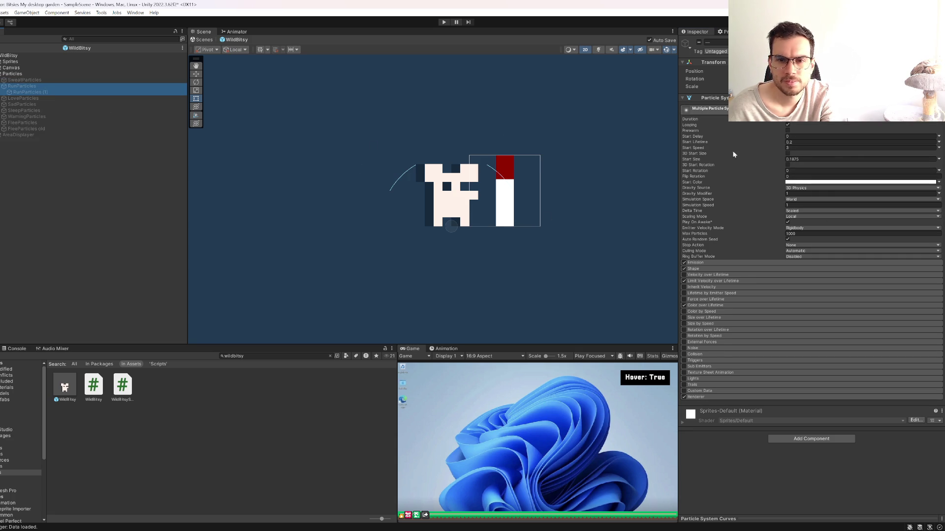
{"action": "left_click", "coordinate": [938, 182]}
{"action": "left_click", "coordinate": [886, 217]}
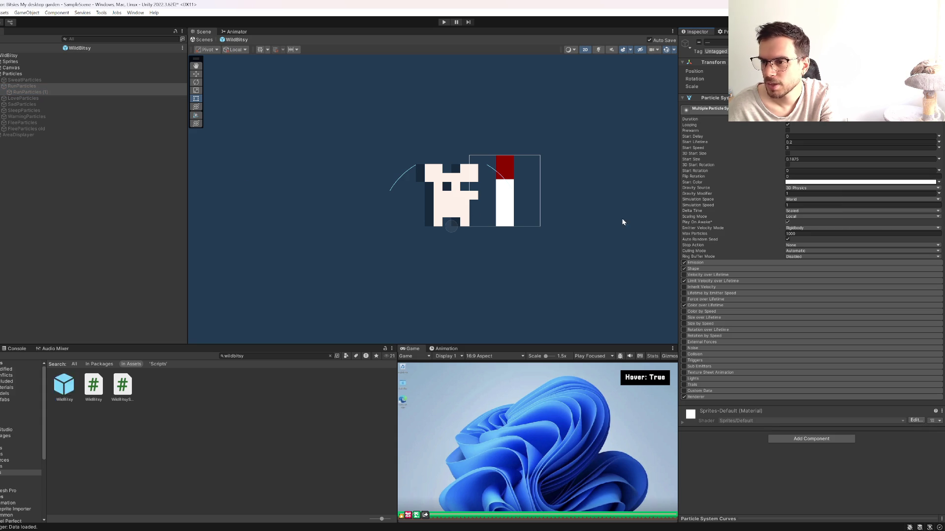
{"action": "left_click", "coordinate": [25, 98]}
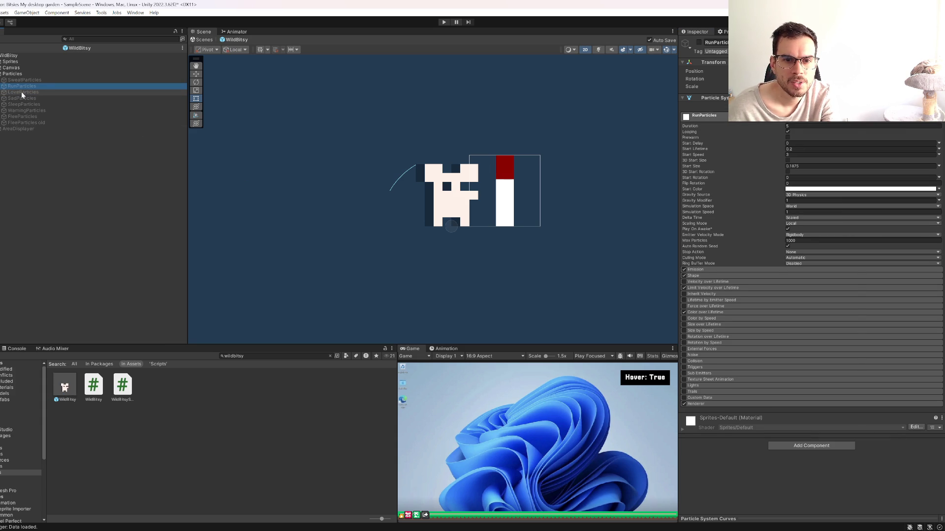
{"action": "left_click", "coordinate": [23, 124], "text": "shift"}
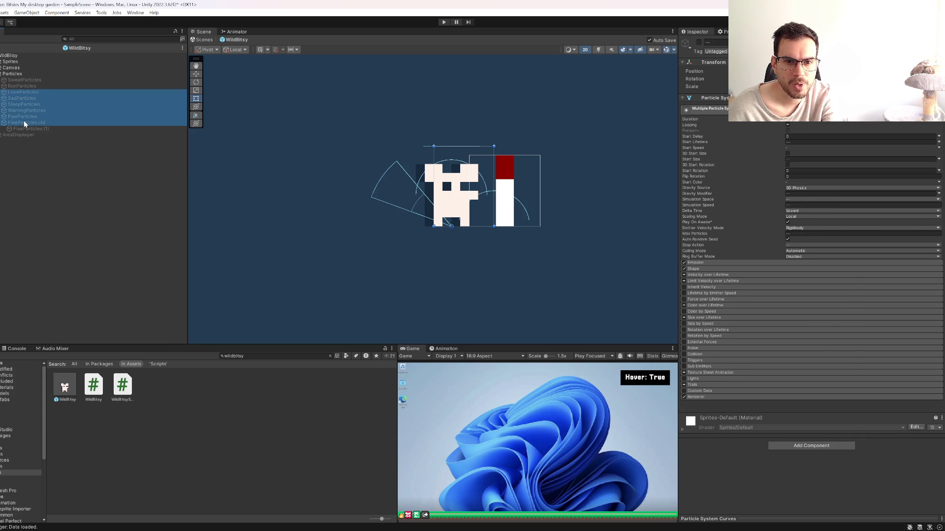
{"action": "left_click", "coordinate": [23, 128], "text": "shift"}
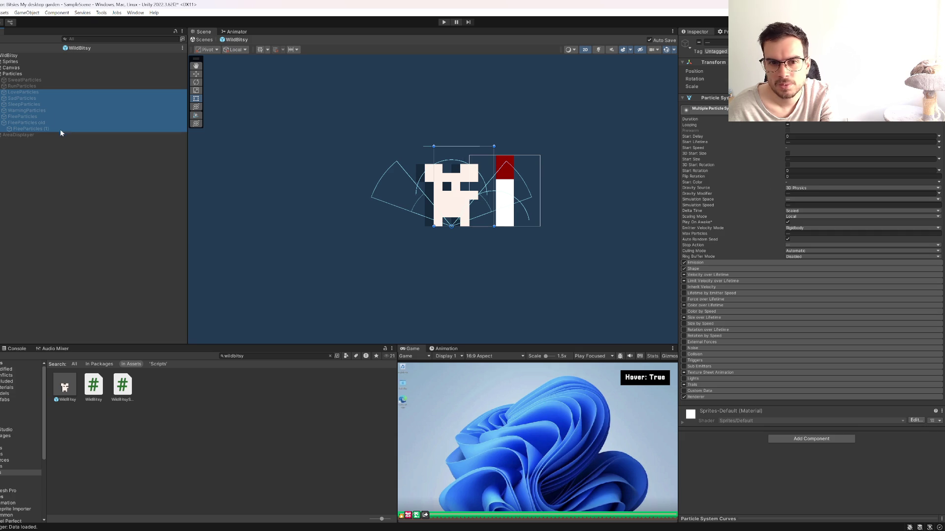
{"action": "left_click", "coordinate": [27, 91]}
{"action": "key", "text": "Down"}
{"action": "key", "text": "Down"}
{"action": "key", "text": "Down"}
{"action": "key", "text": "Up"}
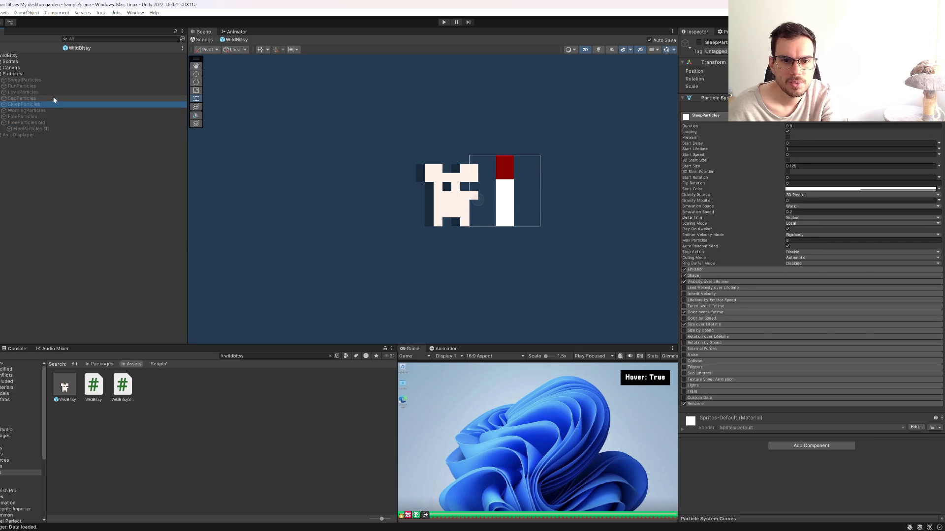
Step: Compare the Warning and Flee particle systems, then delete FleeParticles old
{"action": "left_click", "coordinate": [55, 97], "text": "shift"}
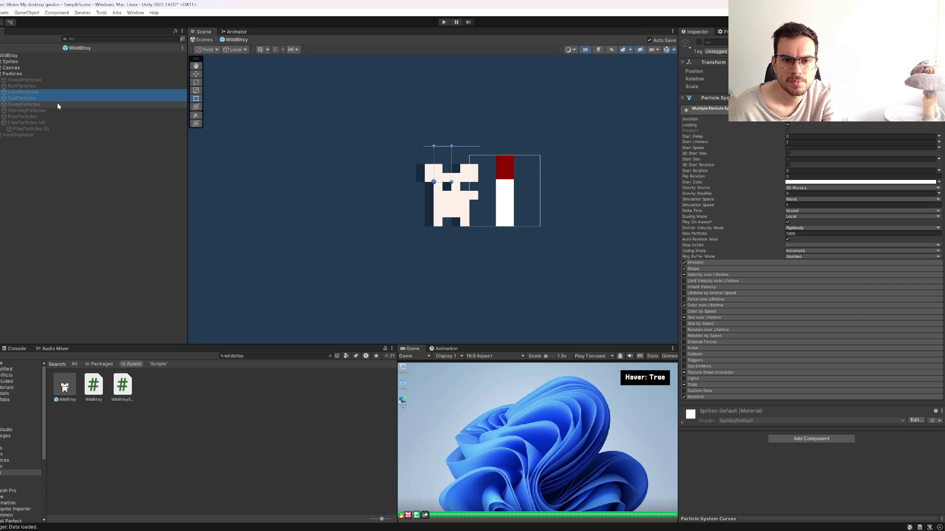
{"action": "left_click", "coordinate": [41, 110]}
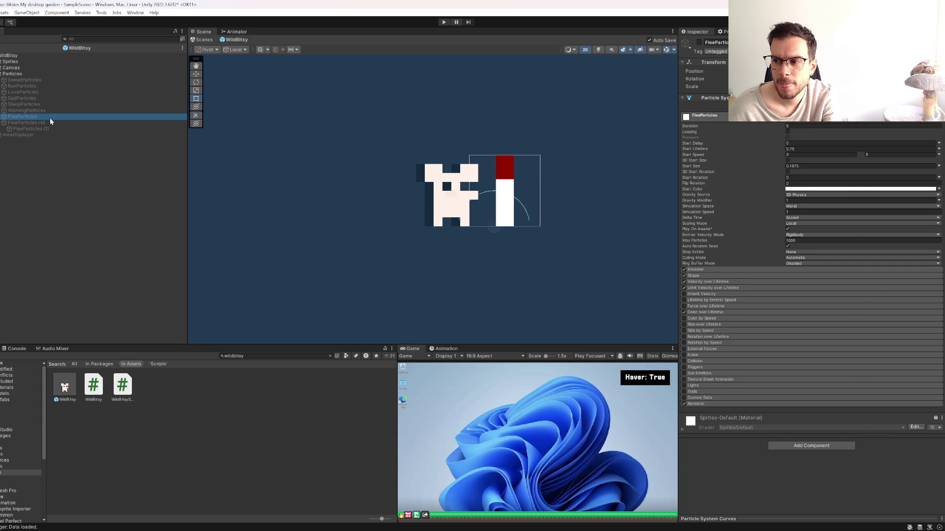
{"action": "left_click", "coordinate": [50, 121], "text": "shift"}
{"action": "left_click", "coordinate": [57, 124], "text": "ctrl"}
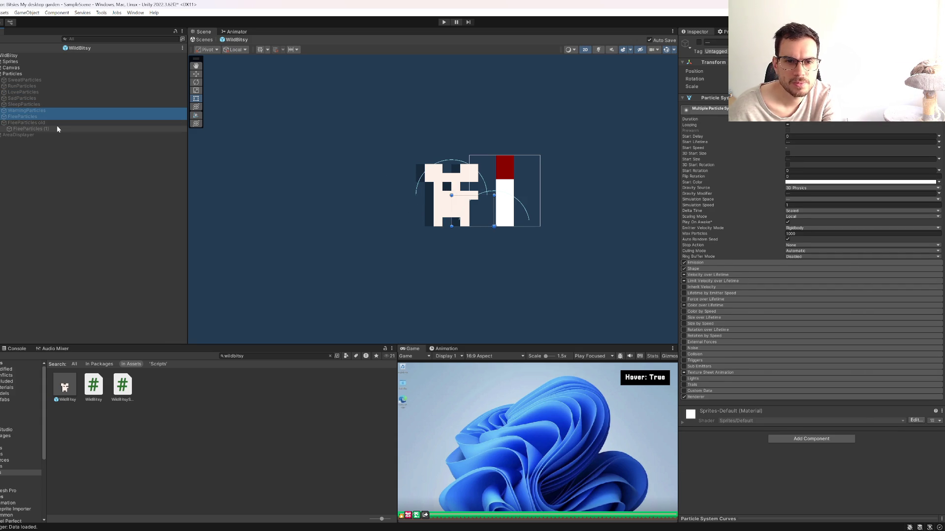
{"action": "left_click", "coordinate": [939, 183]}
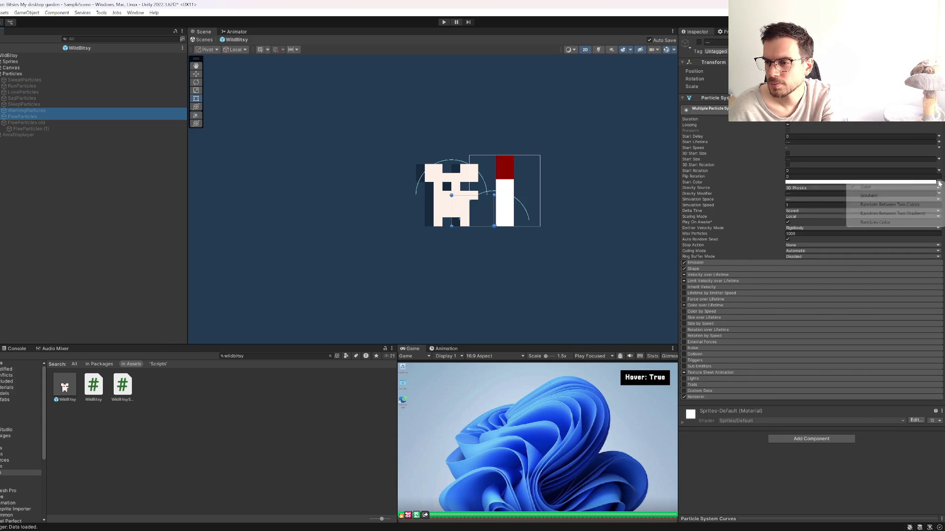
{"action": "left_click", "coordinate": [882, 223]}
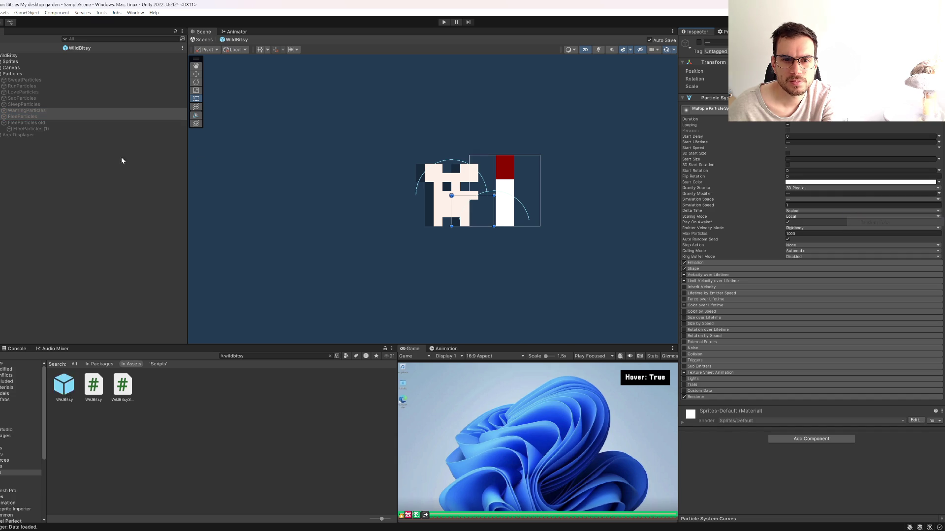
{"action": "left_click", "coordinate": [50, 127]}
{"action": "key", "text": "Up"}
{"action": "key", "text": "Up"}
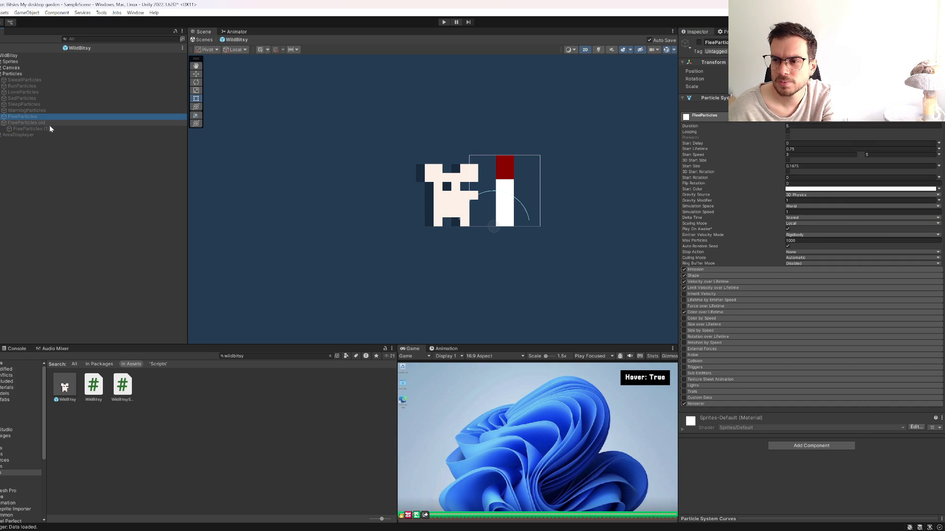
{"action": "key", "text": "Down"}
{"action": "key", "text": "Delete"}
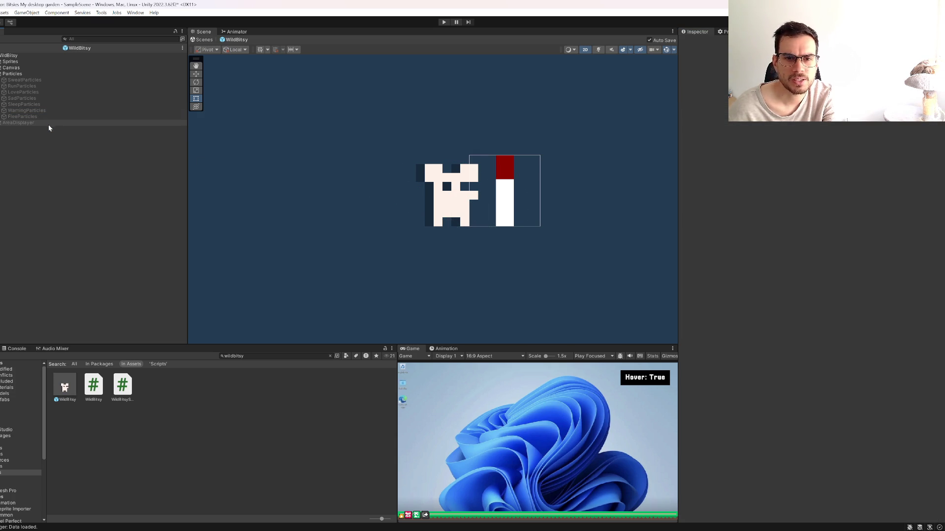
{"action": "left_click", "coordinate": [22, 74]}
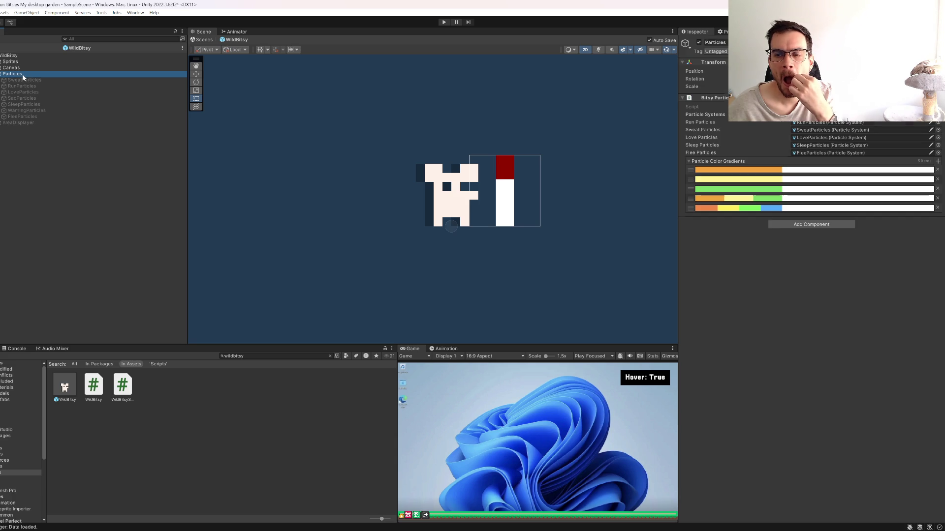
Step: Check the Start Color mode on FleeParticles, WarningParticles, SleepParticles and SadParticles
{"action": "left_click", "coordinate": [39, 116]}
{"action": "key", "text": "Up"}
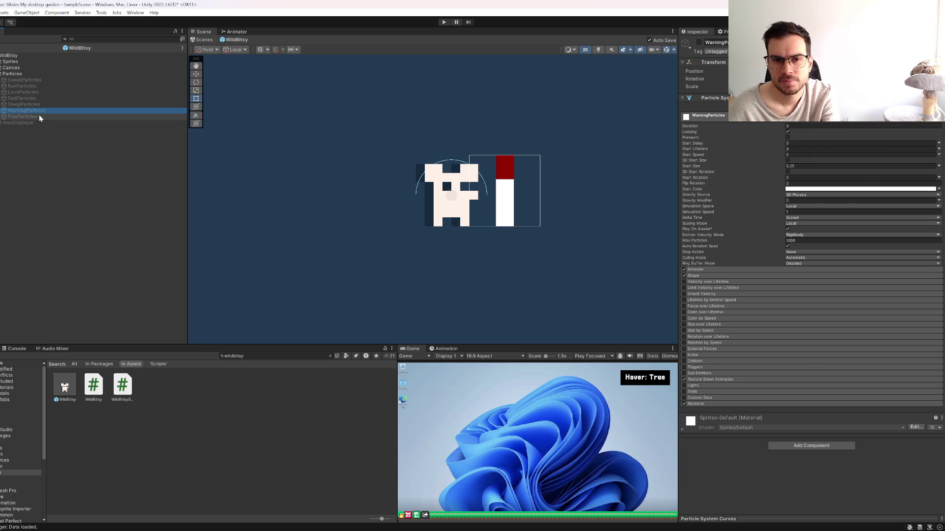
{"action": "key", "text": "Up"}
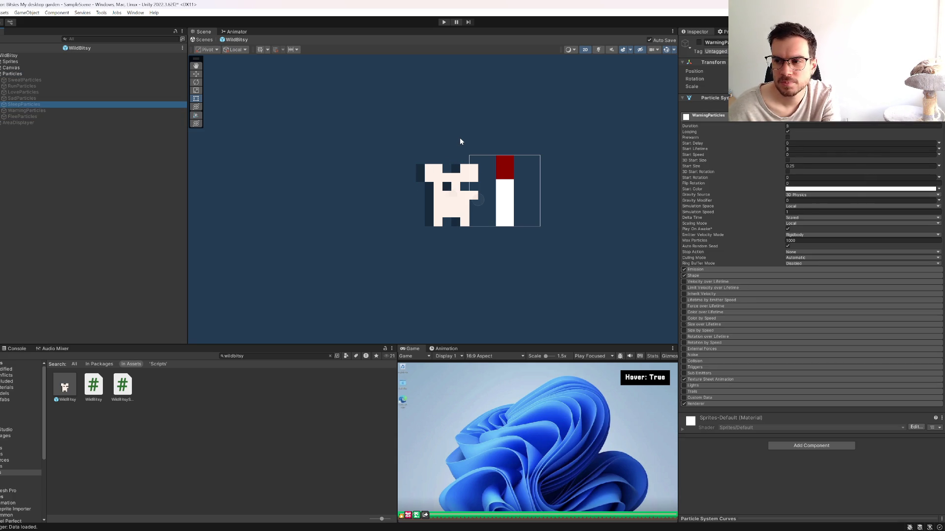
{"action": "key", "text": "Down"}
{"action": "left_click", "coordinate": [938, 189]}
{"action": "left_click", "coordinate": [31, 105]}
{"action": "key", "text": "Up"}
{"action": "left_click", "coordinate": [938, 191]}
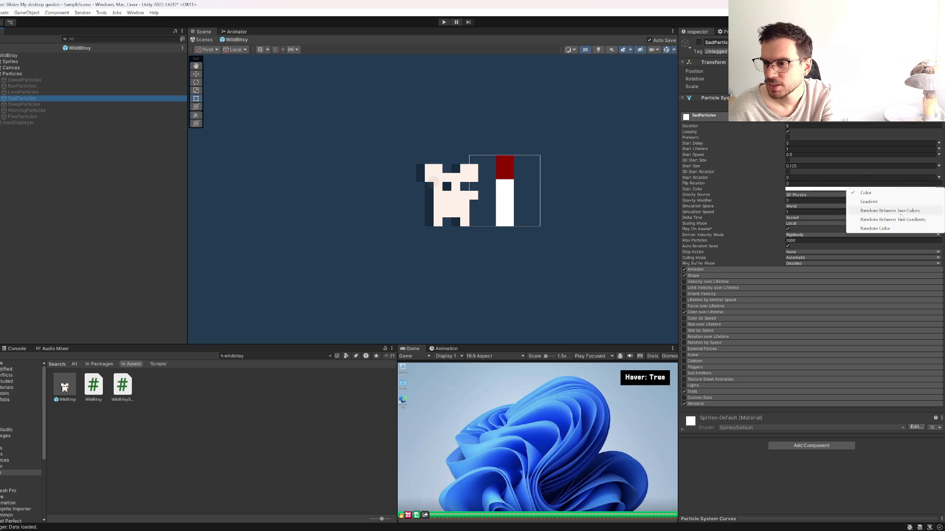
Step: Collapse the Particles object and maximize the Game view with Shift+Space
{"action": "left_click", "coordinate": [22, 92]}
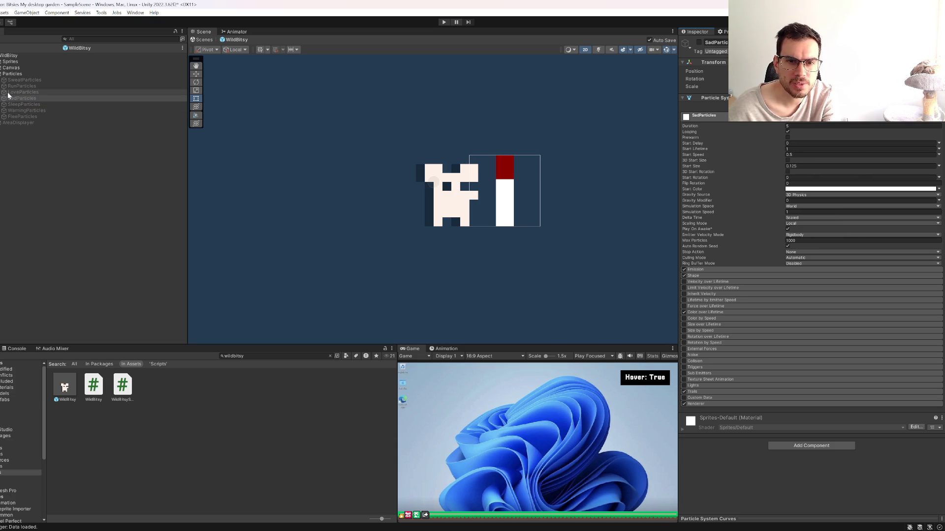
{"action": "key", "text": "Up"}
{"action": "key", "text": "Up"}
{"action": "key", "text": "Up"}
{"action": "key", "text": "Left"}
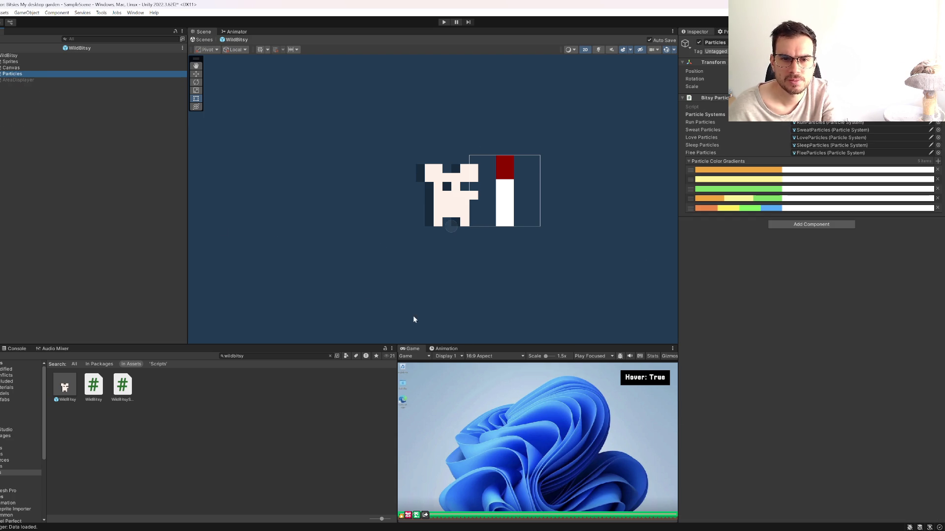
{"action": "key", "text": "shift+space"}
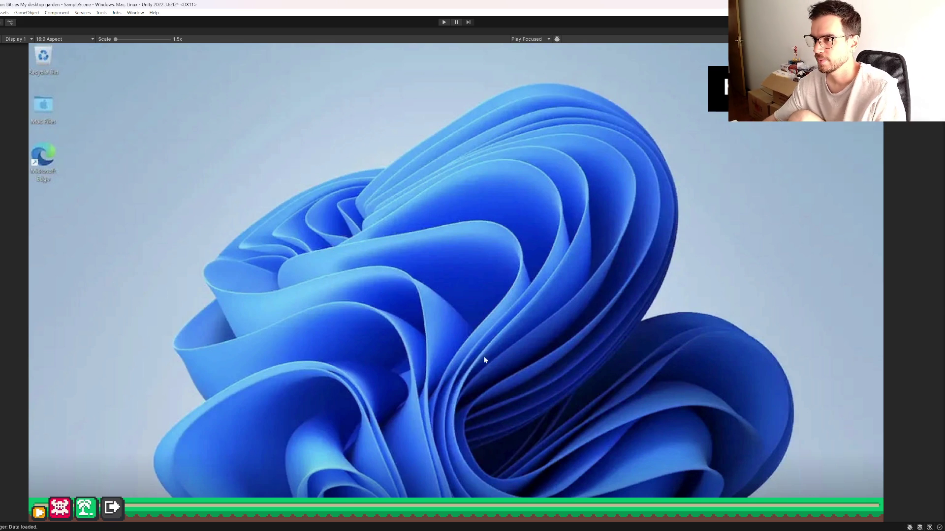
Step: Play and test the game, pause it with Ctrl+Shift+P, and restore the normal editor layout
{"action": "left_click", "coordinate": [444, 22]}
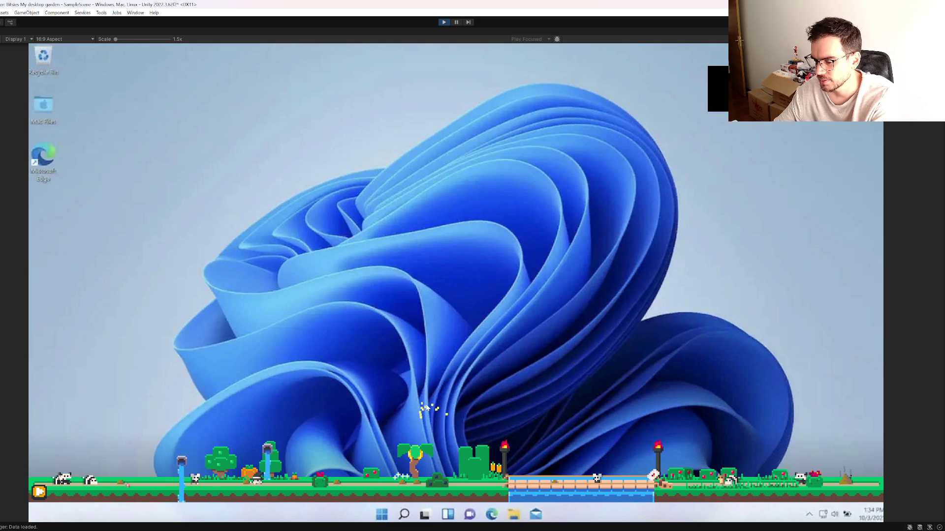
{"action": "left_click", "coordinate": [456, 22]}
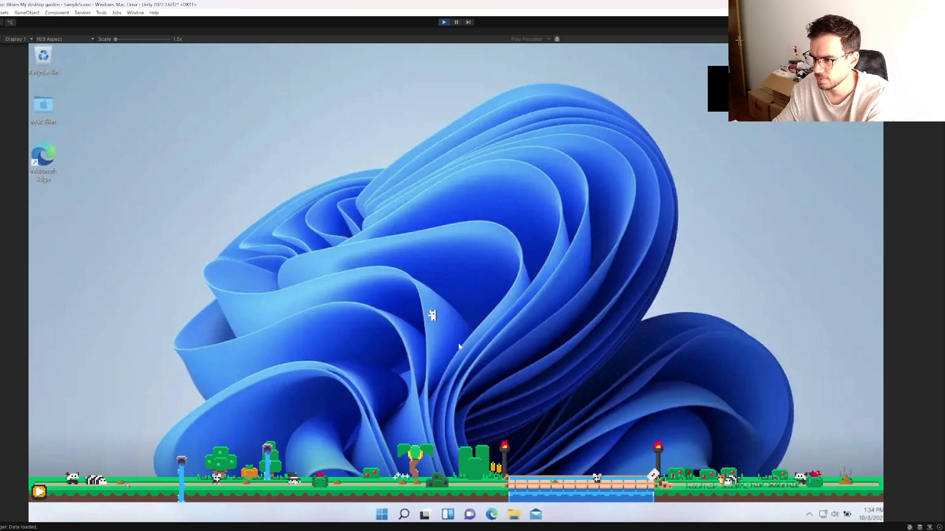
{"action": "key", "text": "ctrl+shift+p"}
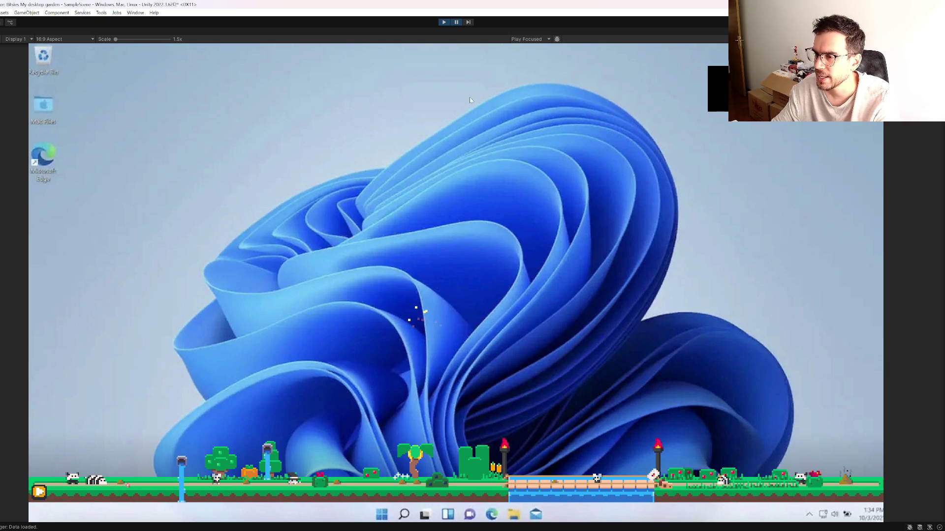
{"action": "key", "text": "shift+space"}
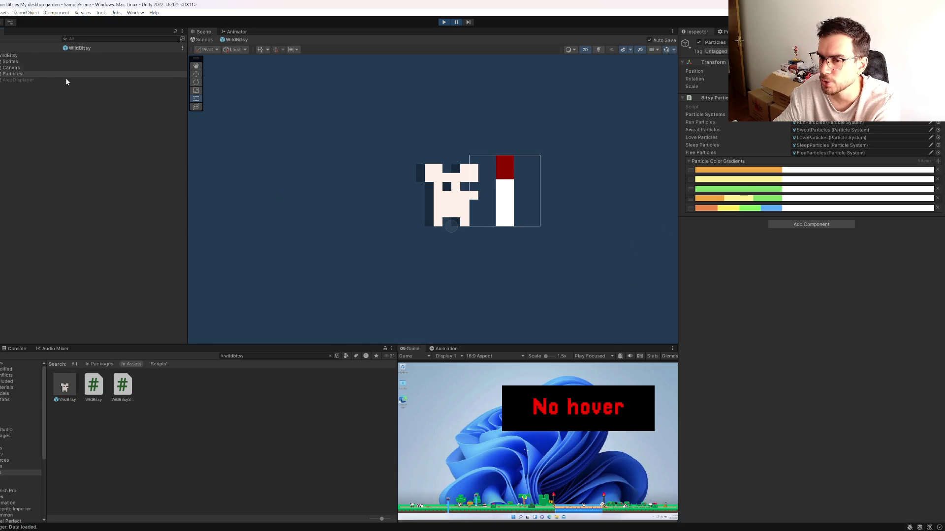
Step: Exit prefab mode and select FleeParticles under the running WildBitsy(Clone)'s Particles
{"action": "left_click", "coordinate": [2, 47]}
{"action": "left_click", "coordinate": [29, 160]}
{"action": "left_click", "coordinate": [29, 156]}
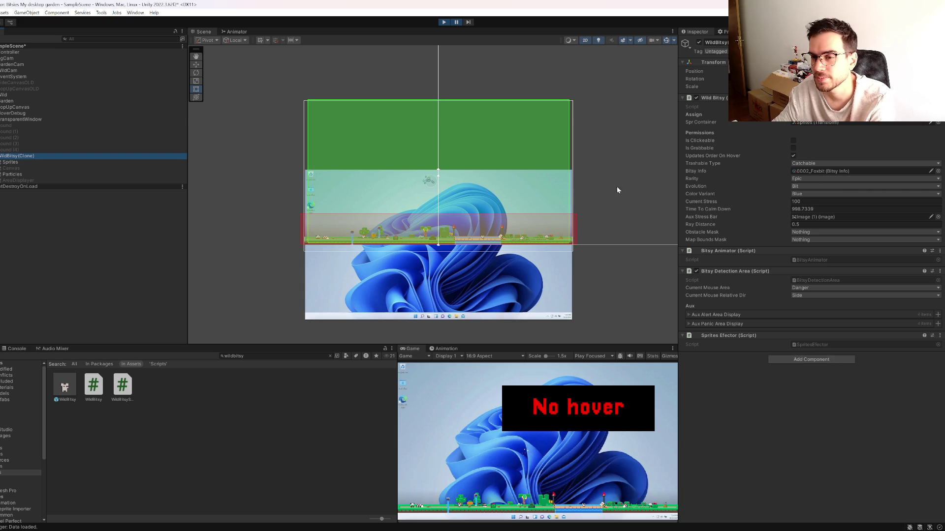
{"action": "left_click", "coordinate": [42, 173]}
{"action": "key", "text": "Right"}
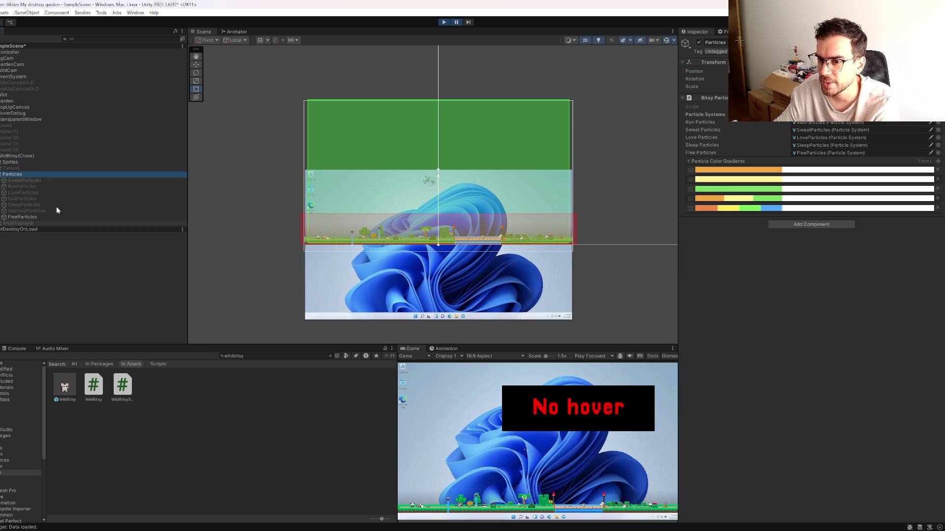
{"action": "left_click", "coordinate": [24, 218]}
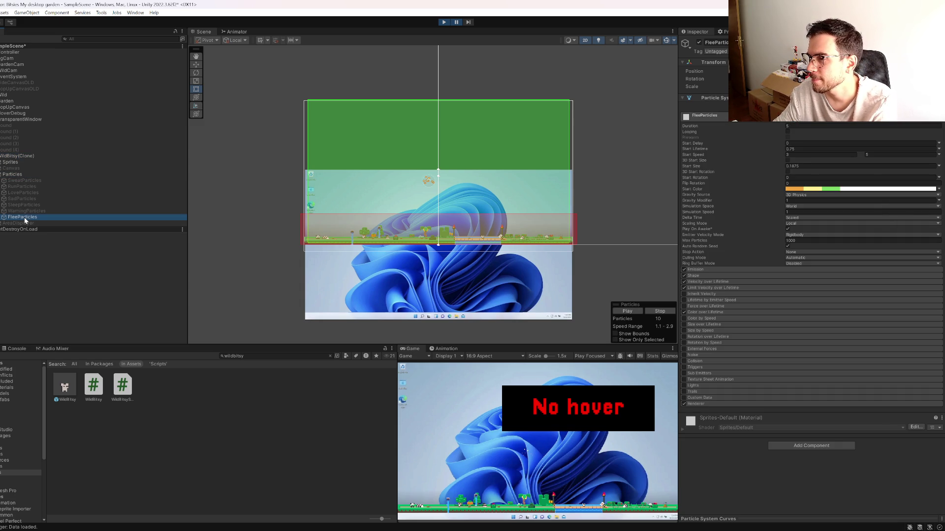
Step: Inspect FleeParticles' orange-yellow-green start colour gradient, then return to the Particles gradient list
{"action": "left_click", "coordinate": [821, 189]}
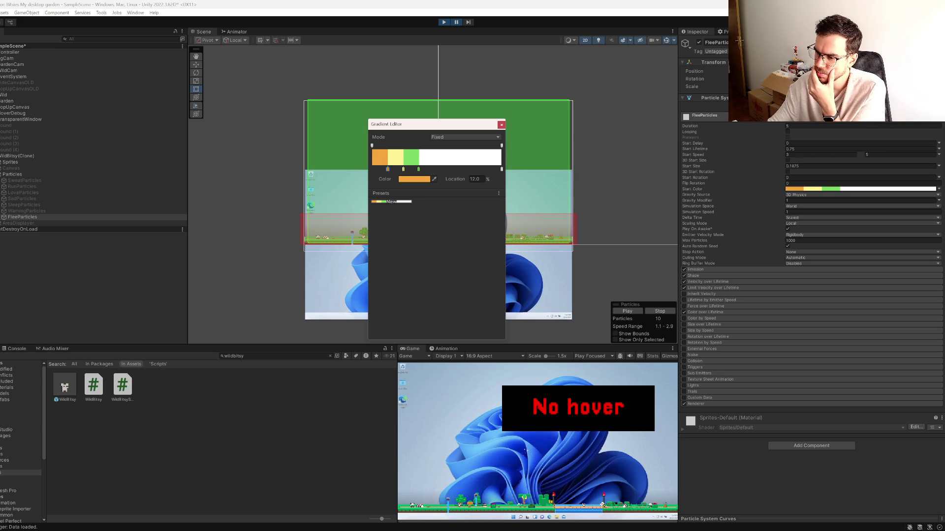
{"action": "key", "text": "Escape"}
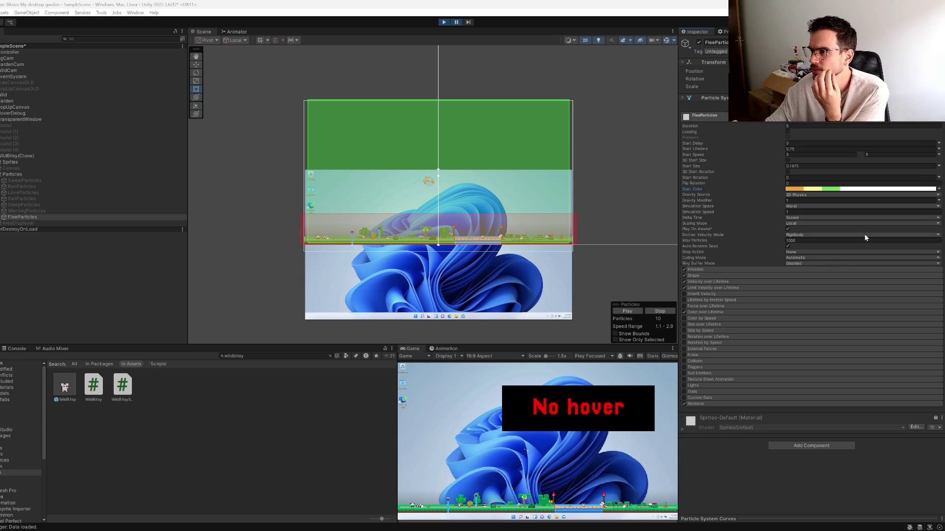
{"action": "left_click", "coordinate": [815, 189]}
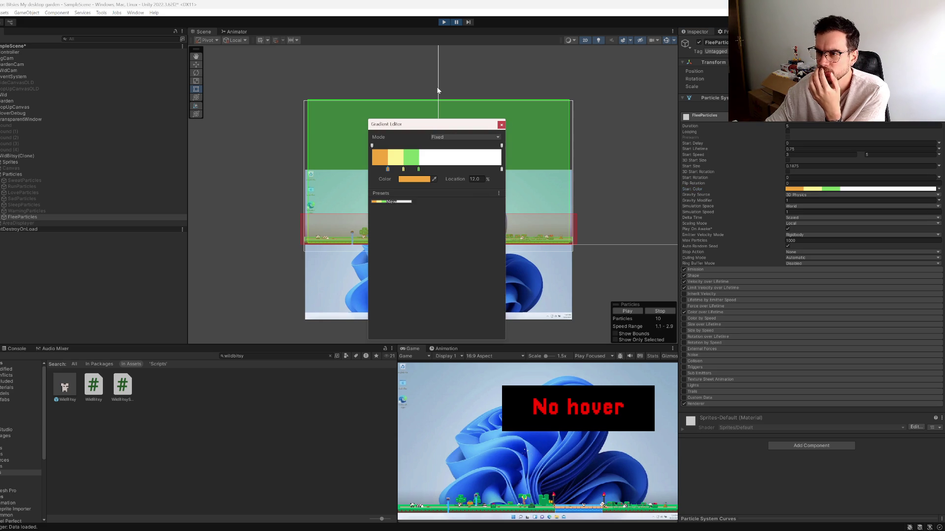
{"action": "left_click", "coordinate": [86, 175]}
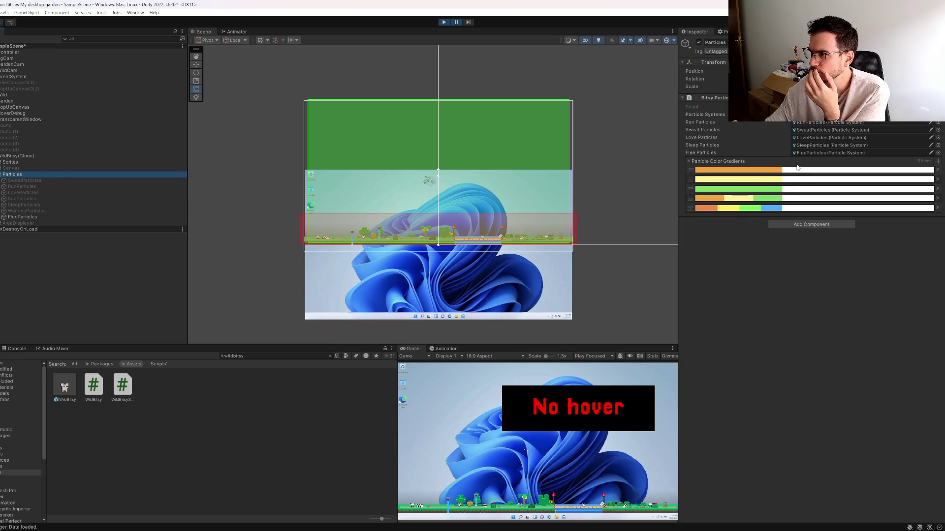
Step: Preview the yellow, green and orange/yellow/green rarity colour gradients
{"action": "left_click", "coordinate": [797, 170]}
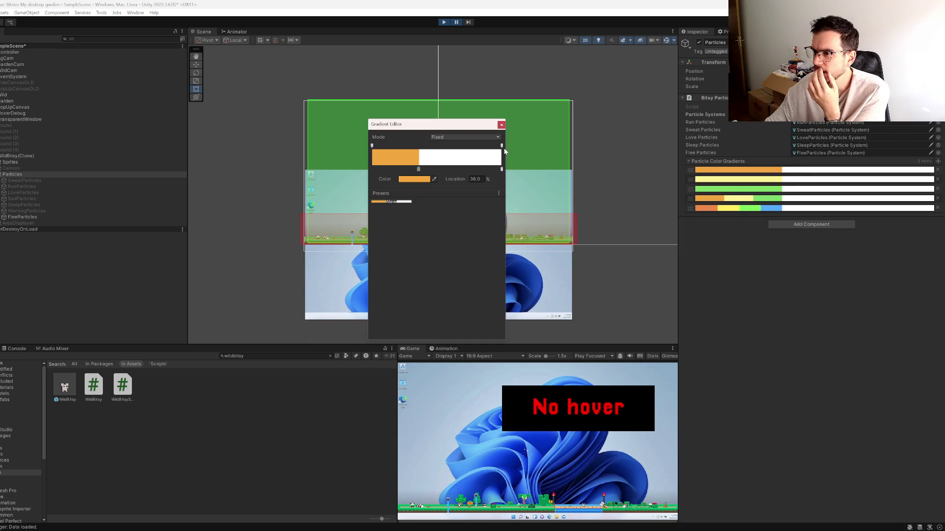
{"action": "left_click", "coordinate": [713, 179]}
{"action": "left_click", "coordinate": [715, 189]}
{"action": "left_click", "coordinate": [715, 199]}
{"action": "key", "text": "Escape"}
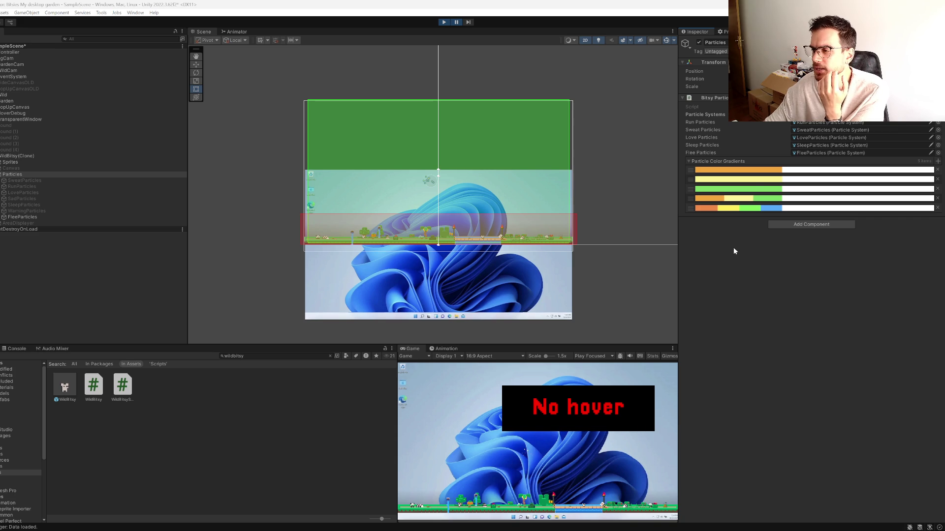
Step: Try colour keys on the orange-white gradient, then show the yellow gradient ending at 36%
{"action": "left_click", "coordinate": [756, 171]}
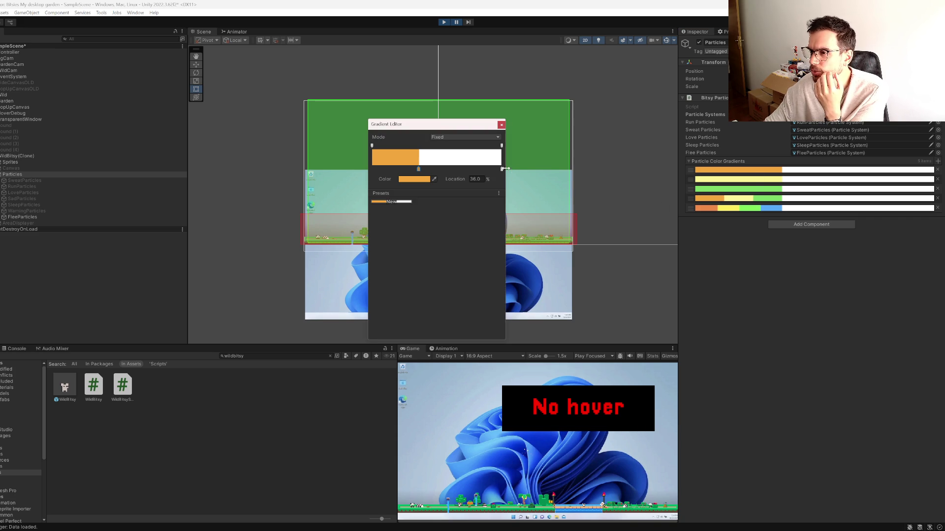
{"action": "left_click", "coordinate": [376, 169]}
{"action": "left_click_drag", "start_coordinate": [344, 166], "coordinate": [347, 165]}
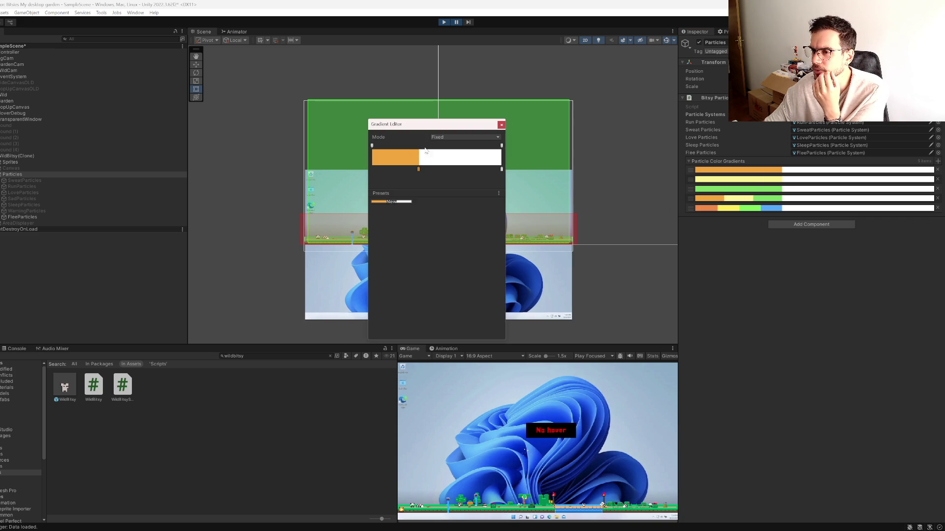
{"action": "left_click", "coordinate": [374, 170]}
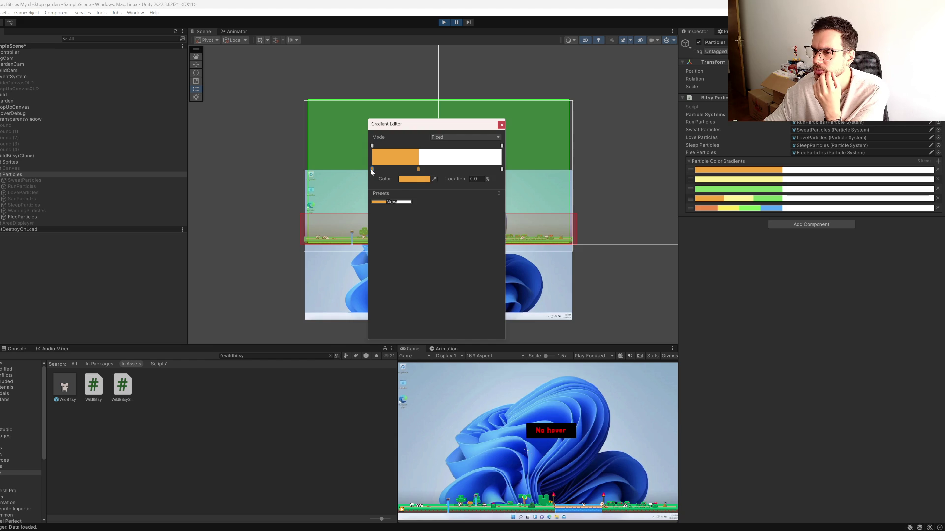
{"action": "double_click", "coordinate": [370, 168]}
{"action": "left_click", "coordinate": [454, 164]}
{"action": "left_click", "coordinate": [720, 180]}
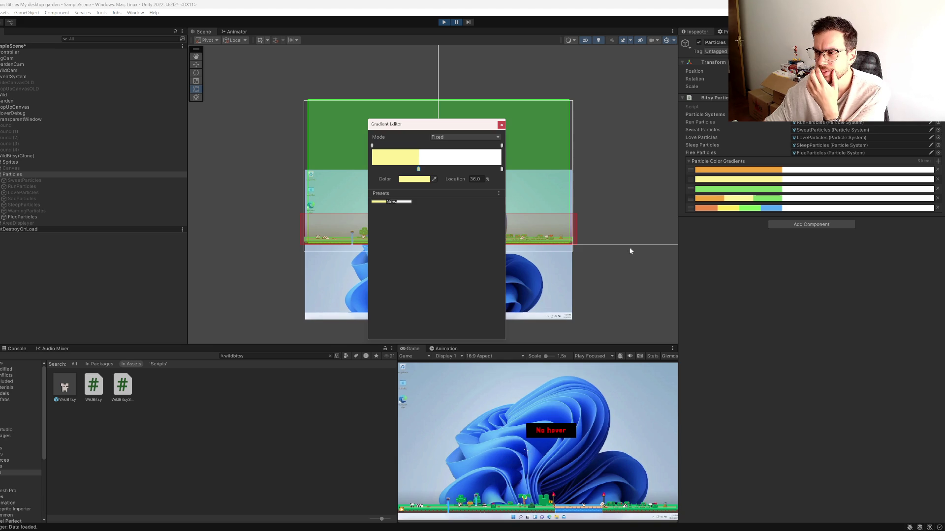
{"action": "left_click", "coordinate": [18, 181]}
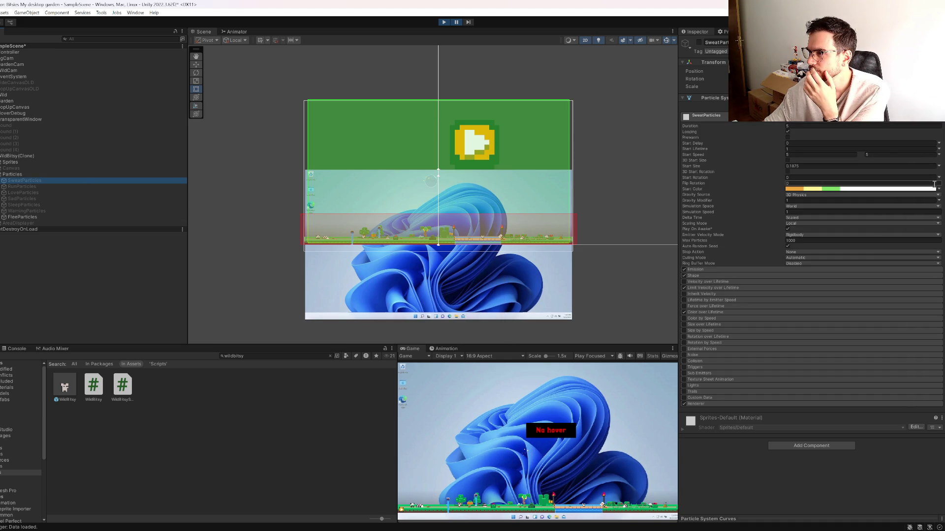
Step: Check SweatParticles' Fixed orange-yellow-green start colour gradient, then stop play mode
{"action": "left_click", "coordinate": [939, 189]}
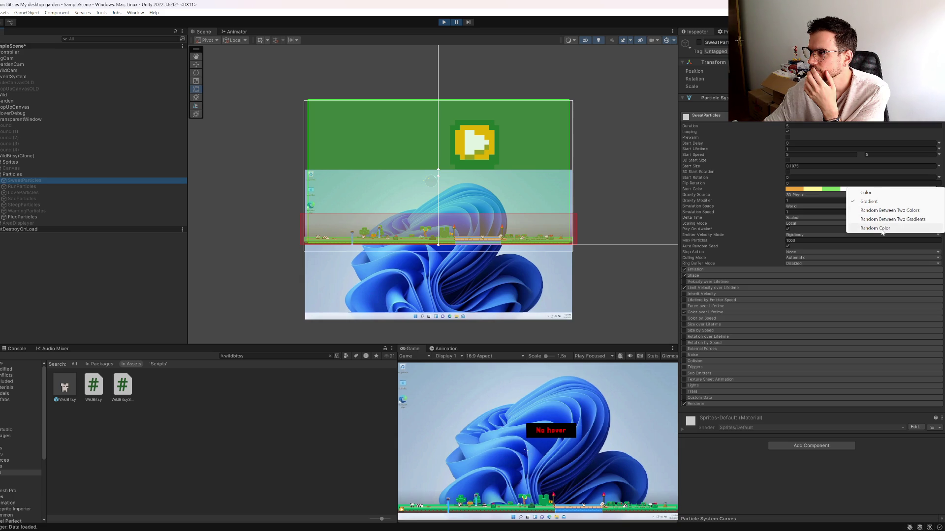
{"action": "left_click", "coordinate": [882, 228]}
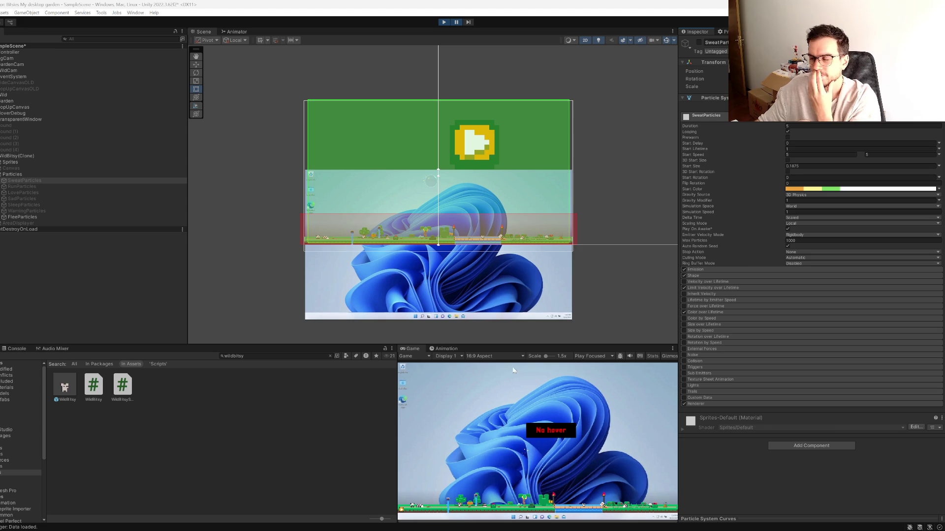
{"action": "left_click", "coordinate": [810, 190]}
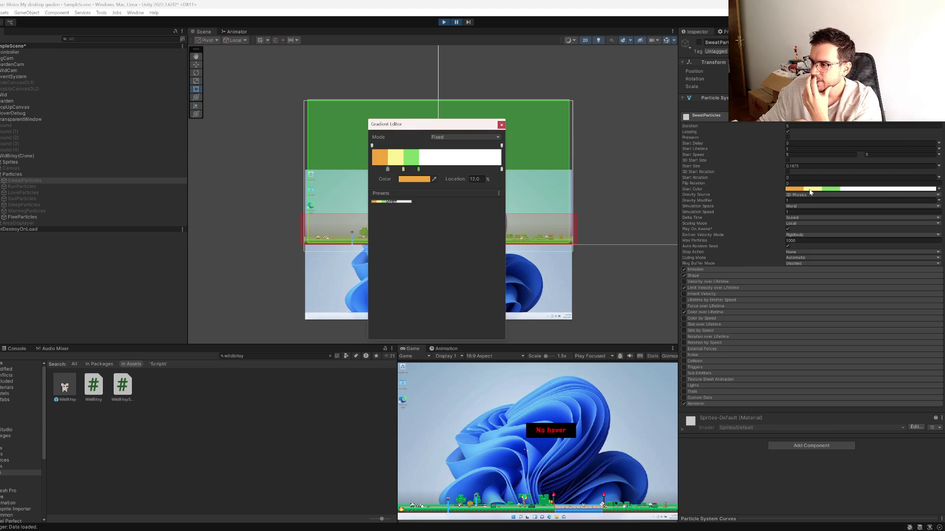
{"action": "left_click", "coordinate": [501, 125]}
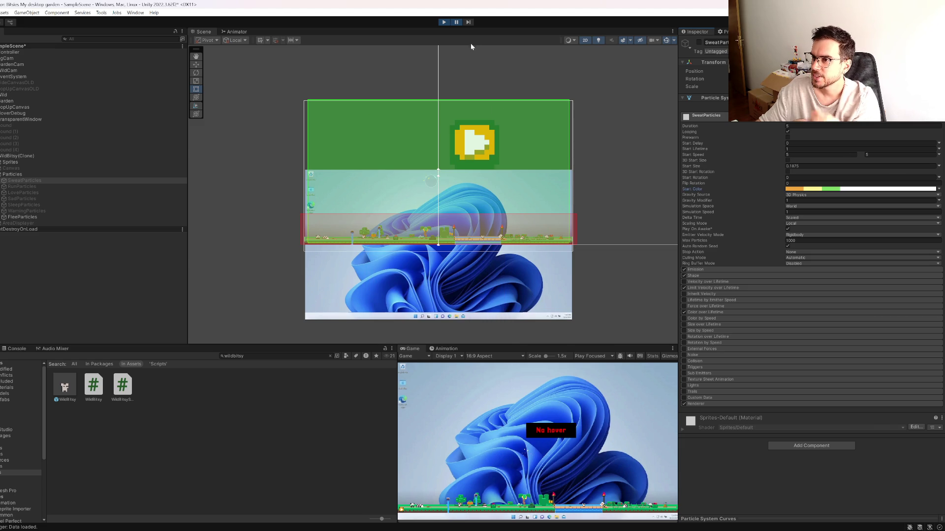
{"action": "left_click", "coordinate": [445, 22]}
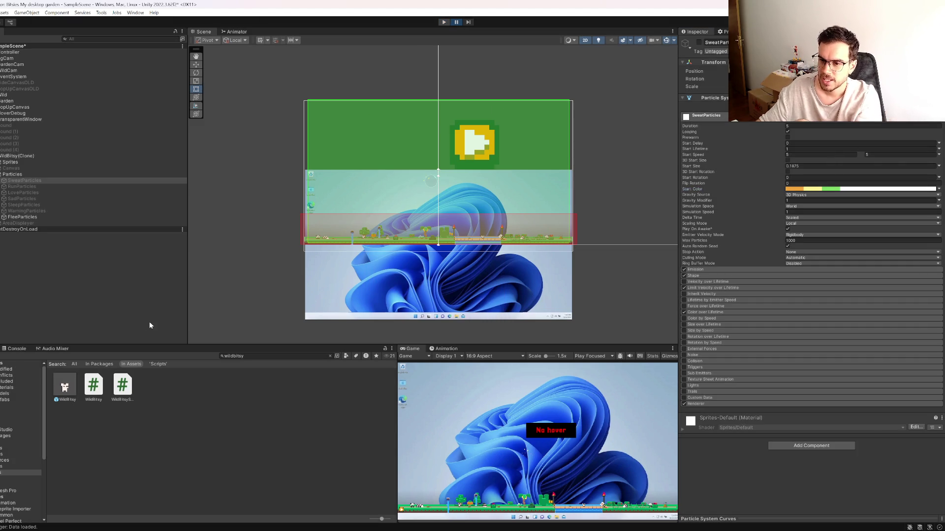
Step: In the WildBitsy prefab, keep FleeParticles' start colour on Random Color and open its gradient
{"action": "double_click", "coordinate": [65, 386]}
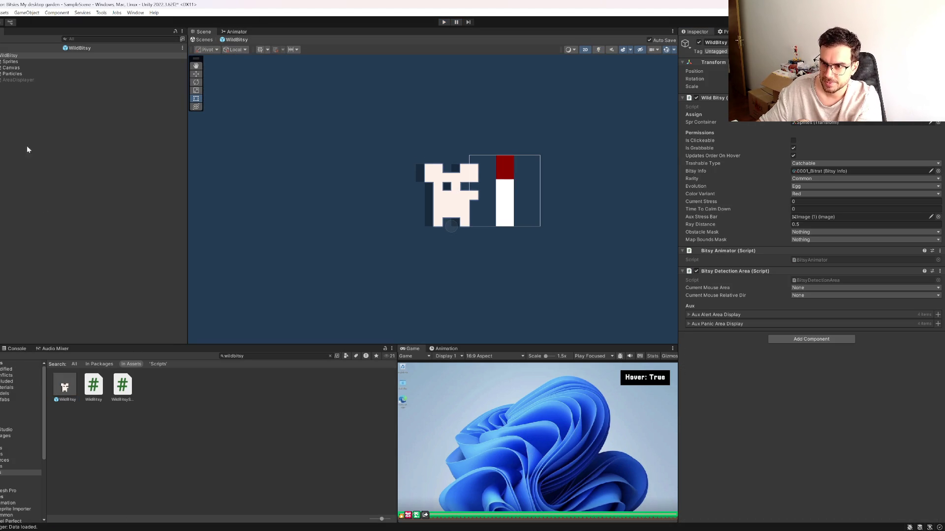
{"action": "left_click", "coordinate": [12, 74]}
{"action": "key", "text": "Right"}
{"action": "key", "text": "Down"}
{"action": "key", "text": "Down"}
{"action": "key", "text": "Down"}
{"action": "key", "text": "Down"}
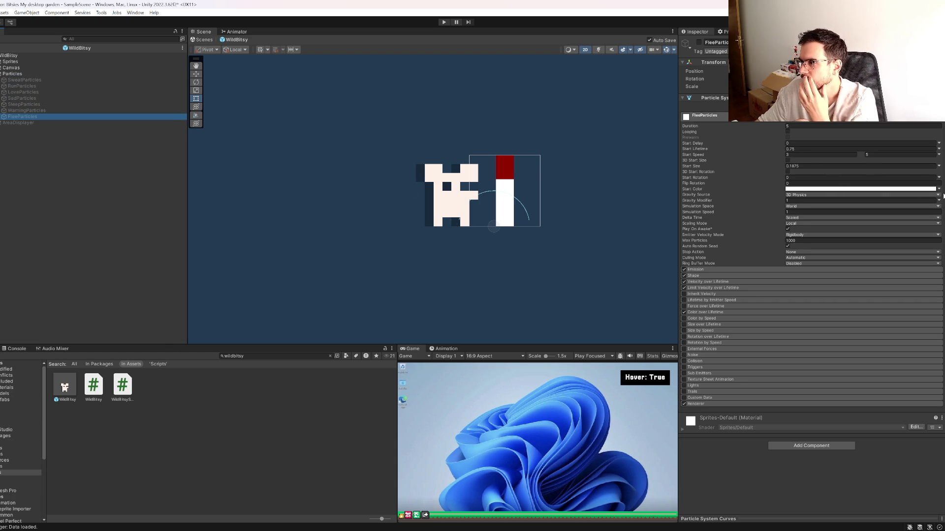
{"action": "left_click", "coordinate": [939, 189]}
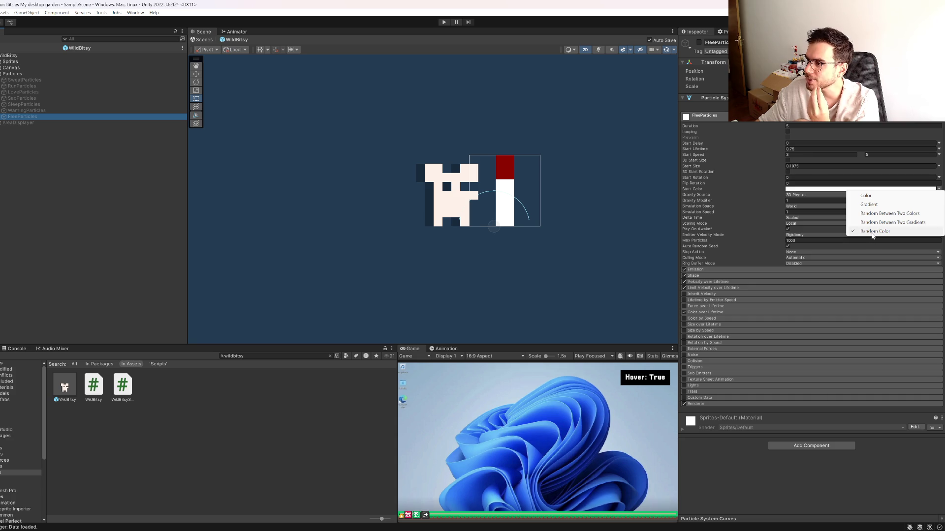
{"action": "left_click", "coordinate": [872, 231]}
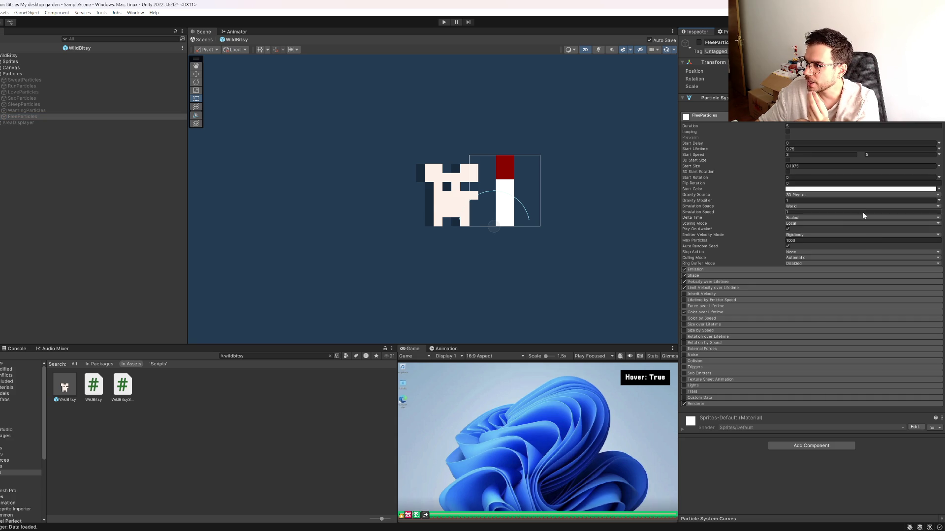
{"action": "left_click", "coordinate": [850, 190]}
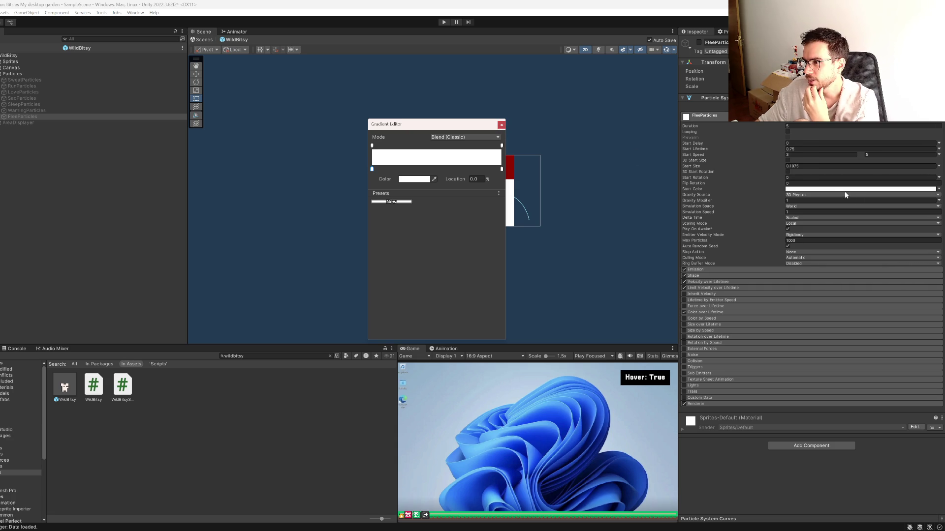
Step: Add a red gradient key and set the left key to yellow FED900
{"action": "left_click", "coordinate": [405, 172]}
{"action": "double_click", "coordinate": [404, 169]}
{"action": "left_click", "coordinate": [473, 216]}
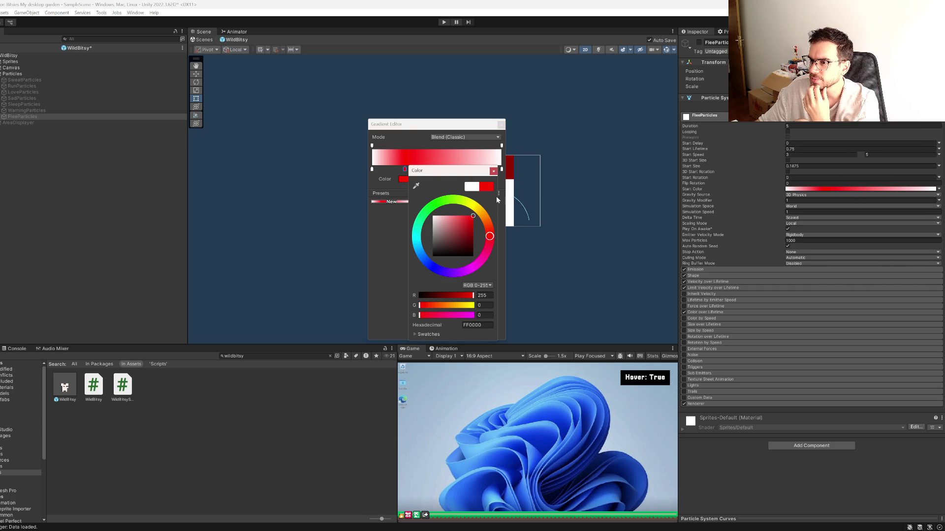
{"action": "left_click", "coordinate": [372, 169]}
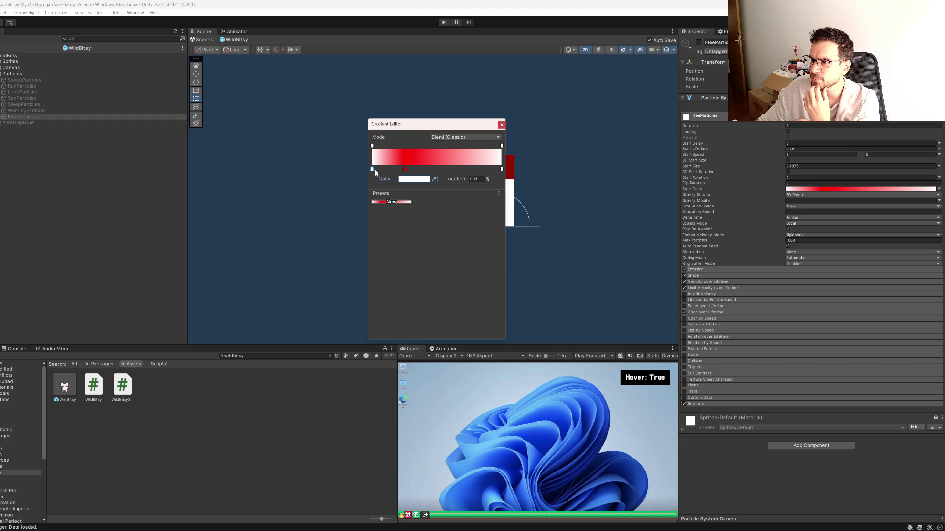
{"action": "left_click", "coordinate": [407, 179]}
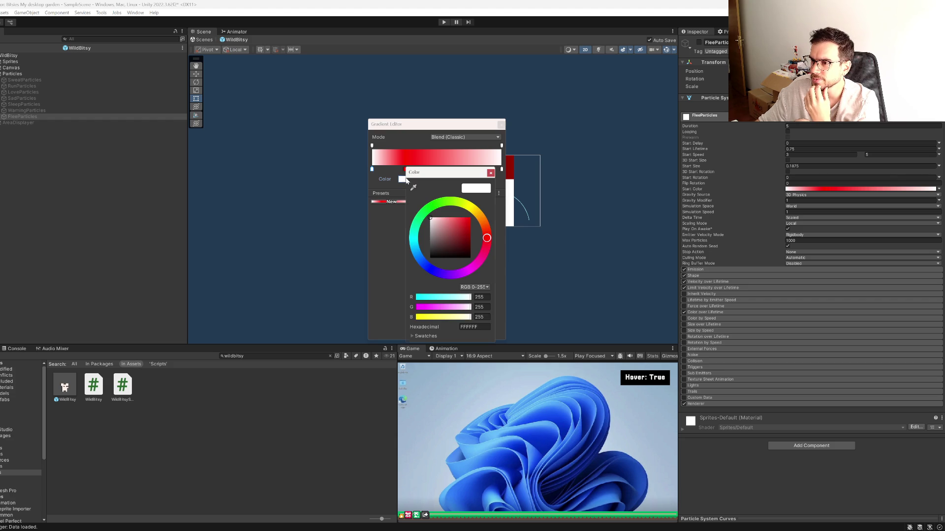
{"action": "left_click", "coordinate": [473, 210]}
{"action": "left_click", "coordinate": [469, 218]}
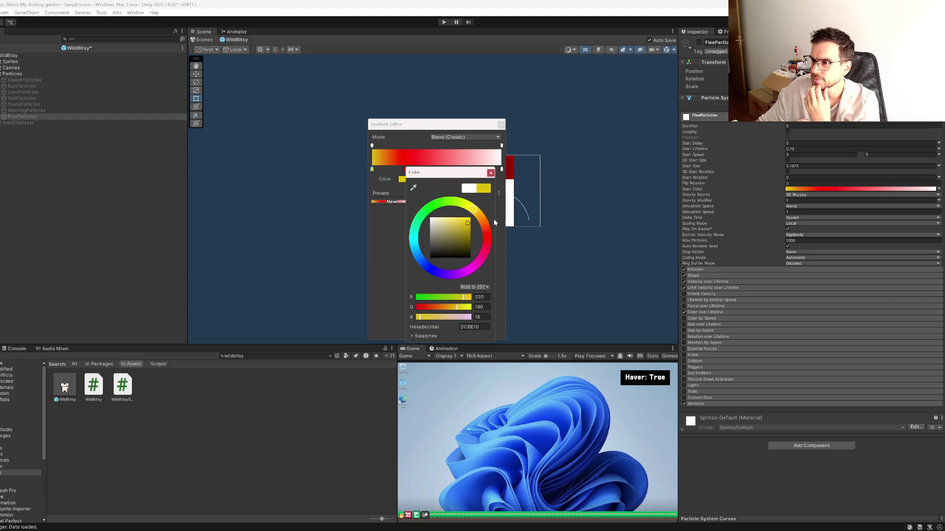
{"action": "left_click", "coordinate": [491, 173]}
Step: Switch the gradient to Fixed mode, move the yellow key to 10.2%, then remove both added keys
{"action": "left_click", "coordinate": [462, 138]}
{"action": "left_click", "coordinate": [452, 169]}
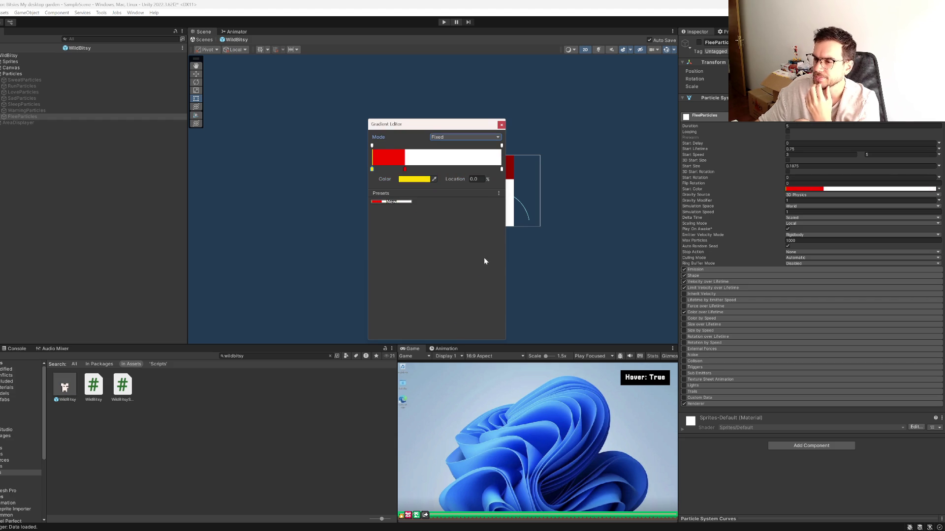
{"action": "left_click_drag", "start_coordinate": [372, 169], "coordinate": [385, 169]}
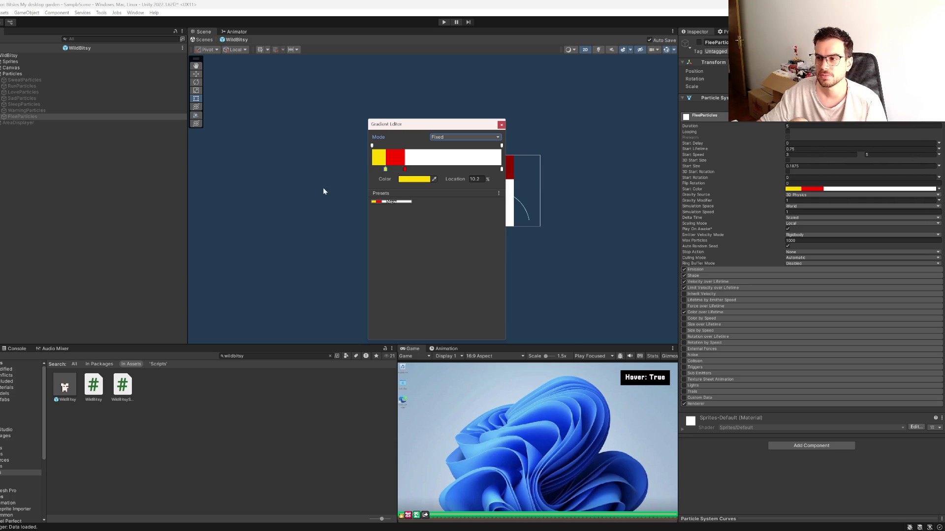
{"action": "left_click_drag", "start_coordinate": [386, 172], "coordinate": [391, 203]}
{"action": "left_click_drag", "start_coordinate": [404, 170], "coordinate": [407, 227]}
{"action": "left_click", "coordinate": [501, 126]}
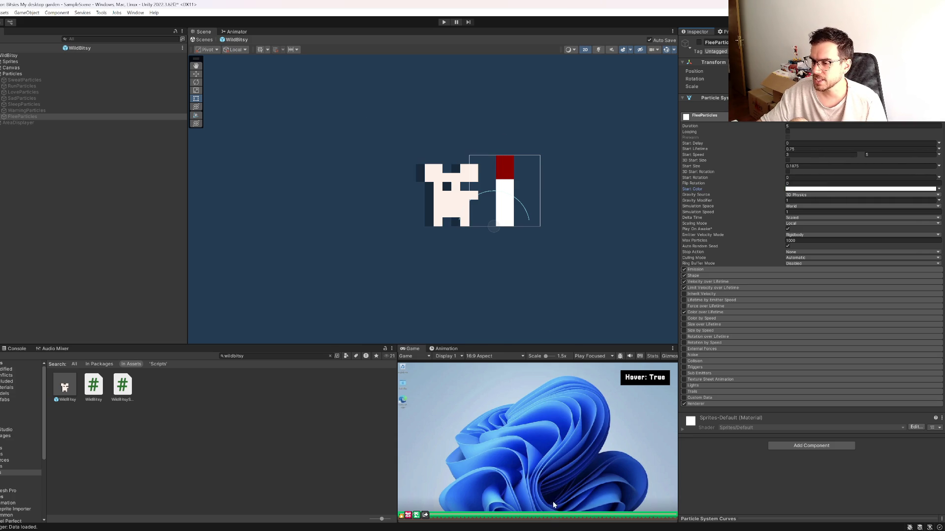
{"action": "key", "text": "alt+Tab"}
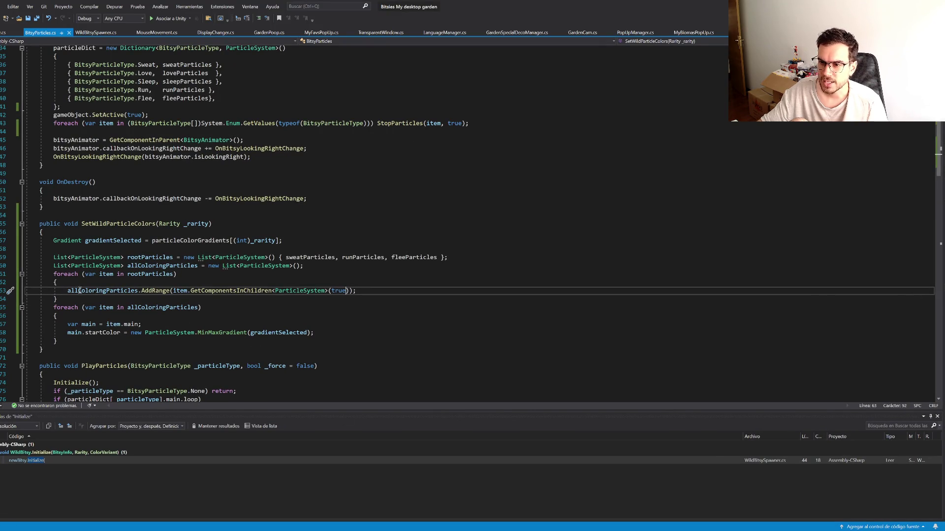
{"action": "left_click_drag", "start_coordinate": [130, 334], "coordinate": [275, 333]}
{"action": "left_click_drag", "start_coordinate": [198, 333], "coordinate": [247, 334]}
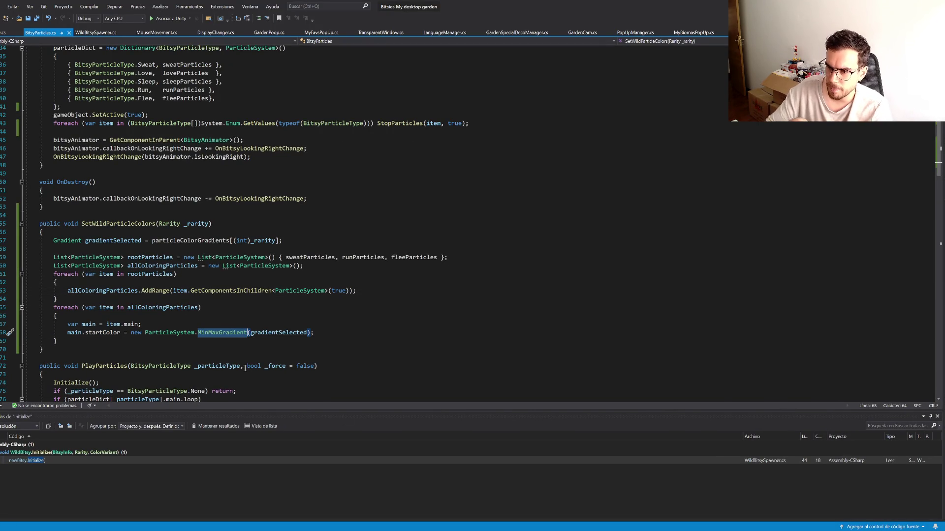
{"action": "type", "text": "g"}
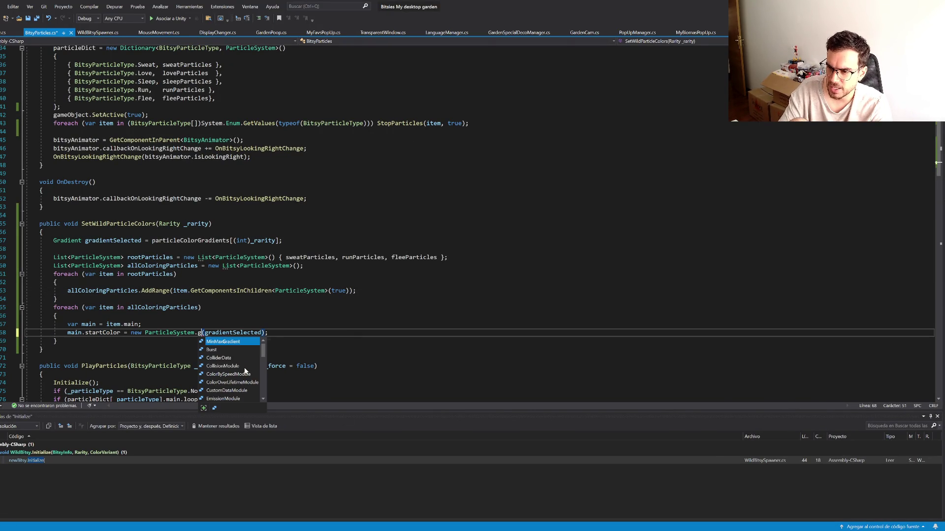
{"action": "key", "text": "BackSpace"}
{"action": "key", "text": "Escape"}
{"action": "key", "text": "ctrl+space"}
{"action": "key", "text": "Escape"}
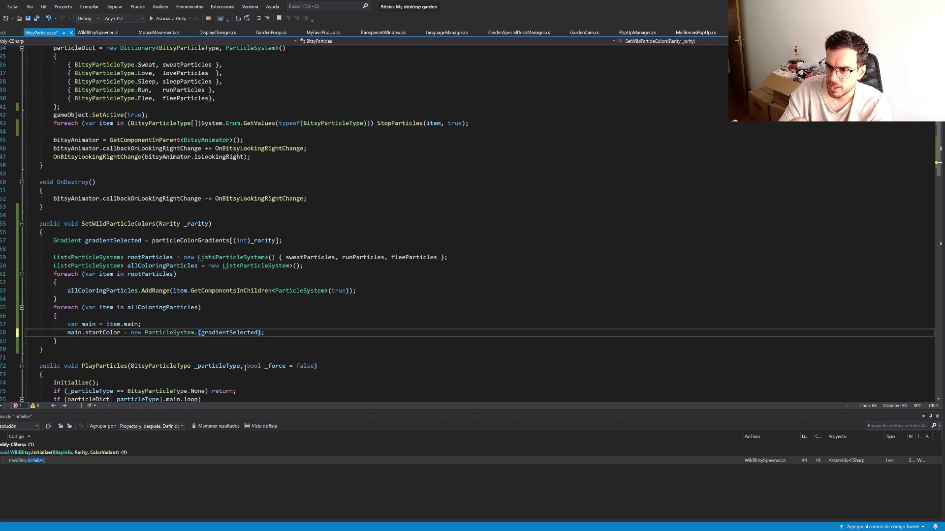
{"action": "key", "text": "ctrl+space"}
{"action": "type", "text": "Min"}
{"action": "key", "text": "Tab"}
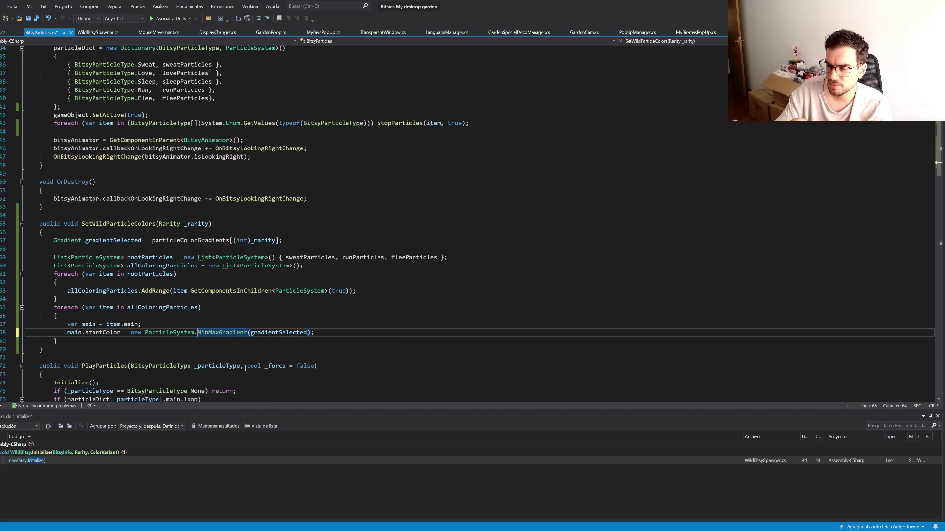
{"action": "key", "text": "ctrl+s"}
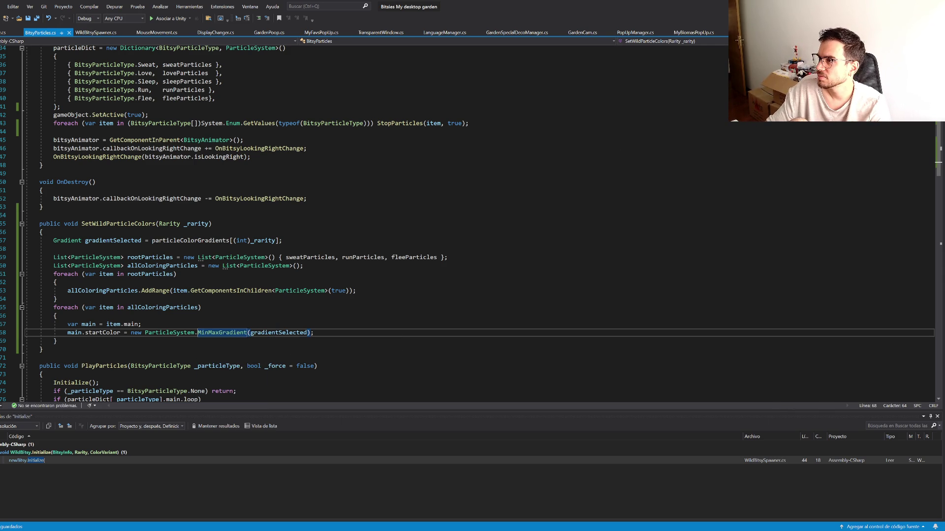
{"action": "key", "text": "alt+Tab"}
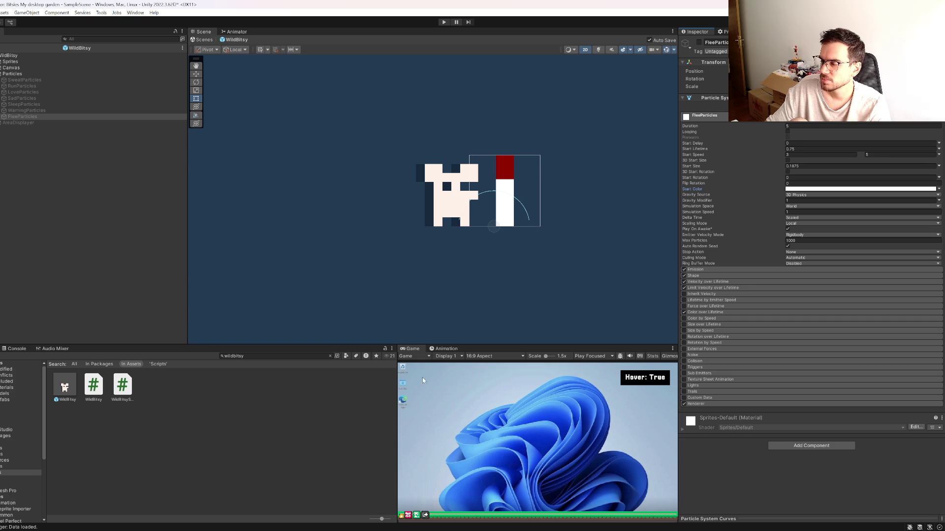
Step: Select Particles, maximize the Game view and start play mode
{"action": "left_click", "coordinate": [27, 74]}
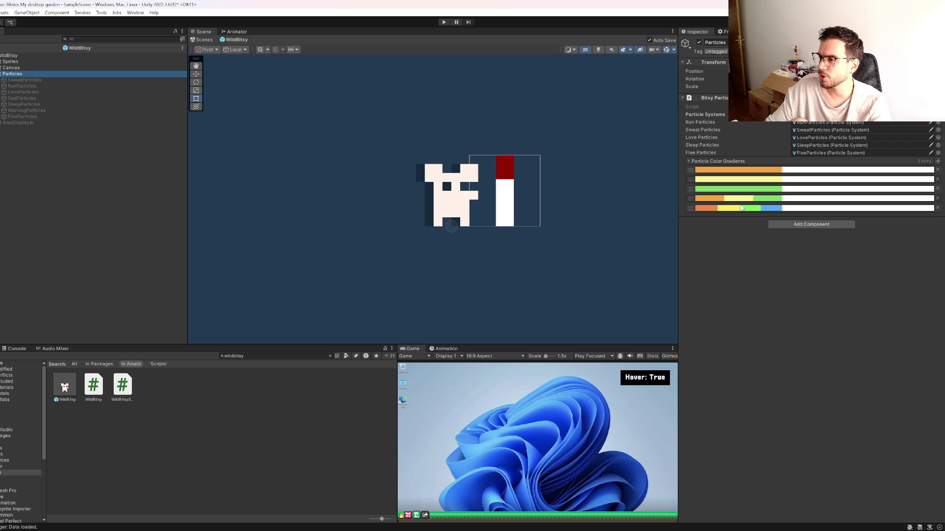
{"action": "left_click", "coordinate": [551, 462]}
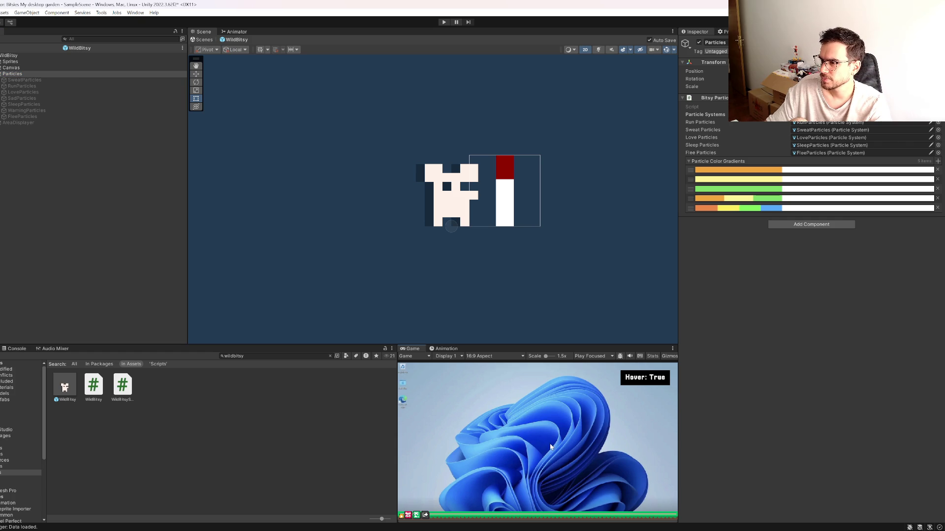
{"action": "key", "text": "shift+space"}
{"action": "left_click", "coordinate": [444, 22]}
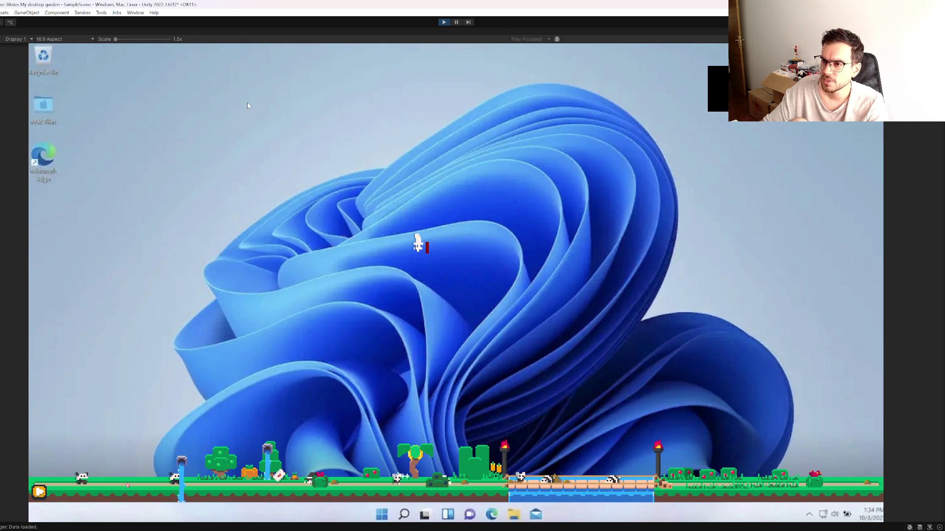
Step: Catch five critters to see their particle bursts, then pause and restore the editor layout
{"action": "left_click", "coordinate": [356, 260]}
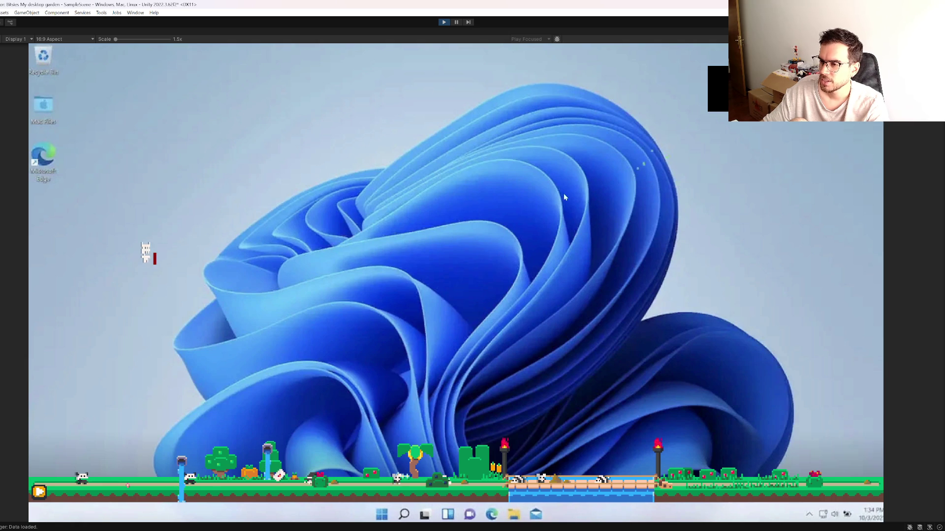
{"action": "left_click", "coordinate": [141, 265]}
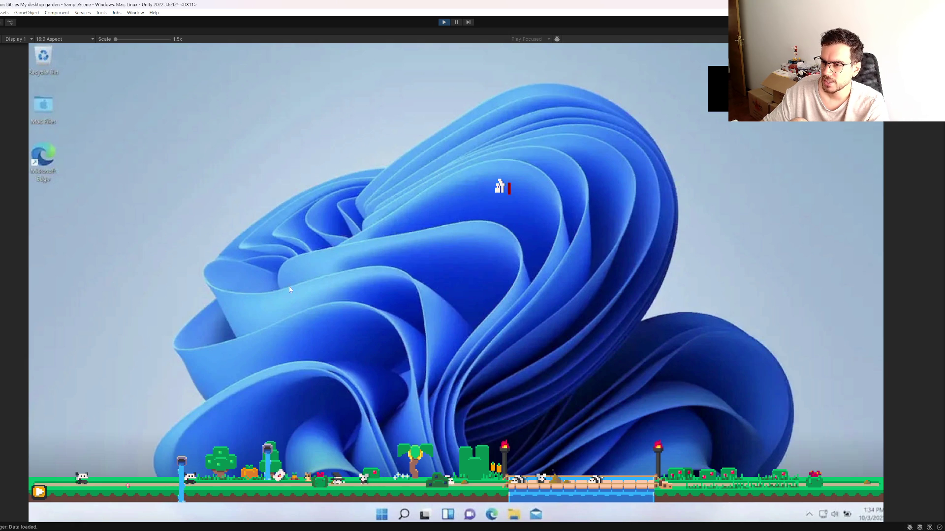
{"action": "left_click", "coordinate": [500, 195]}
{"action": "left_click", "coordinate": [373, 89]}
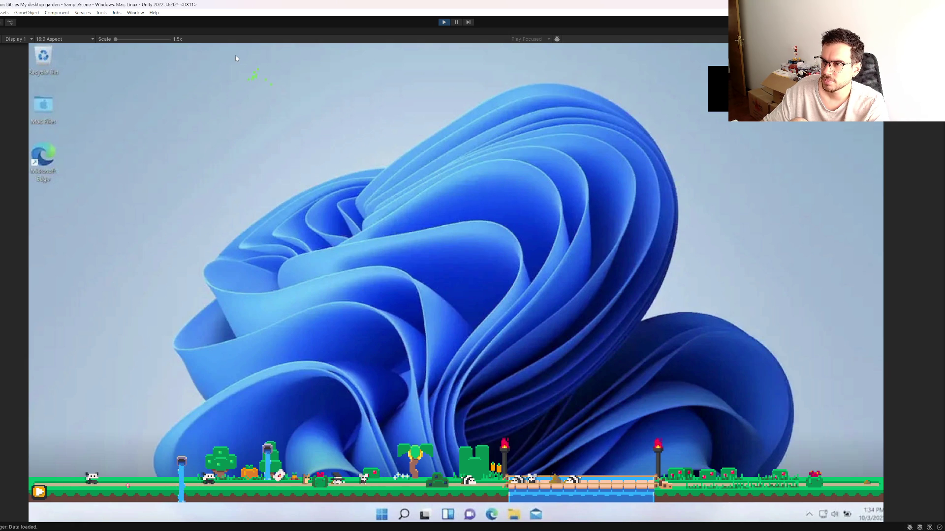
{"action": "left_click", "coordinate": [101, 368]}
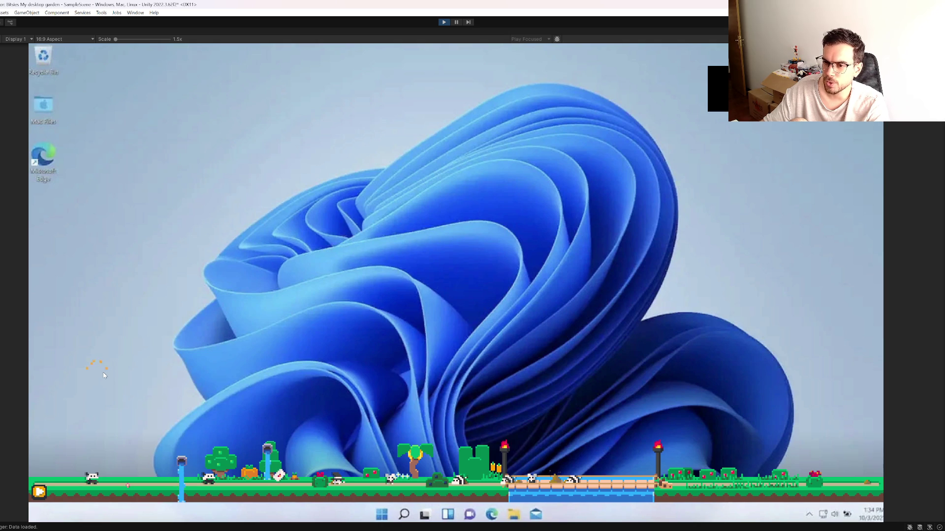
{"action": "key", "text": "ctrl+shift+p"}
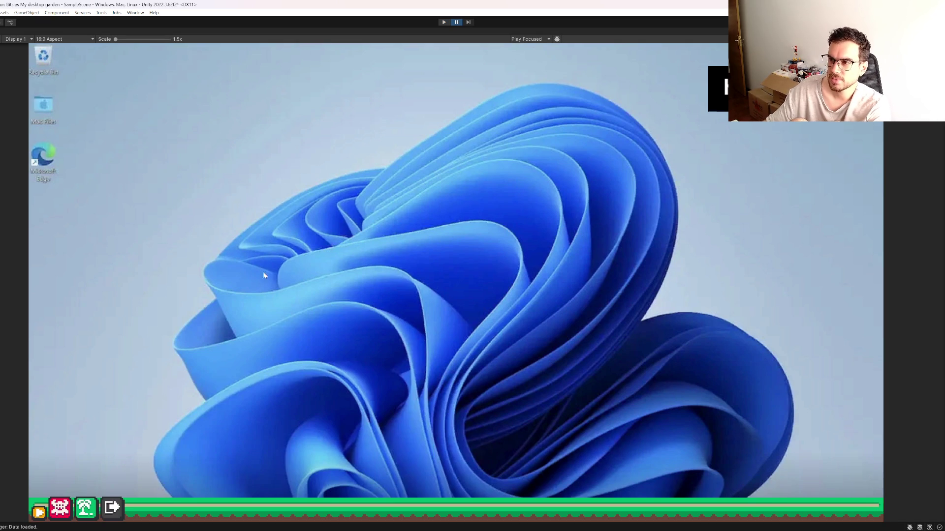
{"action": "key", "text": "shift+space"}
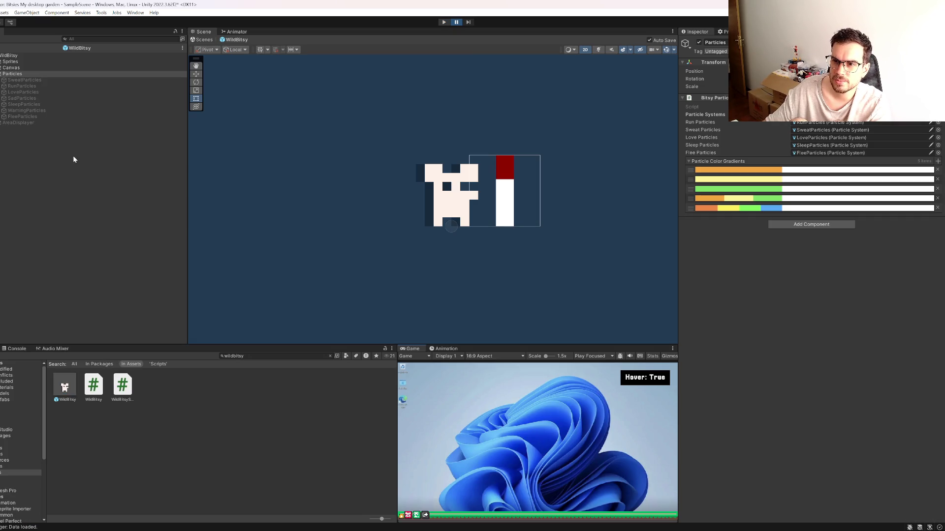
{"action": "left_click", "coordinate": [1, 48]}
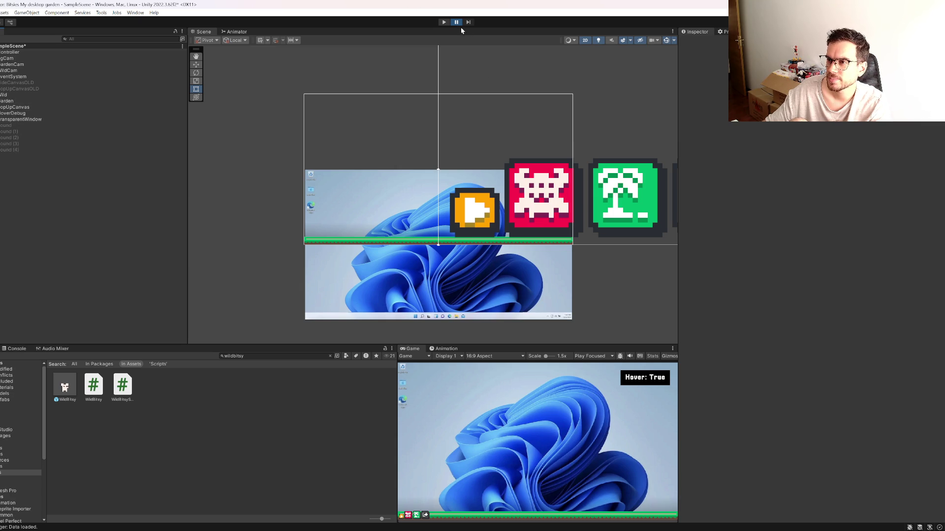
Step: Play with a maximized Game view, catch three critters, then pause and restore the layout
{"action": "left_click", "coordinate": [444, 23]}
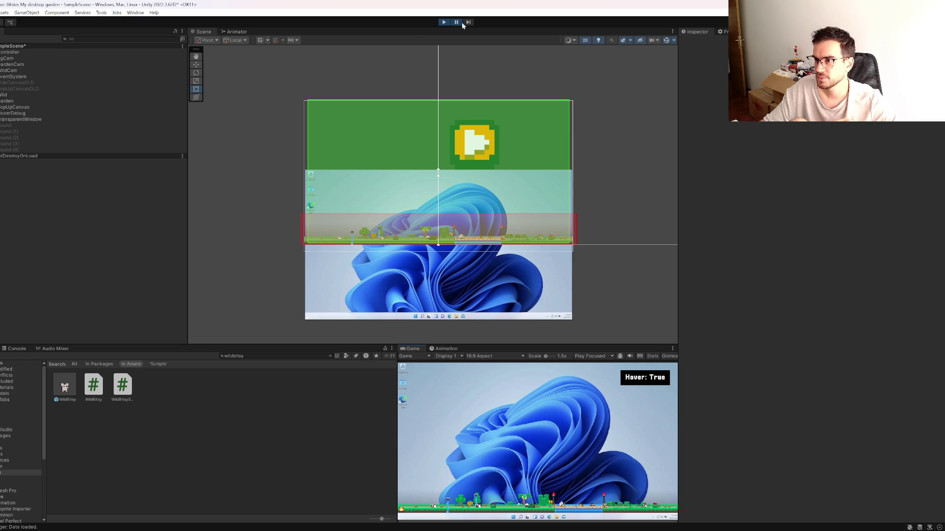
{"action": "right_click", "coordinate": [412, 349]}
{"action": "left_click", "coordinate": [435, 374]}
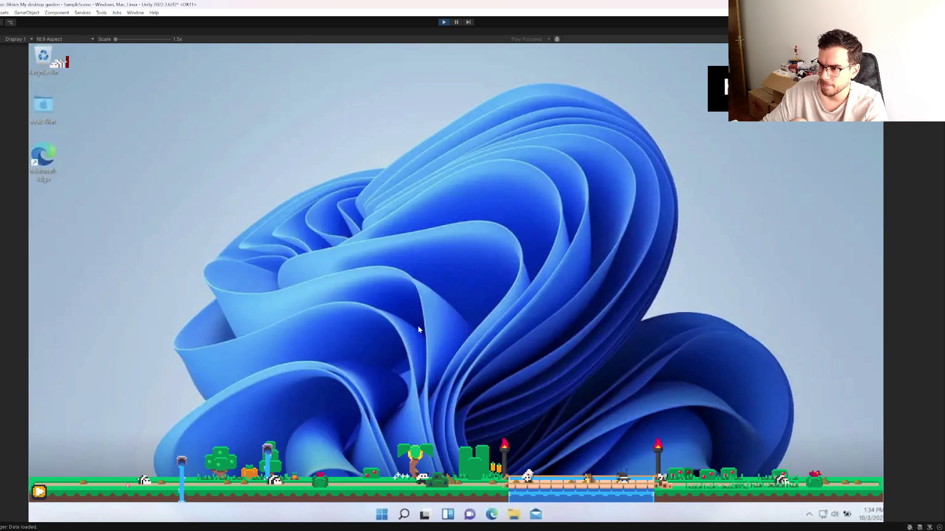
{"action": "left_click", "coordinate": [117, 370]}
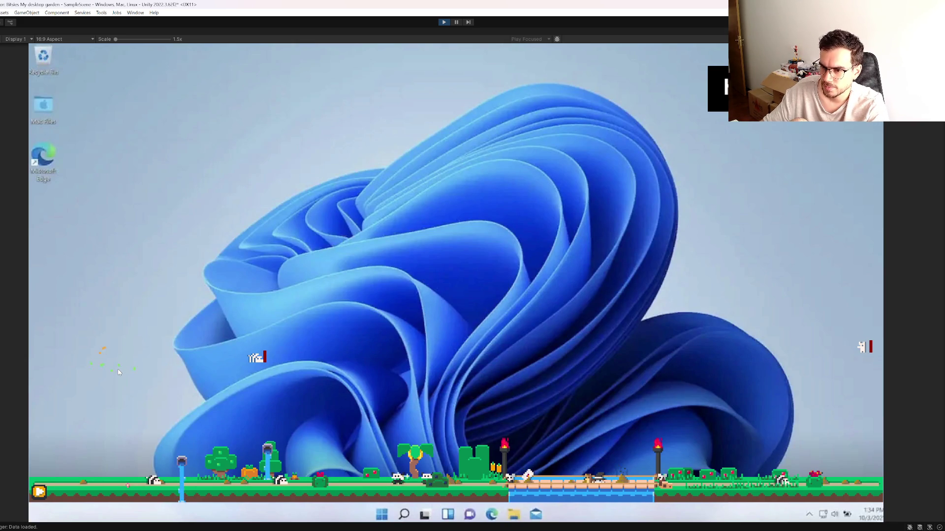
{"action": "left_click", "coordinate": [228, 350]}
{"action": "left_click", "coordinate": [856, 350]}
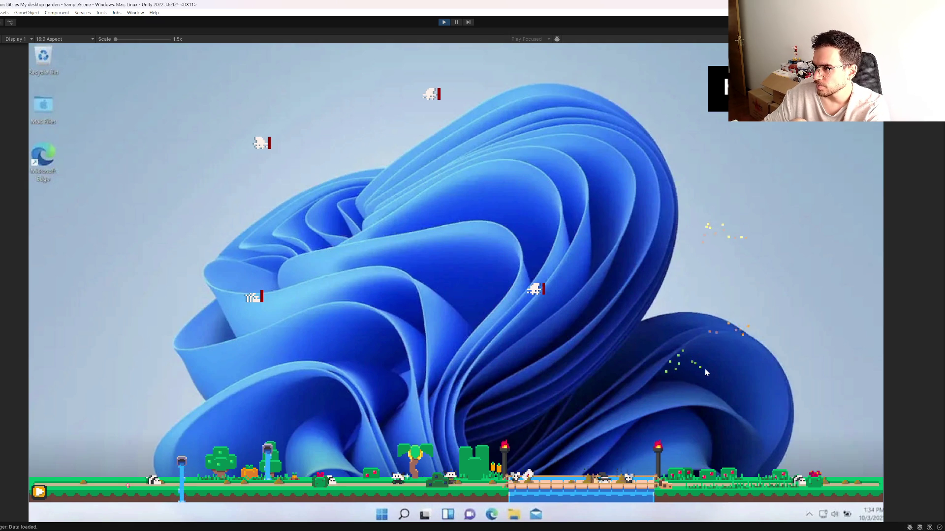
{"action": "key", "text": "ctrl+shift+p"}
{"action": "key", "text": "shift+space"}
{"action": "scroll", "coordinate": [450, 190], "scroll_direction": "up", "scroll_amount": 5}
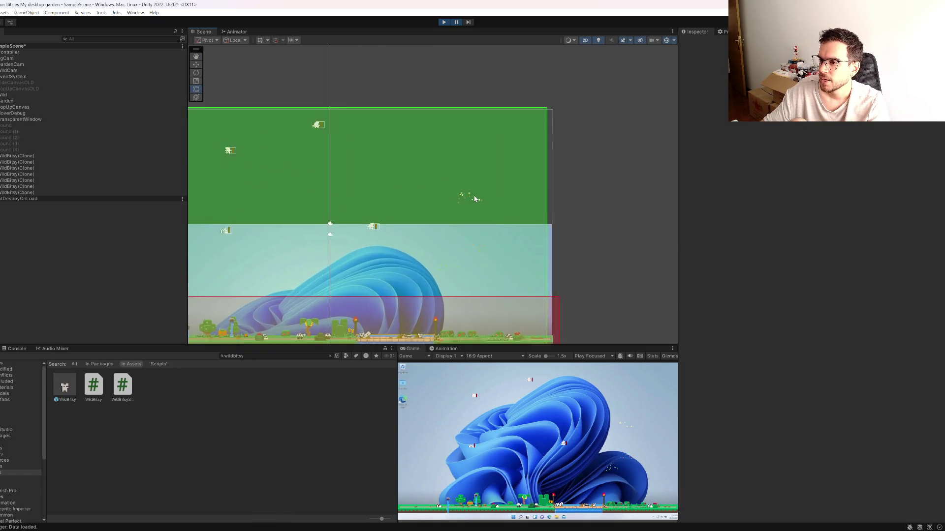
{"action": "scroll", "coordinate": [467, 201], "scroll_direction": "up", "scroll_amount": 5}
Step: Open a spawned clone's FleeParticles start colour gradient: Fixed orange-yellow-green-white, orange key at 12%
{"action": "left_click", "coordinate": [73, 174]}
{"action": "key", "text": "Down"}
{"action": "key", "text": "Down"}
{"action": "key", "text": "Up"}
{"action": "key", "text": "Up"}
{"action": "key", "text": "Up"}
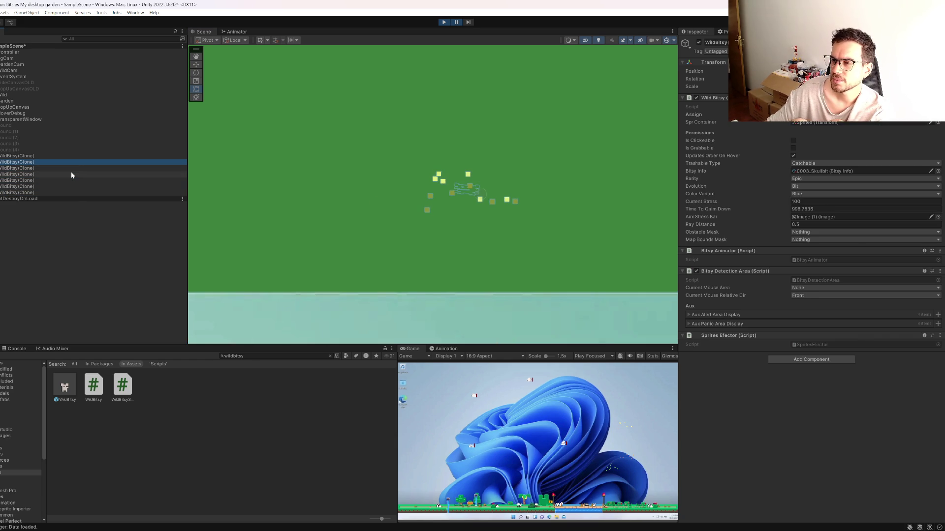
{"action": "key", "text": "Right"}
{"action": "key", "text": "Down"}
{"action": "key", "text": "Down"}
{"action": "key", "text": "Down"}
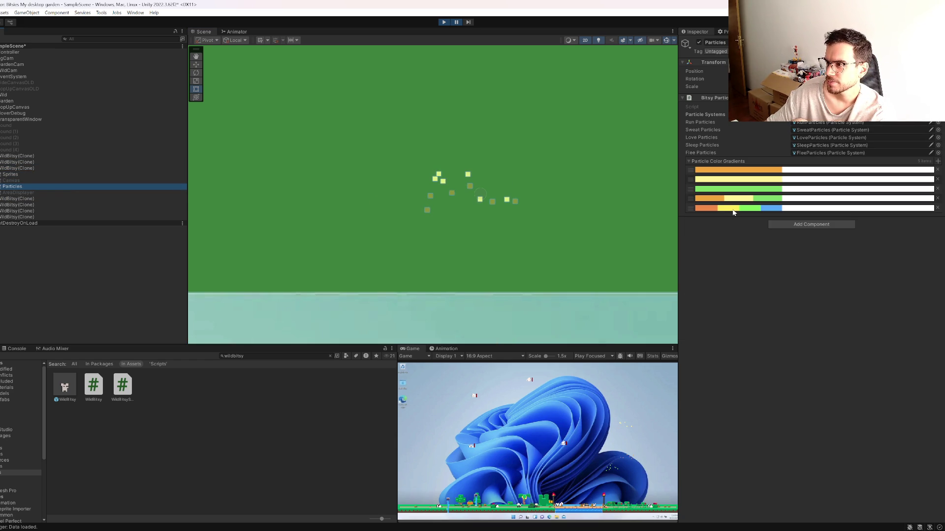
{"action": "key", "text": "Up"}
{"action": "key", "text": "Up"}
{"action": "key", "text": "Up"}
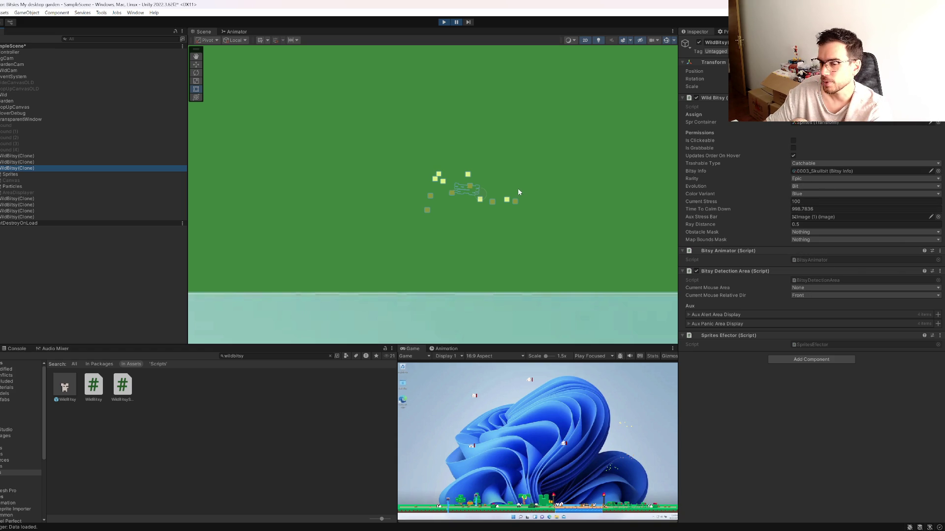
{"action": "left_click", "coordinate": [26, 187]}
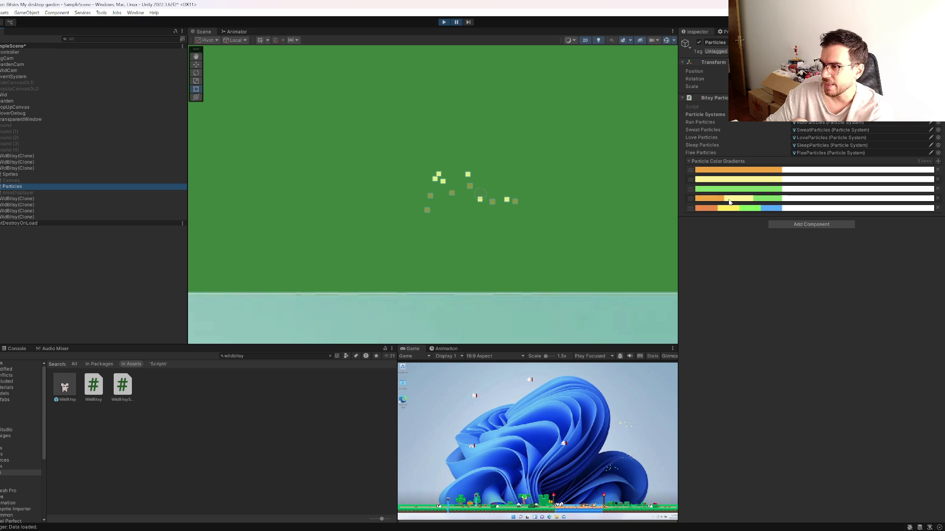
{"action": "key", "text": "Right"}
{"action": "left_click", "coordinate": [17, 198]}
{"action": "key", "text": "Down"}
{"action": "key", "text": "Down"}
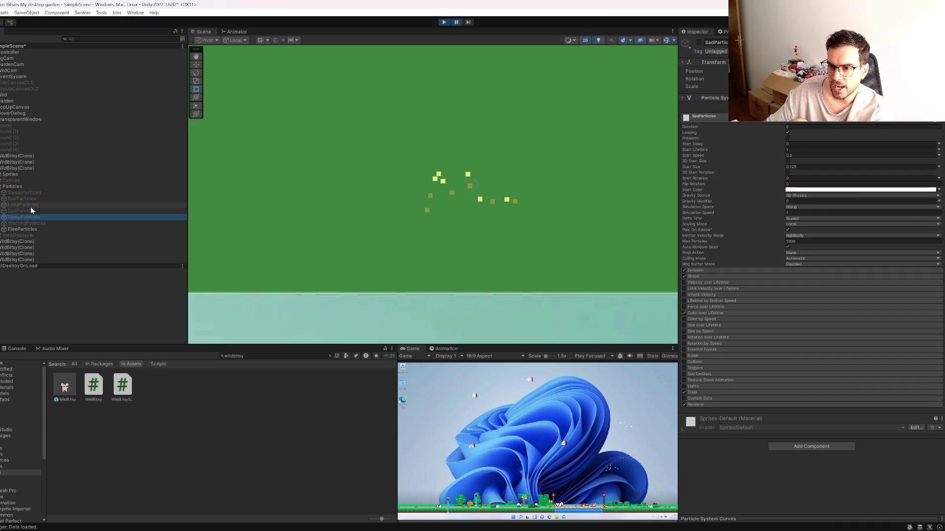
{"action": "key", "text": "Down"}
{"action": "key", "text": "Down"}
{"action": "key", "text": "Down"}
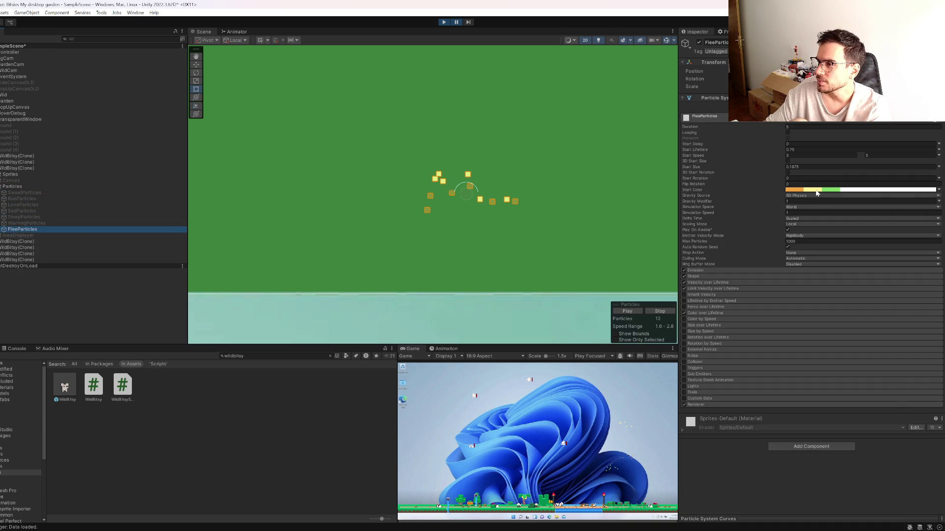
{"action": "left_click", "coordinate": [817, 191]}
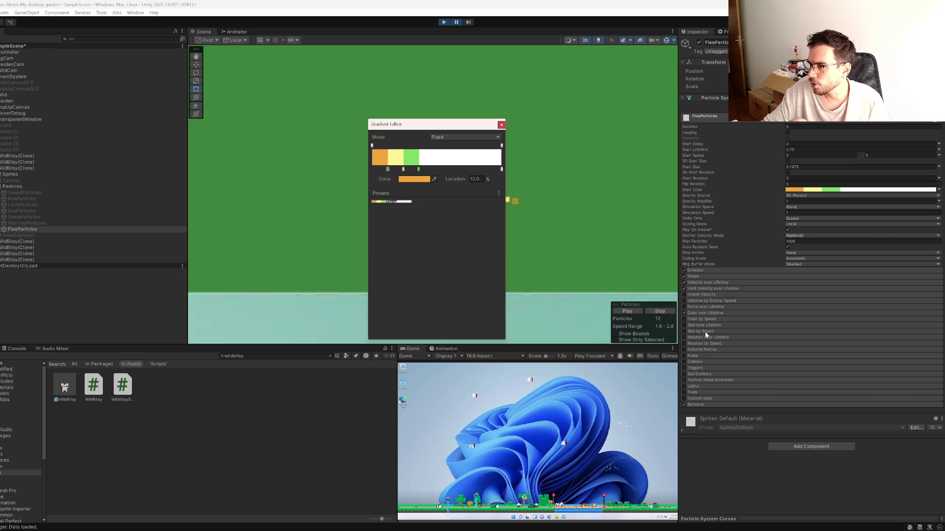
Step: Expand FleeParticles' Color over Lifetime, reopen the Start Color gradient, and review its mode options without changing them
{"action": "left_click", "coordinate": [707, 314]}
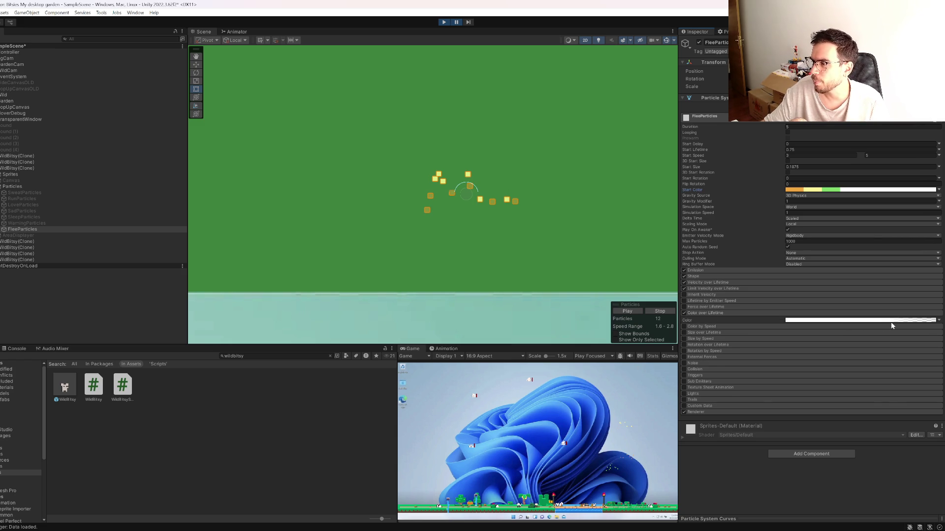
{"action": "left_click", "coordinate": [821, 190]}
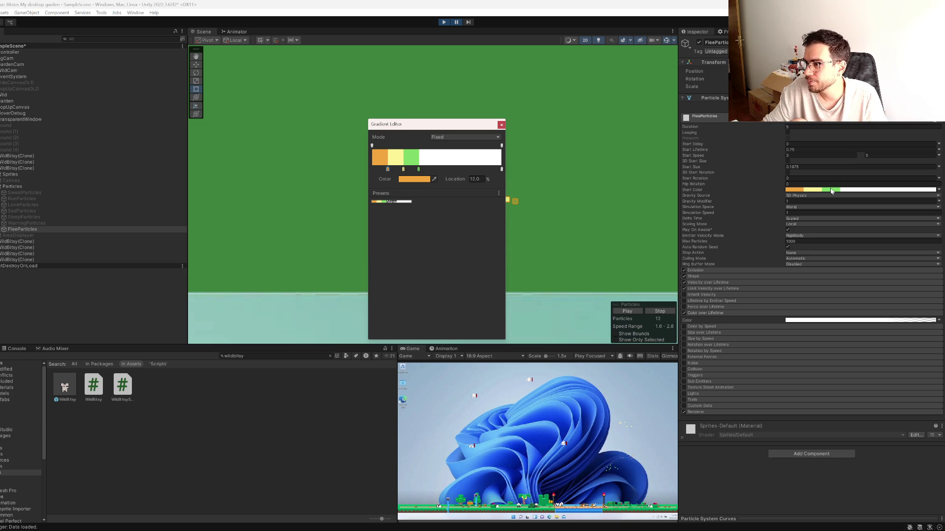
{"action": "left_click", "coordinate": [938, 191]}
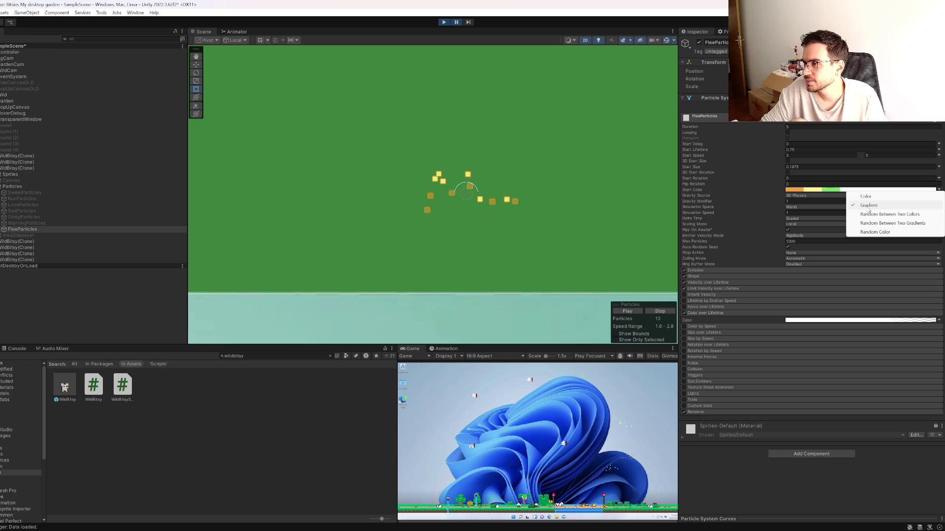
{"action": "left_click", "coordinate": [485, 516]}
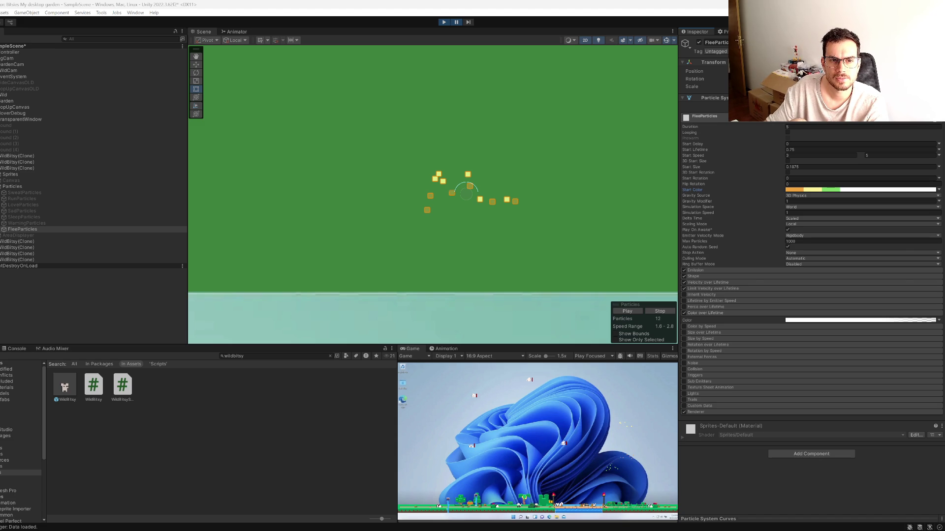
Step: Read the Unity Discussions thread on Particle System Start Color options, then return to the Google results
{"action": "key", "text": "alt+Tab"}
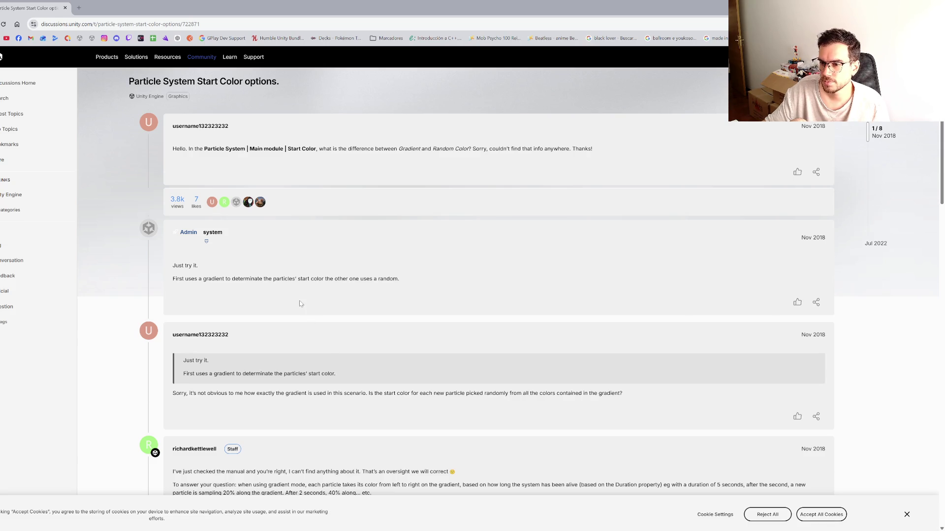
{"action": "scroll", "coordinate": [303, 304], "scroll_direction": "down", "scroll_amount": 3}
{"action": "scroll", "coordinate": [289, 324], "scroll_direction": "down", "scroll_amount": 3}
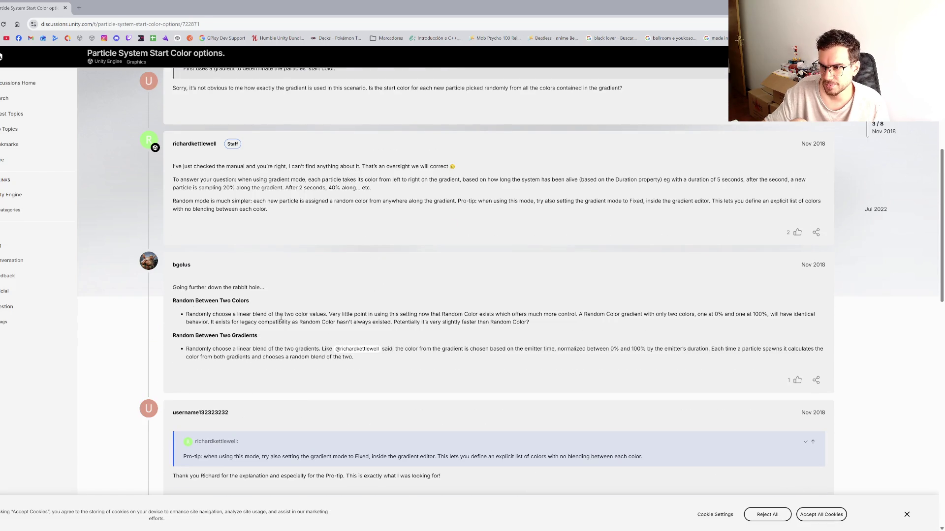
{"action": "scroll", "coordinate": [217, 324], "scroll_direction": "down", "scroll_amount": 7}
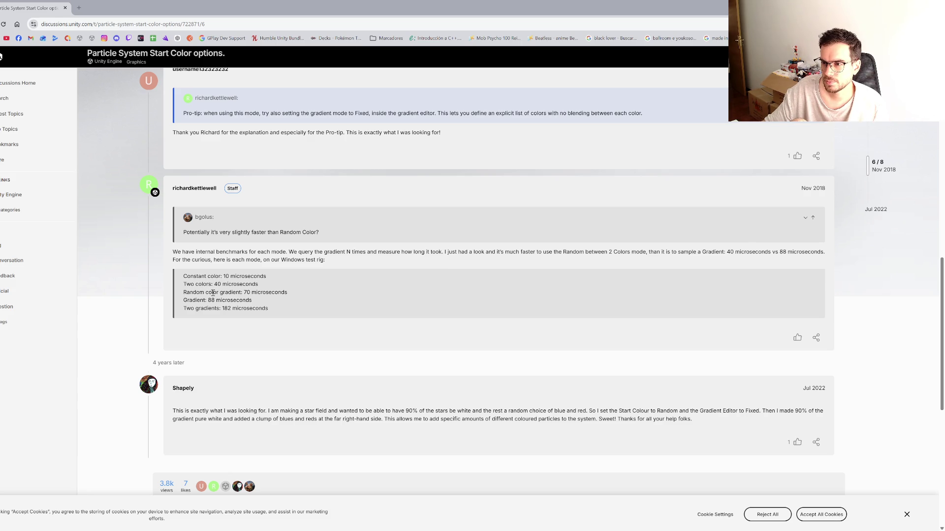
{"action": "key", "text": "alt+Left"}
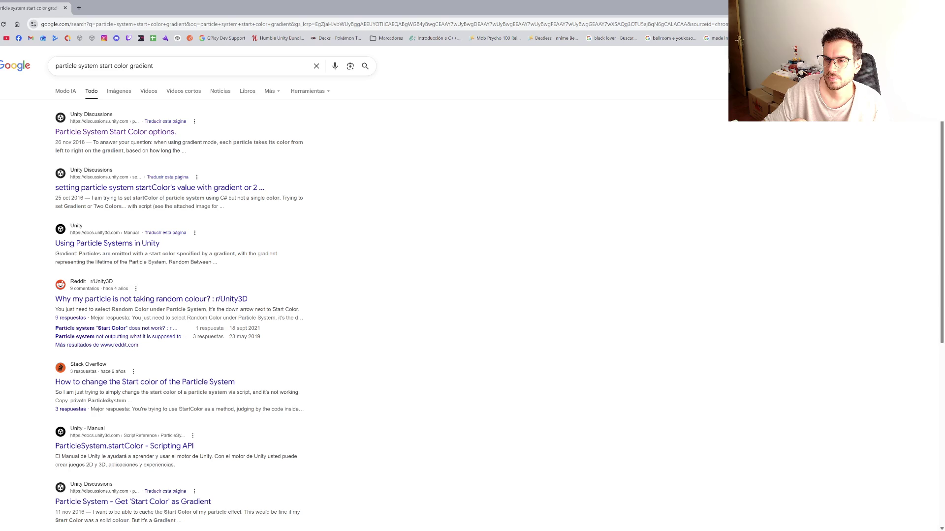
Step: Read the Start Color section of the Using Particle Systems in Unity manual page
{"action": "left_click", "coordinate": [88, 243]}
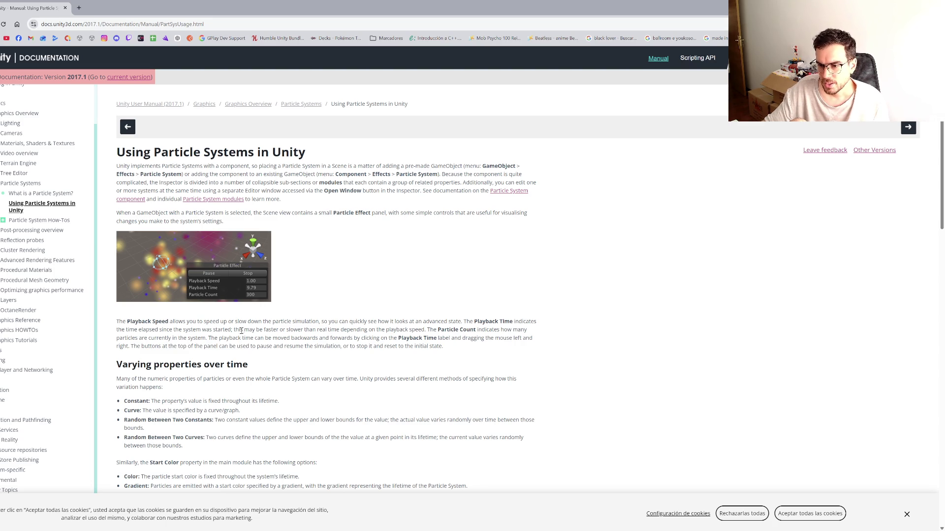
{"action": "scroll", "coordinate": [241, 333], "scroll_direction": "down", "scroll_amount": 2}
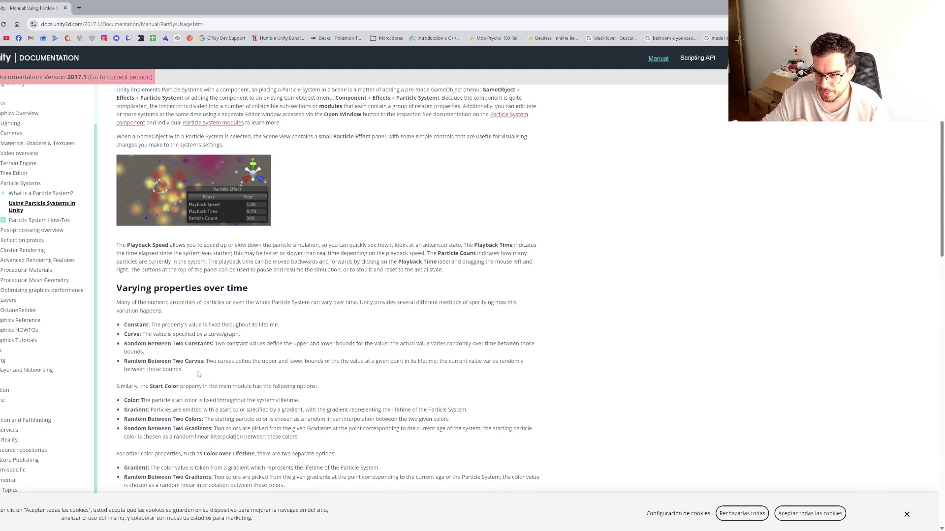
{"action": "scroll", "coordinate": [197, 372], "scroll_direction": "down", "scroll_amount": 5}
{"action": "scroll", "coordinate": [197, 372], "scroll_direction": "down", "scroll_amount": 9}
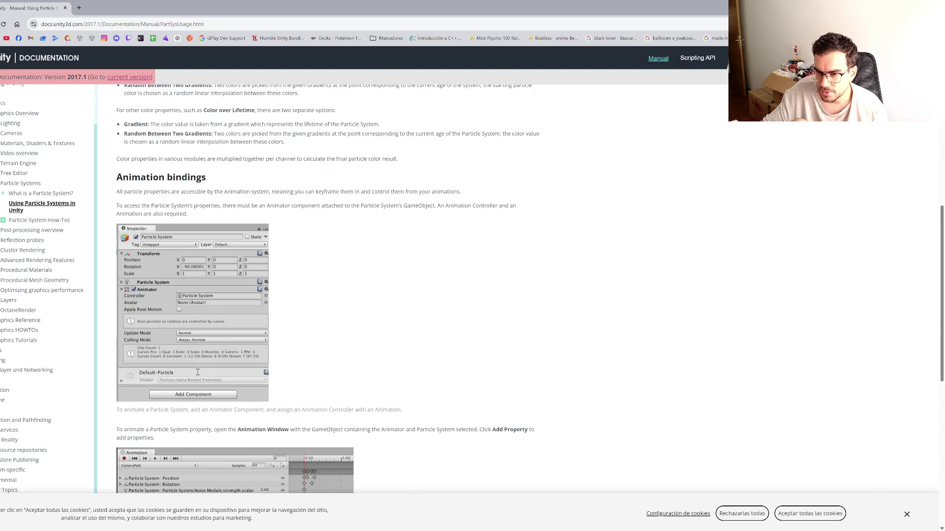
{"action": "scroll", "coordinate": [198, 375], "scroll_direction": "down", "scroll_amount": 4}
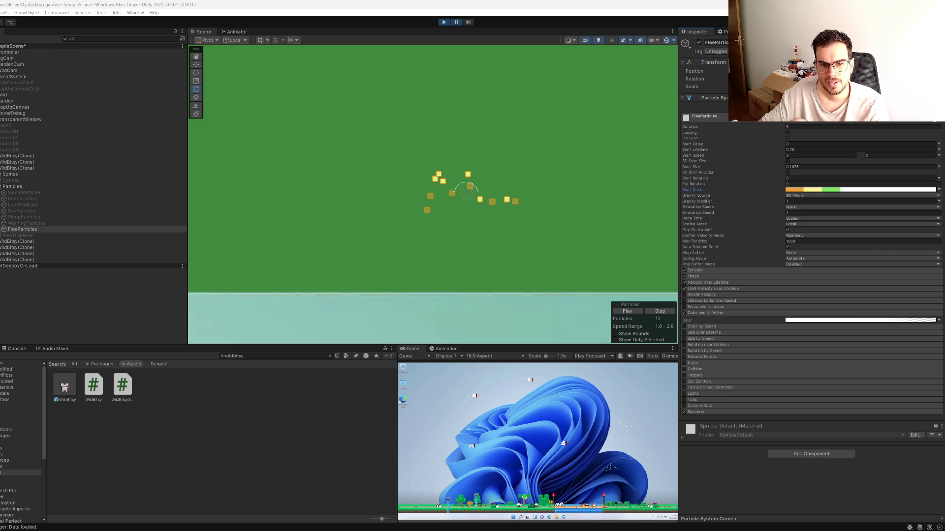
Step: Go to the end of the startColor line in SetWildParticleColors in Visual Studio
{"action": "mouse_move", "coordinate": [502, 530]}
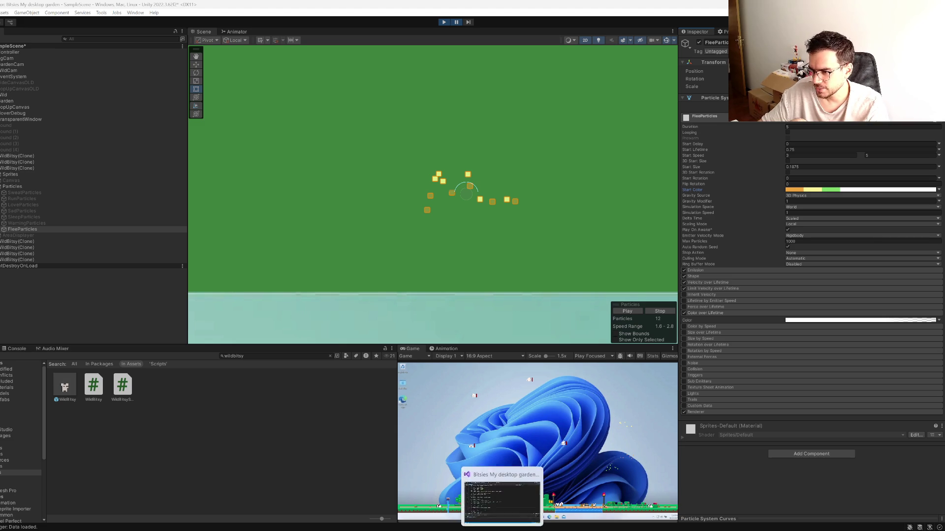
{"action": "left_click", "coordinate": [502, 502]}
{"action": "left_click", "coordinate": [298, 301]}
{"action": "left_click", "coordinate": [338, 332]}
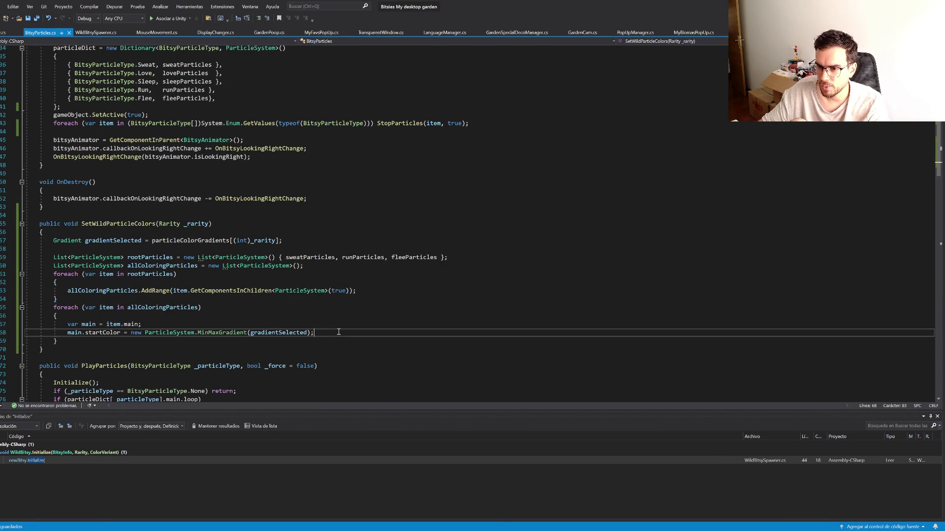
Step: Paste the per-particle gradient sampling snippet and replace its placeholder gradient with gradientSelected
{"action": "key", "text": "Return"}
{"action": "type", "text": "new ParticleSystem.MinMaxGradient(     gradient.Evaluate(Random.value),"}
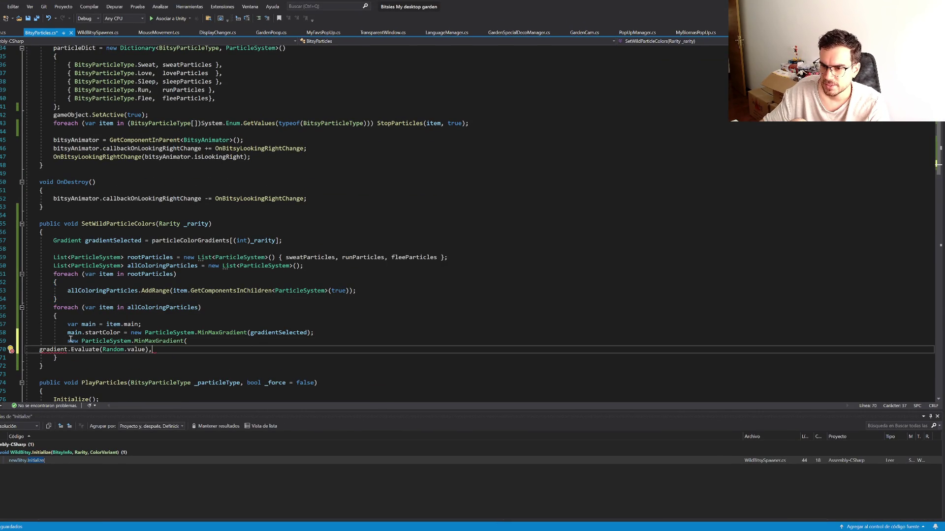
{"action": "double_click", "coordinate": [295, 333]}
{"action": "key", "text": "ctrl+c"}
{"action": "double_click", "coordinate": [49, 350]}
{"action": "key", "text": "ctrl+v"}
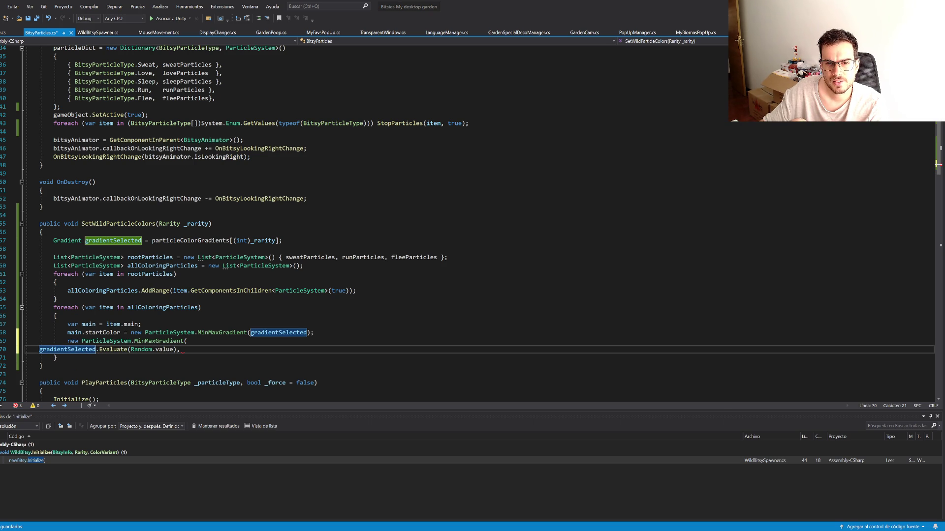
{"action": "left_click", "coordinate": [88, 366]}
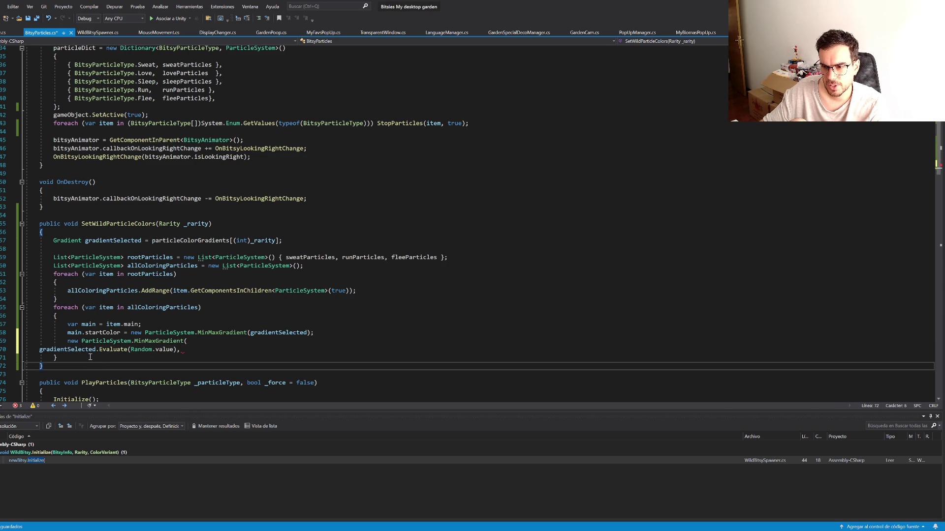
Step: Revert to the earlier code and join both gradient.Evaluate(Random.value) arguments onto one MinMaxGradient line
{"action": "key", "text": "ctrl+z"}
{"action": "key", "text": "ctrl+z"}
{"action": "key", "text": "ctrl+z"}
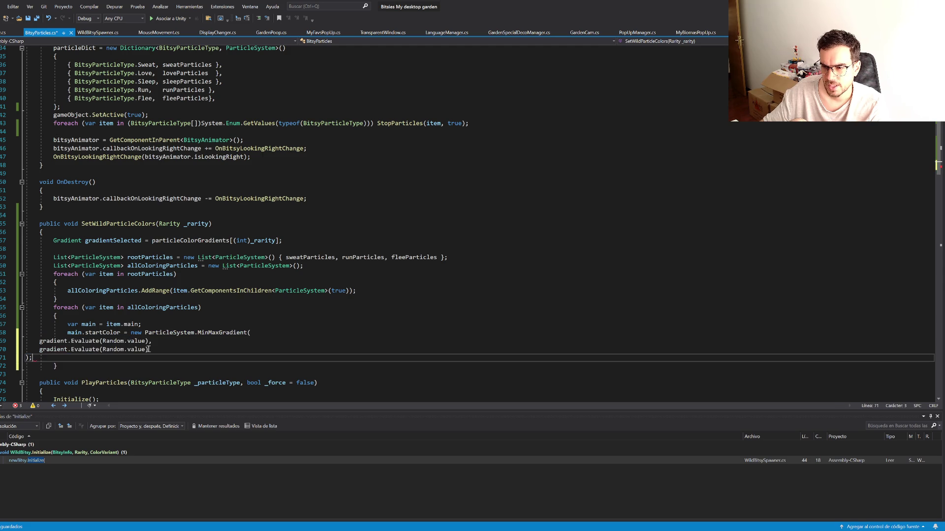
{"action": "key", "text": "ctrl+z"}
{"action": "key", "text": "ctrl+z"}
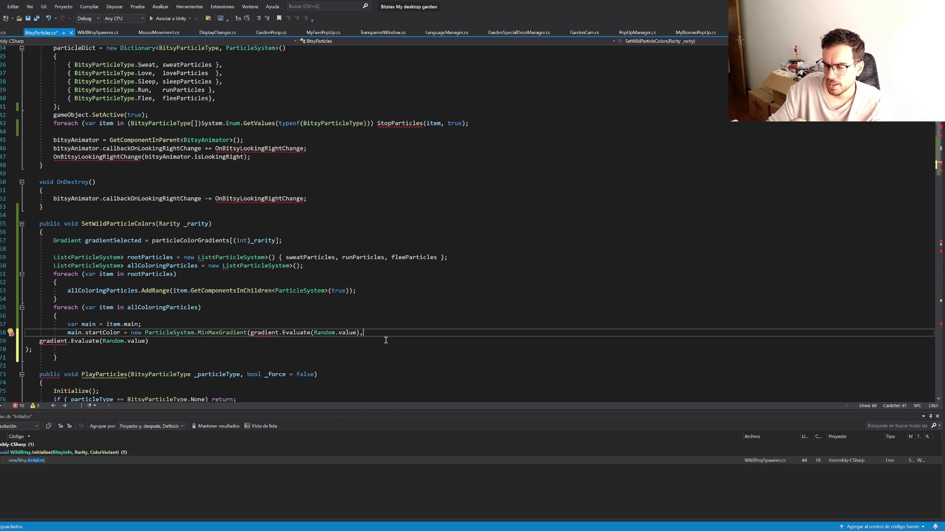
{"action": "key", "text": "Delete"}
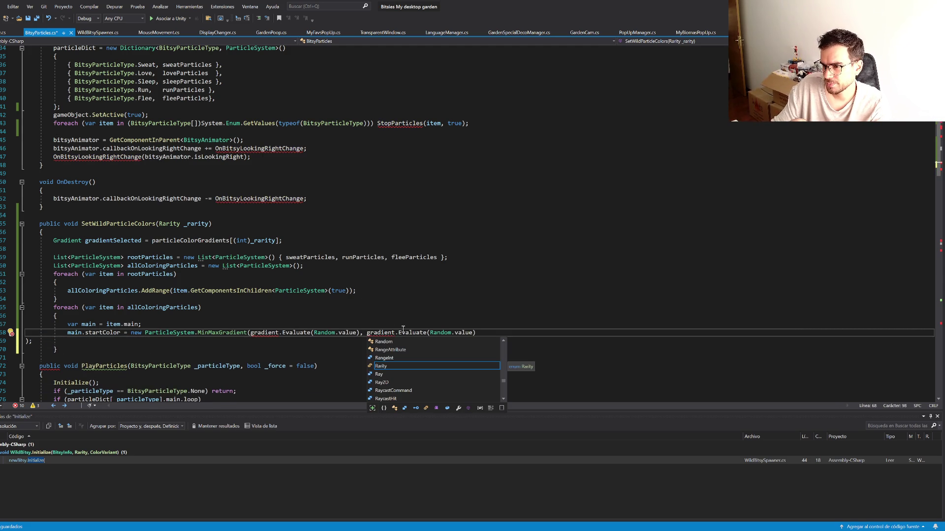
{"action": "key", "text": "End"}
{"action": "key", "text": "Delete"}
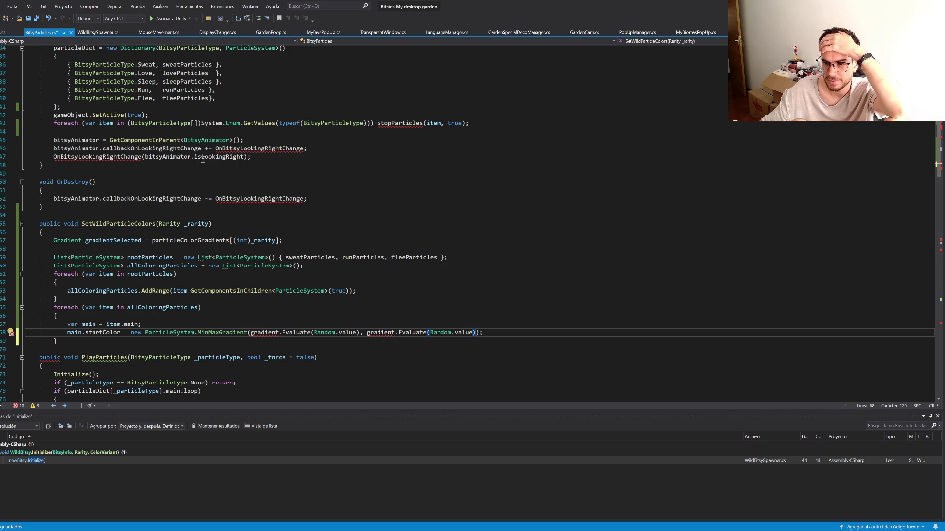
Step: Add the method's closing brace after the loop and return to the ChatGPT conversation
{"action": "left_click", "coordinate": [82, 339]}
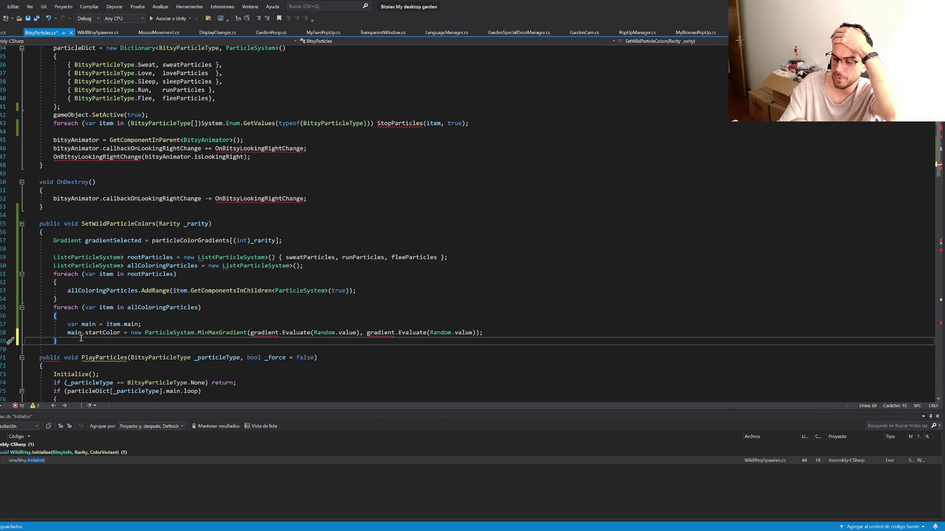
{"action": "key", "text": "Return"}
{"action": "type", "text": "}"}
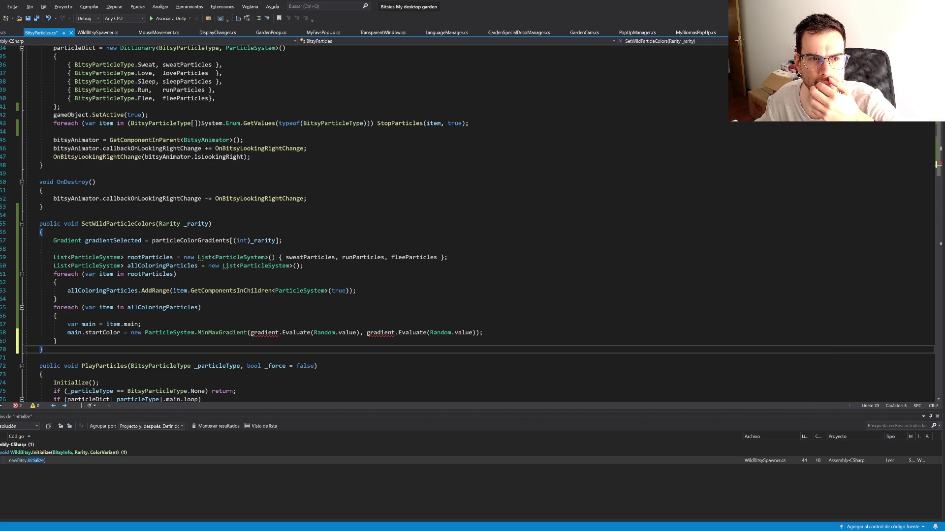
{"action": "key", "text": "alt+Tab"}
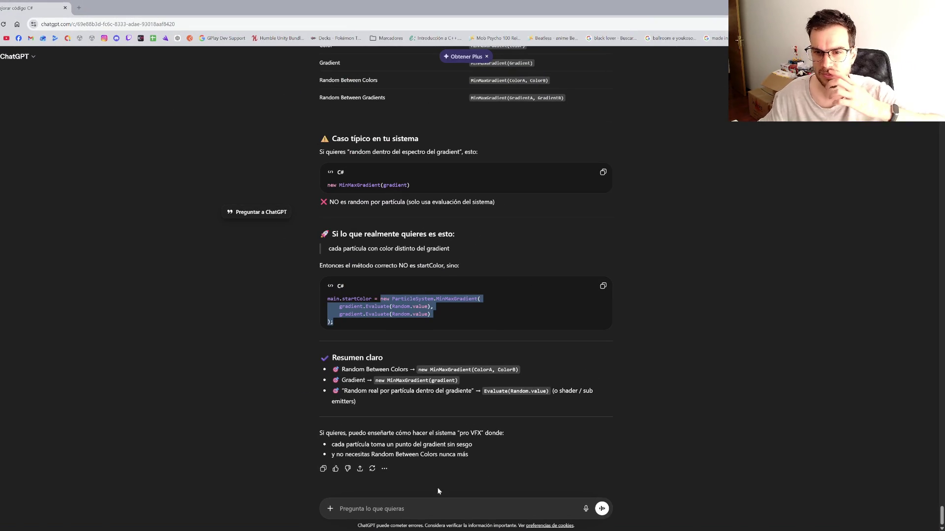
{"action": "scroll", "coordinate": [567, 277], "scroll_direction": "up", "scroll_amount": 2}
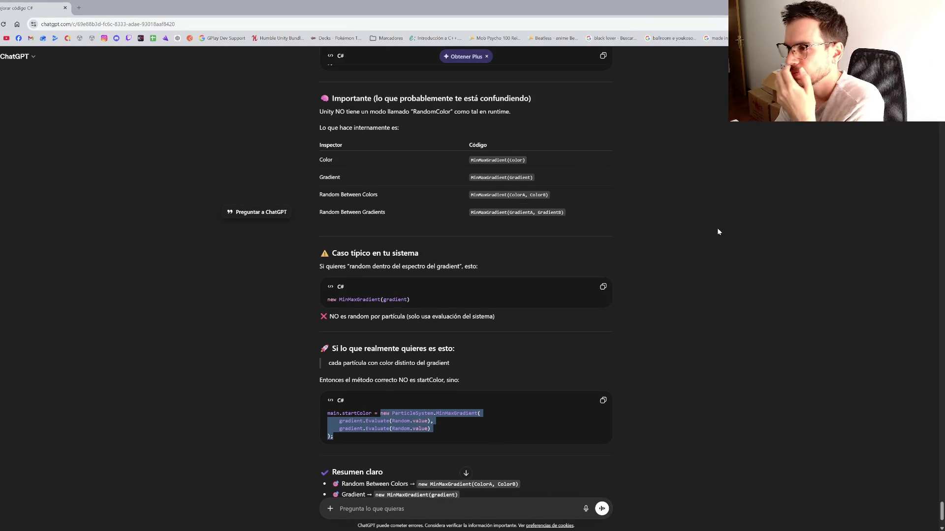
{"action": "scroll", "coordinate": [699, 238], "scroll_direction": "up", "scroll_amount": 2}
{"action": "scroll", "coordinate": [539, 272], "scroll_direction": "up", "scroll_amount": 3}
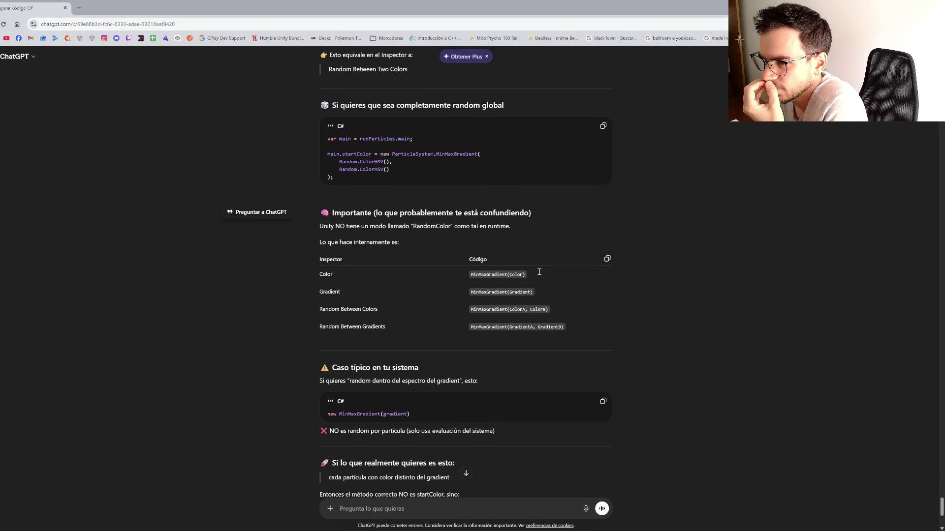
{"action": "scroll", "coordinate": [295, 285], "scroll_direction": "up", "scroll_amount": 2}
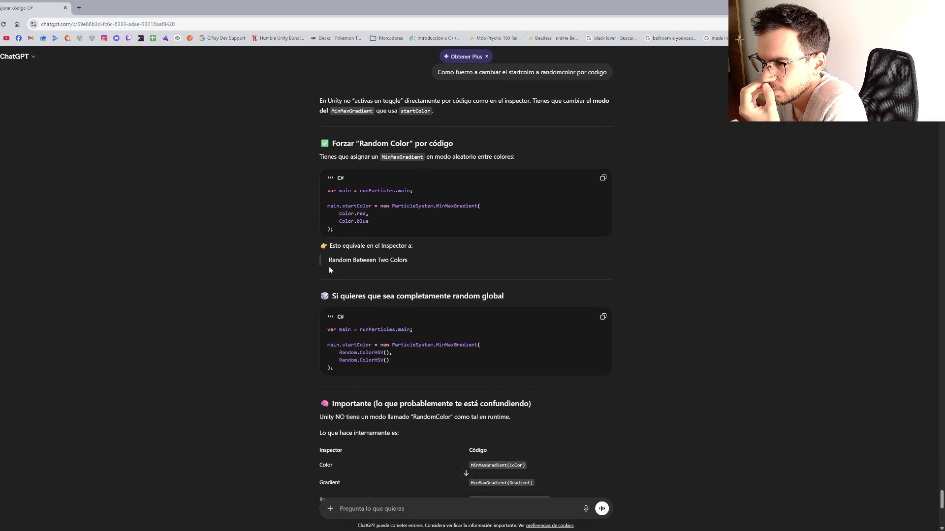
{"action": "scroll", "coordinate": [329, 267], "scroll_direction": "down", "scroll_amount": 2}
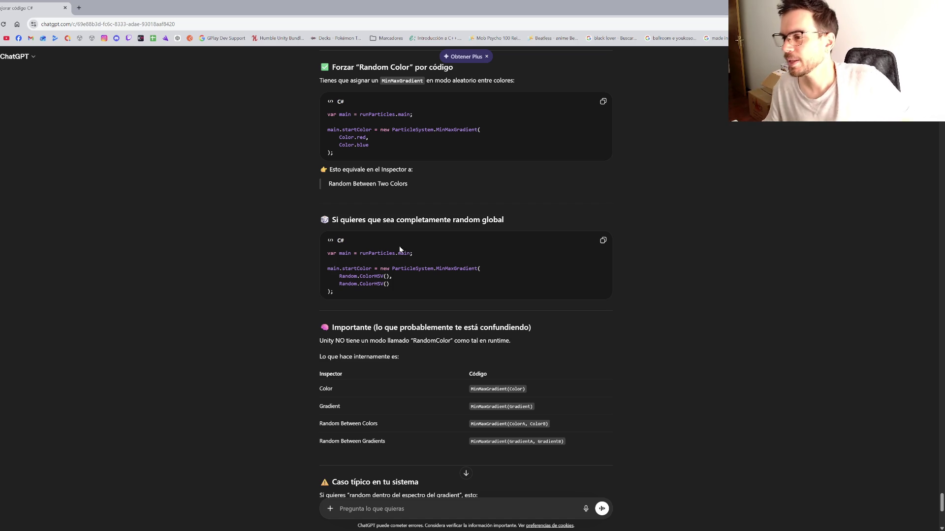
{"action": "left_click_drag", "start_coordinate": [440, 220], "coordinate": [460, 220]}
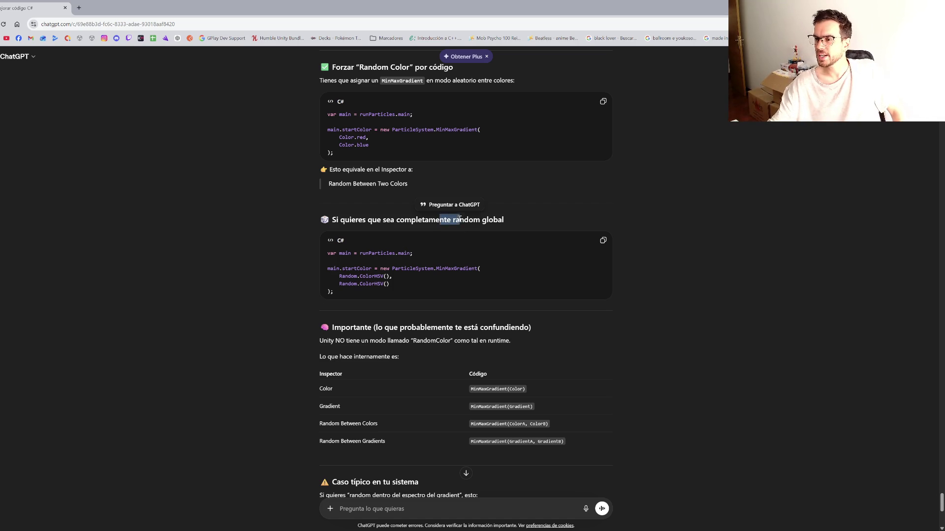
{"action": "scroll", "coordinate": [301, 352], "scroll_direction": "down", "scroll_amount": 4}
{"action": "scroll", "coordinate": [315, 340], "scroll_direction": "down", "scroll_amount": 3}
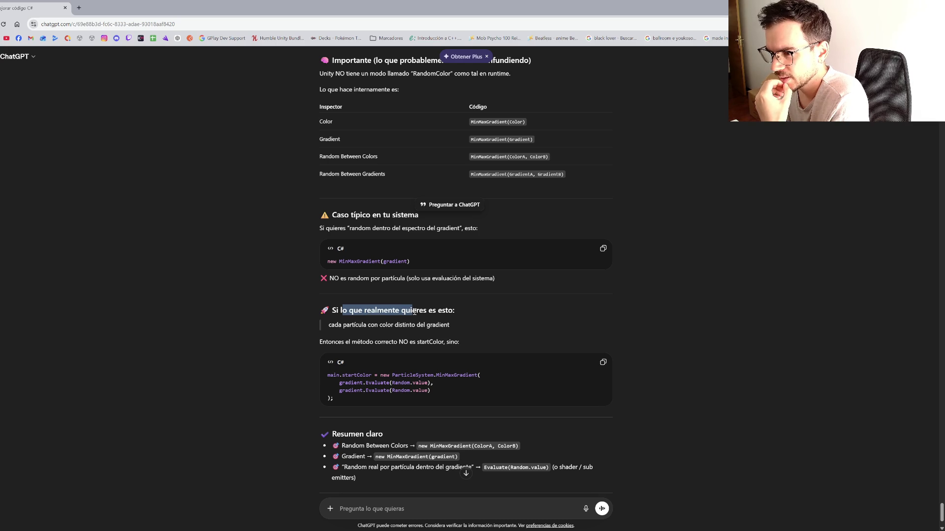
{"action": "mouse_move", "coordinate": [415, 311]}
{"action": "left_mouse_down"}
{"action": "mouse_move", "coordinate": [428, 311]}
{"action": "mouse_move", "coordinate": [379, 325]}
{"action": "mouse_move", "coordinate": [450, 326]}
{"action": "left_mouse_up"}
{"action": "left_click_drag", "start_coordinate": [360, 341], "coordinate": [445, 342]}
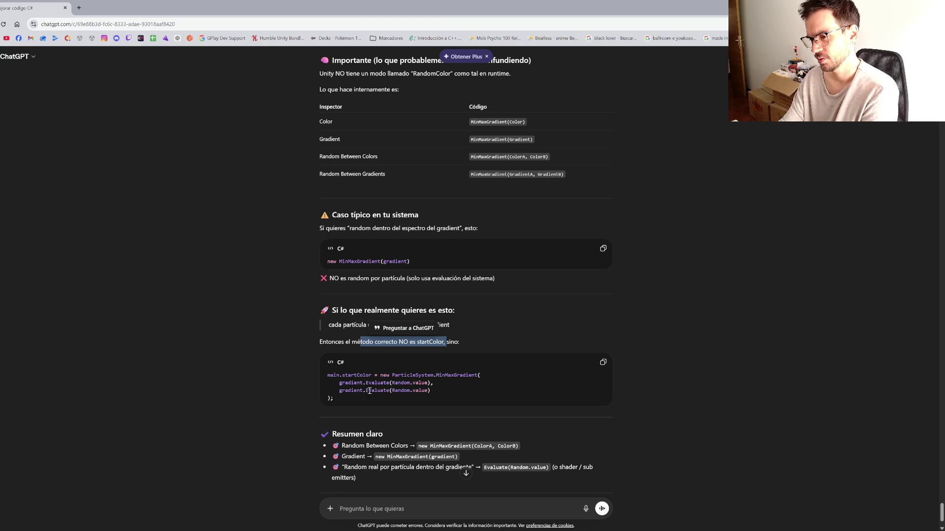
{"action": "mouse_move", "coordinate": [338, 385]}
{"action": "left_mouse_down"}
{"action": "mouse_move", "coordinate": [433, 393]}
{"action": "mouse_move", "coordinate": [272, 392]}
{"action": "left_mouse_up"}
{"action": "left_click", "coordinate": [269, 392]}
{"action": "scroll", "coordinate": [268, 392], "scroll_direction": "down", "scroll_amount": 2}
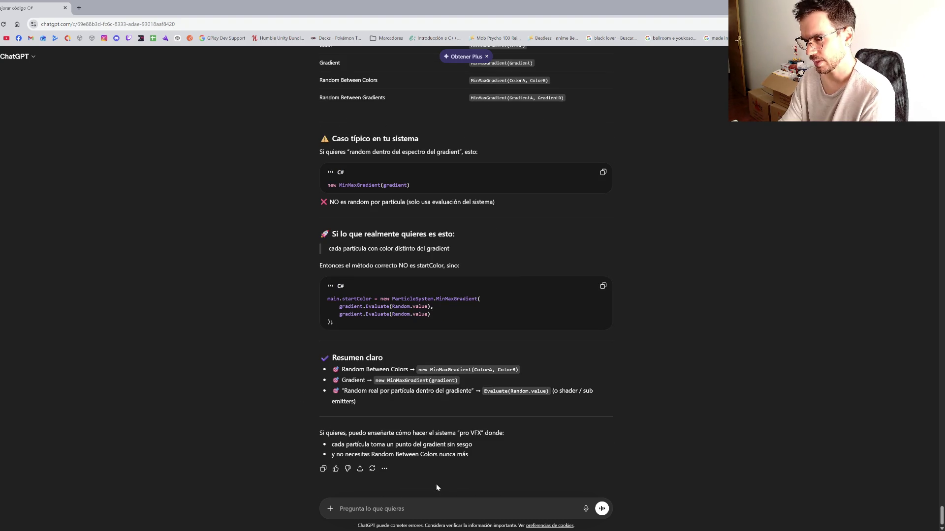
Step: Ask ChatGPT, in Spanish, that each of 100 emitted particles take a random colour from the assigned gradient
{"action": "type", "text": "Yo q"}
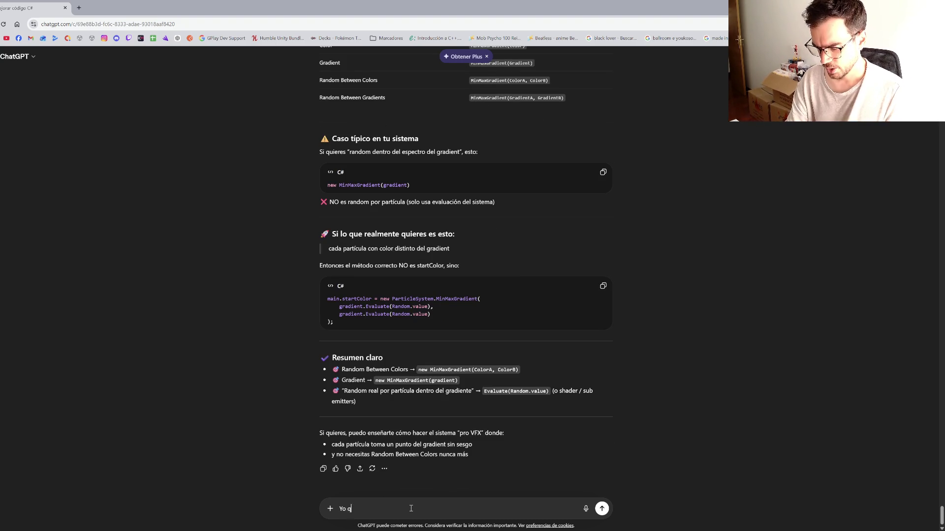
{"action": "type", "text": "uiero que si el siste"}
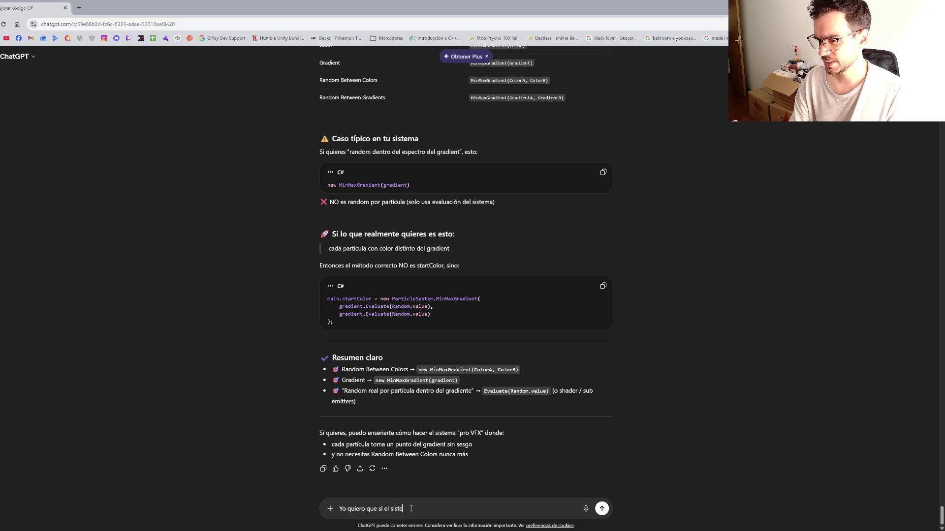
{"action": "type", "text": "ma de particulas "}
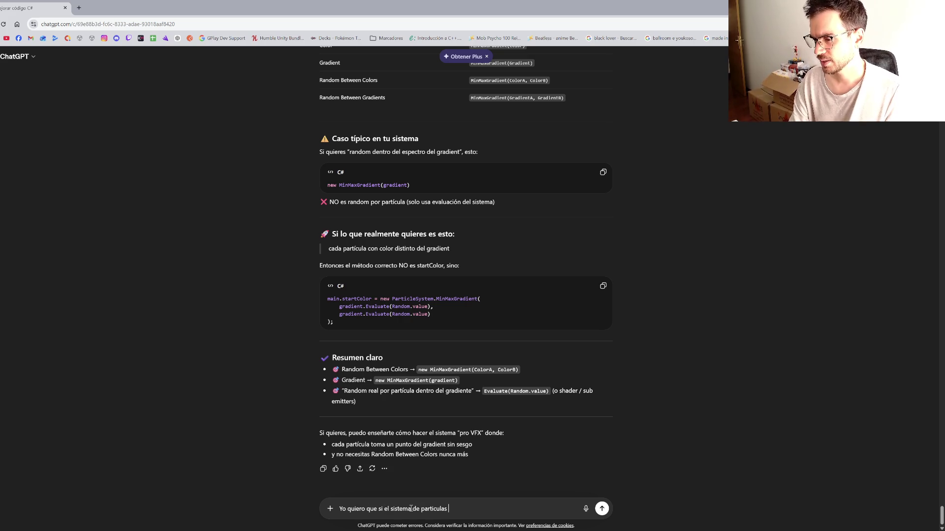
{"action": "type", "text": "saca 100 particulas"}
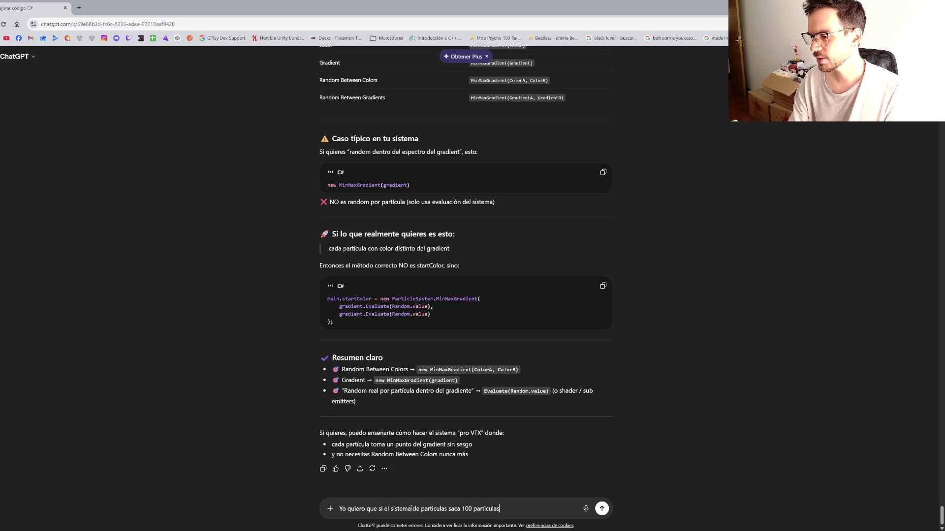
{"action": "type", "text": ", el 20% sea"}
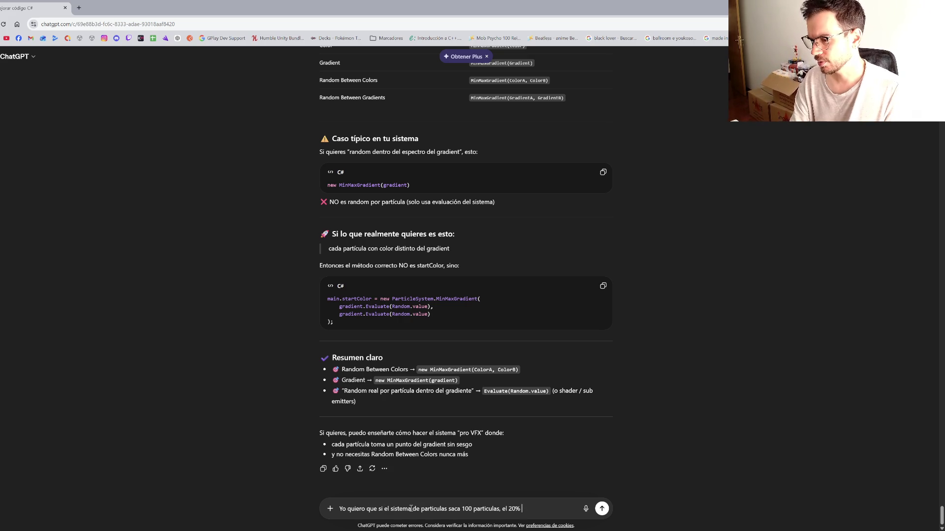
{"action": "key", "text": "BackSpace"}
{"action": "key", "text": "BackSpace"}
{"action": "key", "text": "BackSpace"}
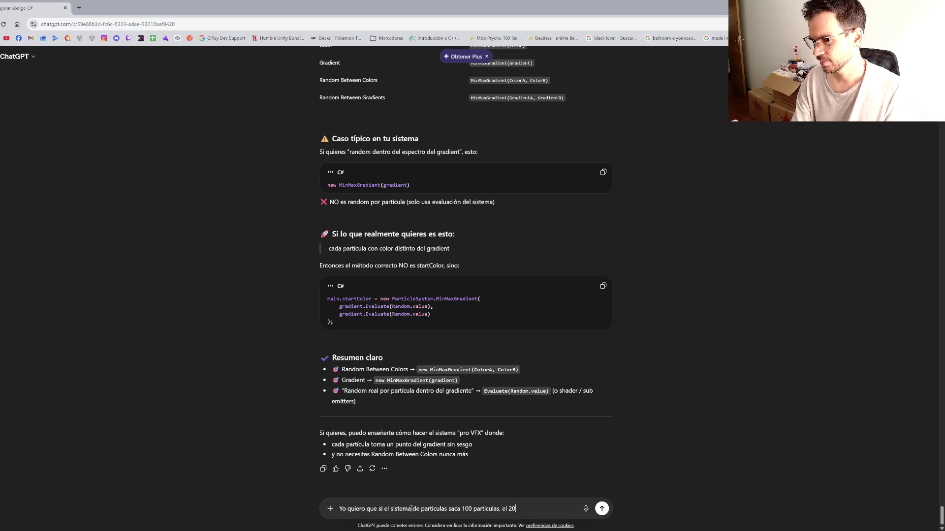
{"action": "type", "text": "cada una de"}
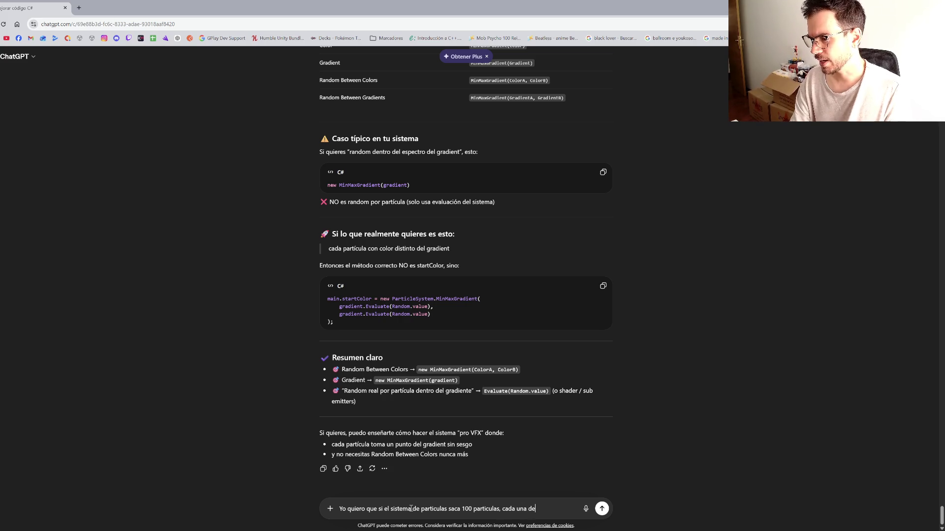
{"action": "type", "text": " ellas tome un va"}
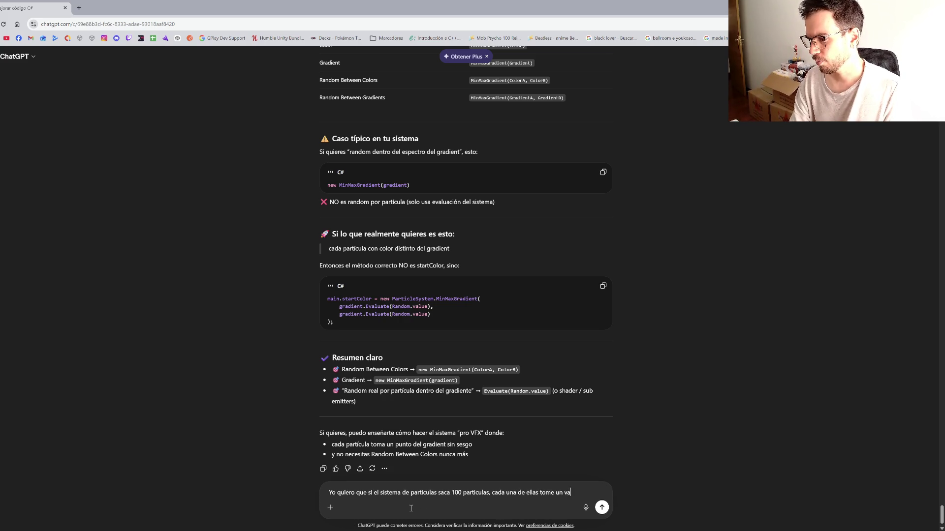
{"action": "type", "text": "lor aleatorio d"}
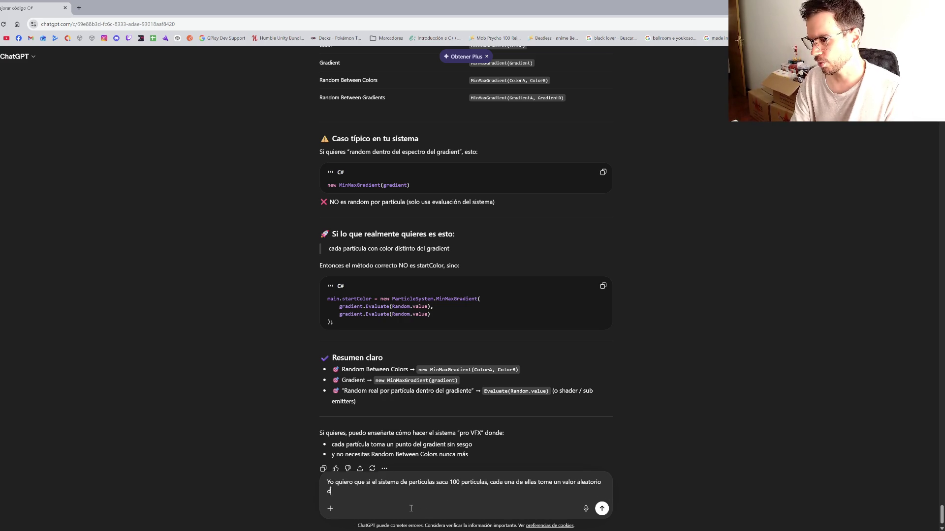
{"action": "type", "text": "el gradiente asig"}
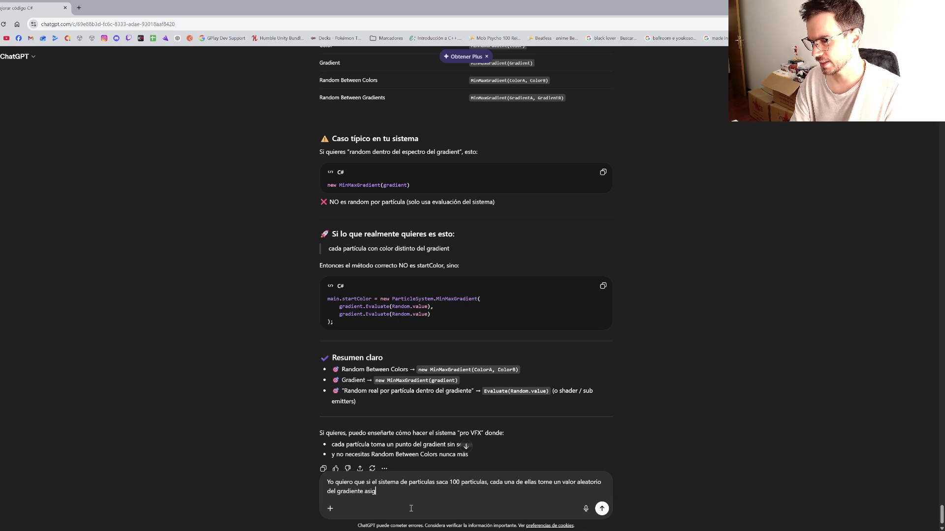
{"action": "type", "text": "nado y apare"}
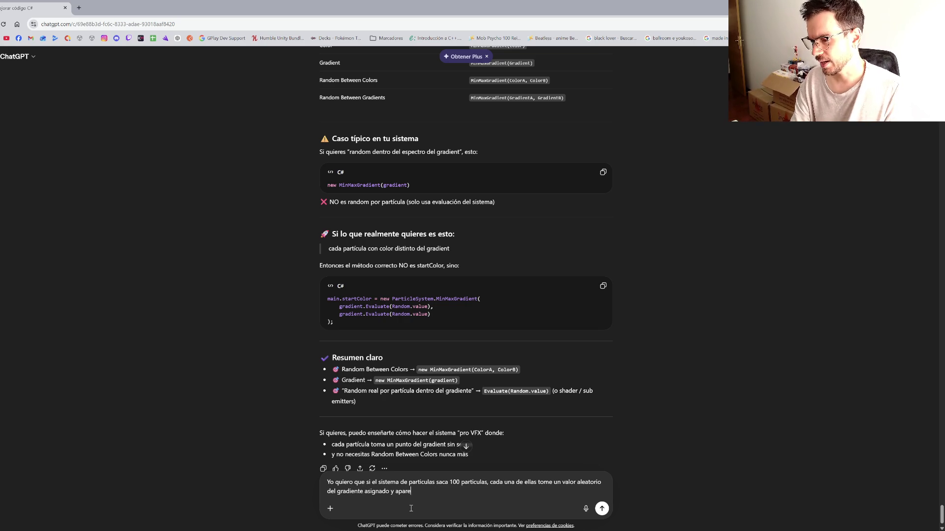
{"action": "type", "text": "zca con ese color"}
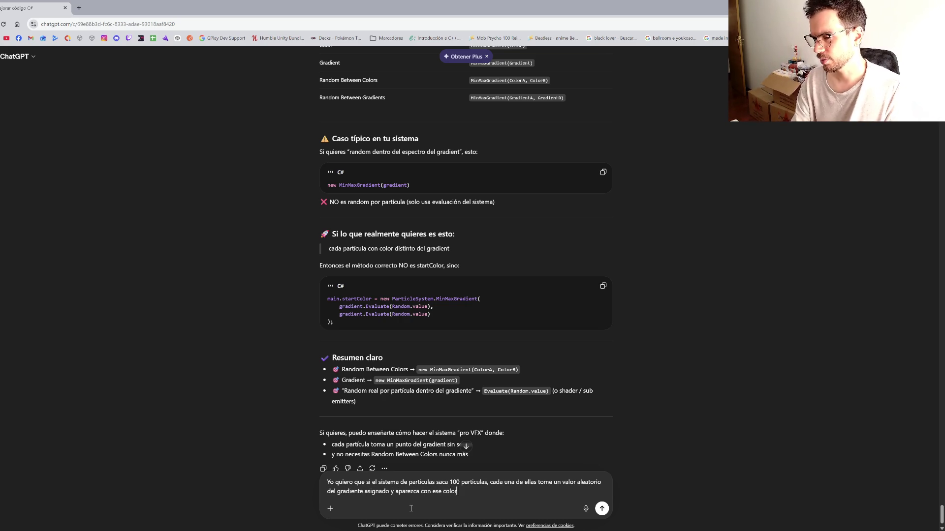
{"action": "key", "text": "Return"}
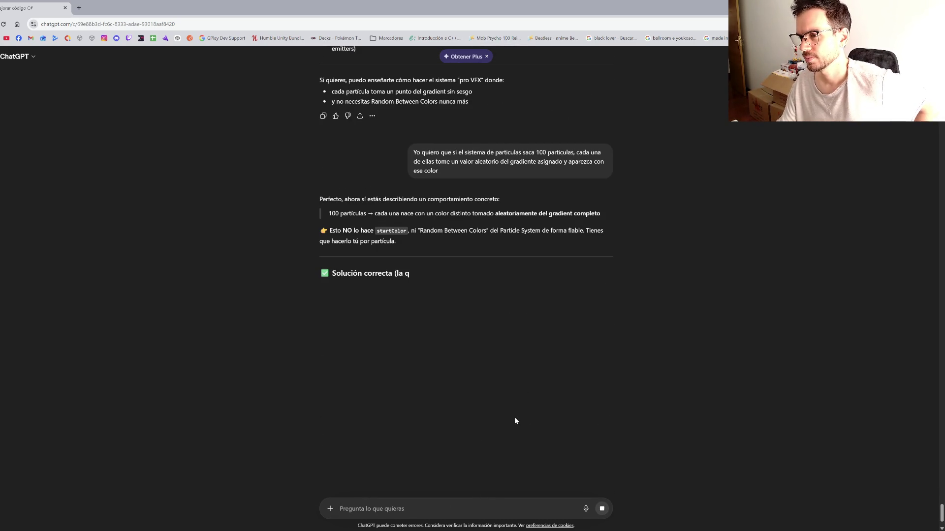
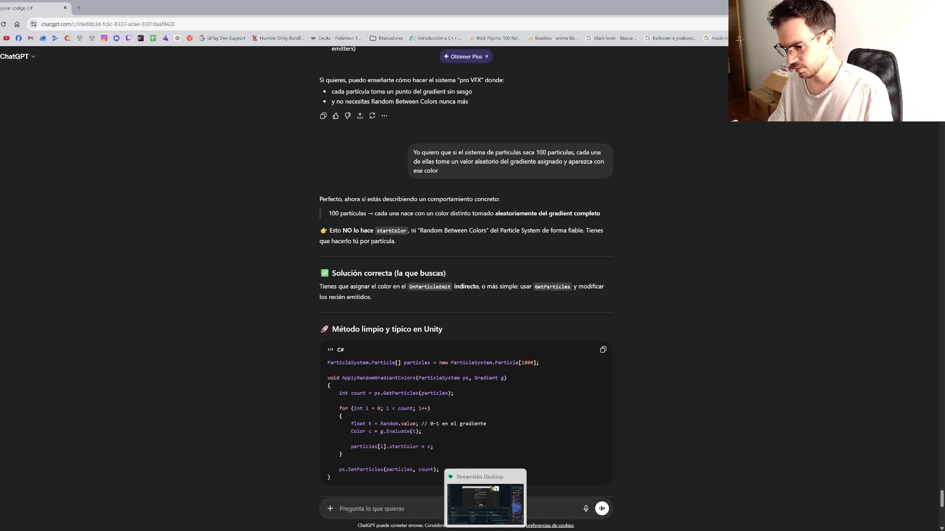
Step: Paste the copied randomColors gradient line below the colouring loop in BitsyParticles.cs
{"action": "left_click", "coordinate": [487, 497]}
{"action": "left_click", "coordinate": [109, 267]}
{"action": "key", "text": "Return"}
{"action": "key", "text": "Return"}
{"action": "key", "text": "Return"}
{"action": "type", "text": "randomColors = new ParticleSystem.MinMaxGradient(particleSystemGradient); randomColors.mode = ParticleSystemGradientMode.RandomColor; psMain.startColor = randomColors;"}
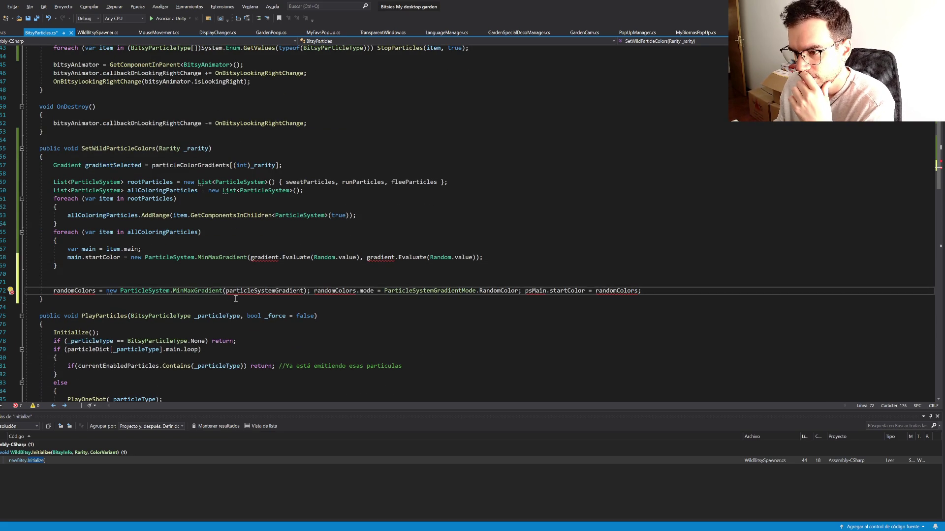
Step: Undo the stray line-split and replacement edits back to the gradientSelected startColor line
{"action": "left_click", "coordinate": [311, 291]}
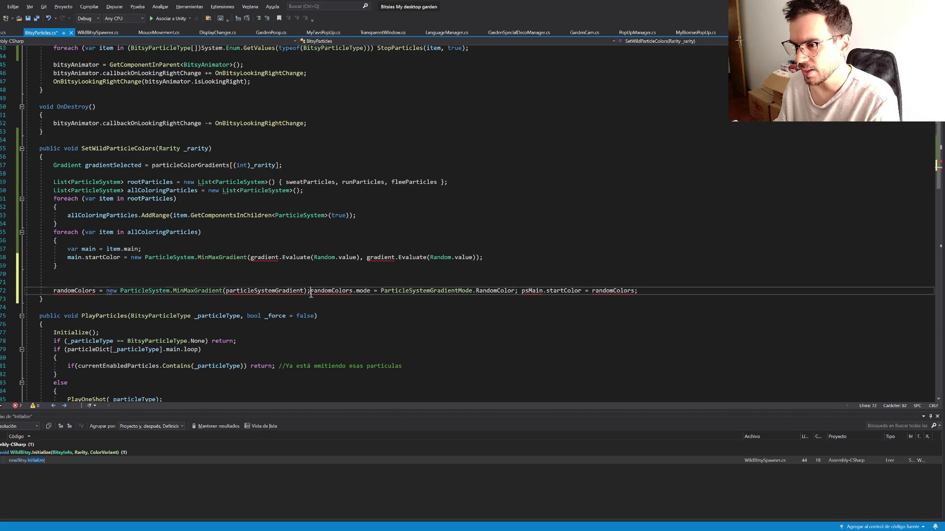
{"action": "key", "text": "Return"}
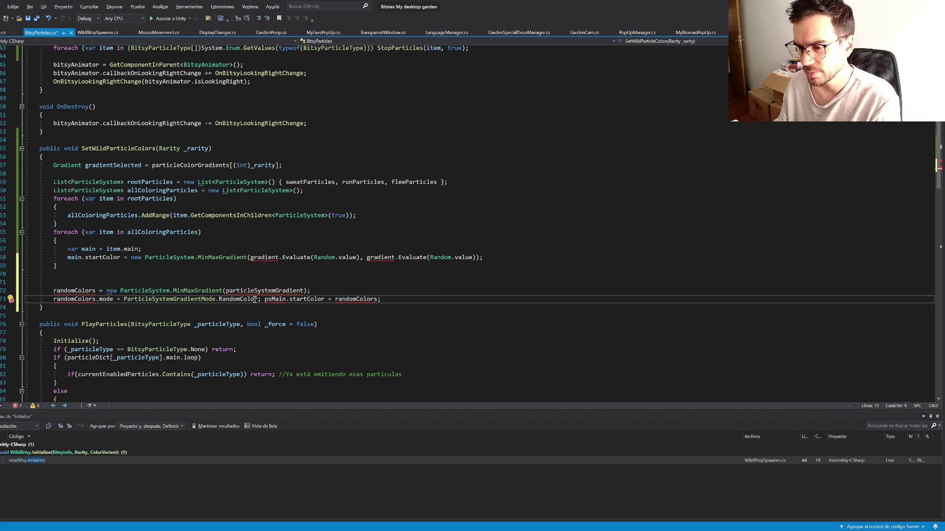
{"action": "left_click_drag", "start_coordinate": [261, 299], "coordinate": [54, 302]}
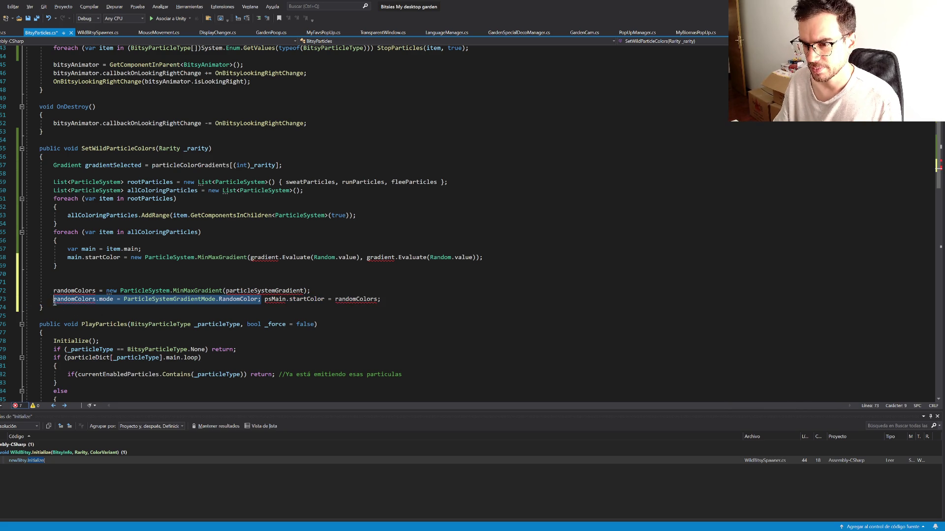
{"action": "type", "text": "r"}
{"action": "left_click", "coordinate": [499, 258]}
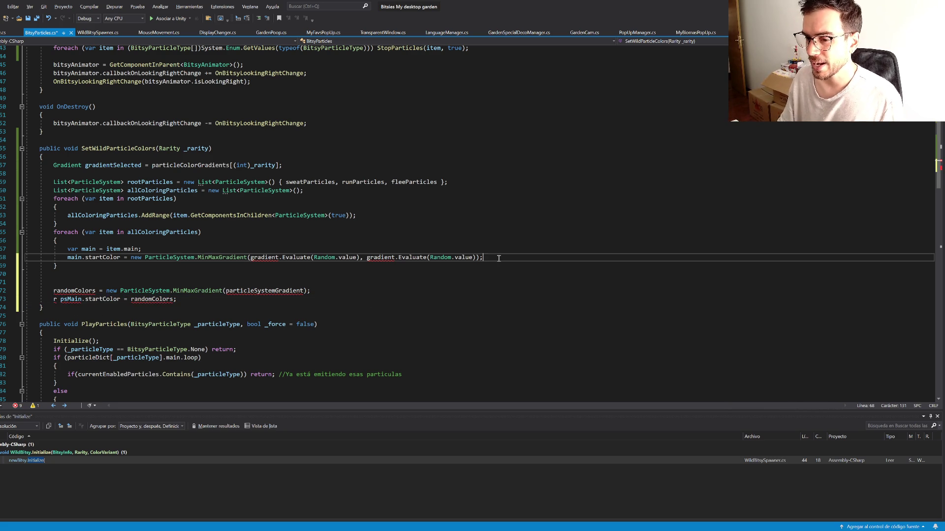
{"action": "left_click", "coordinate": [371, 275]}
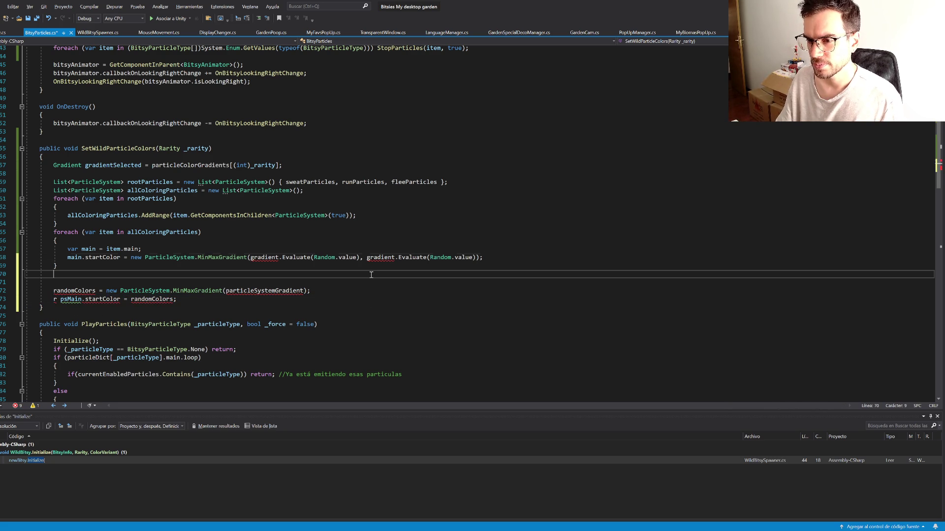
{"action": "key", "text": "ctrl+z"}
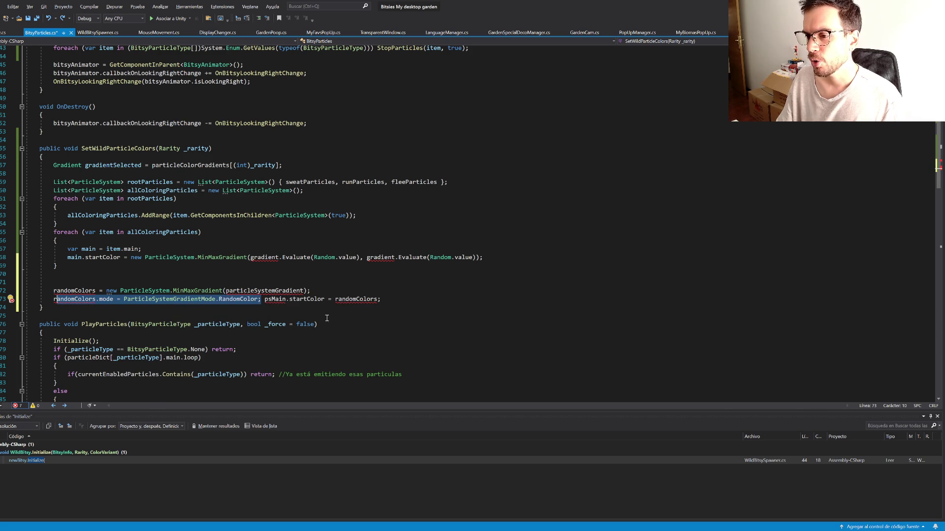
{"action": "key", "text": "ctrl+z"}
{"action": "key", "text": "ctrl+z"}
{"action": "key", "text": "ctrl+z"}
{"action": "key", "text": "ctrl+z"}
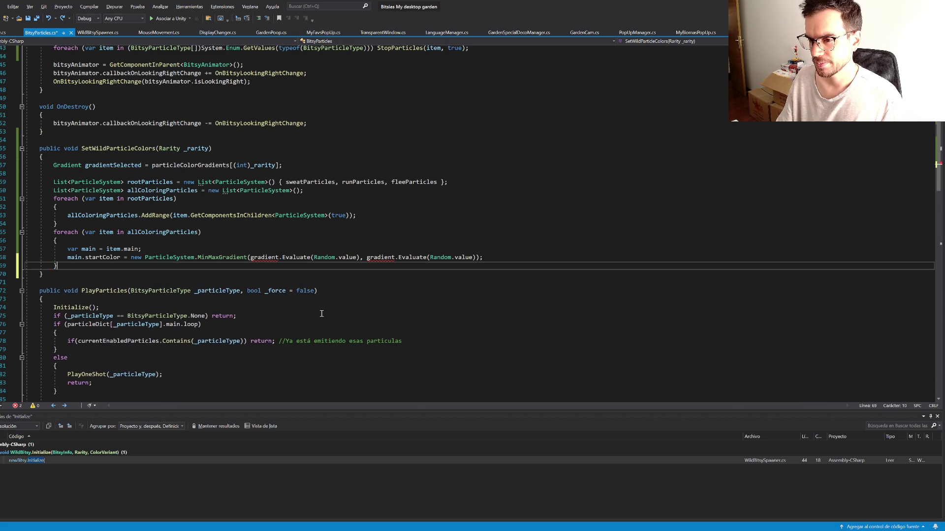
{"action": "key", "text": "ctrl+z"}
{"action": "key", "text": "ctrl+z"}
{"action": "key", "text": "ctrl+z"}
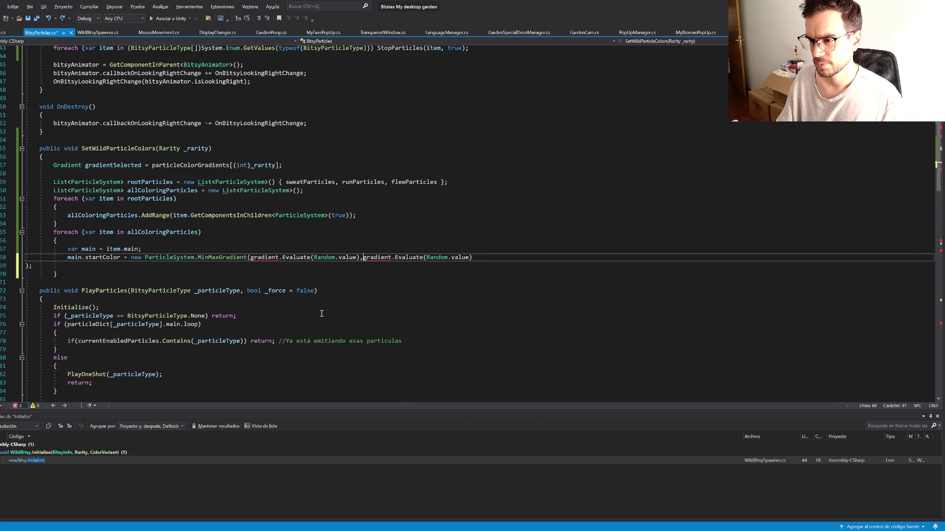
{"action": "key", "text": "ctrl+z"}
{"action": "key", "text": "ctrl+z"}
{"action": "key", "text": "ctrl+z"}
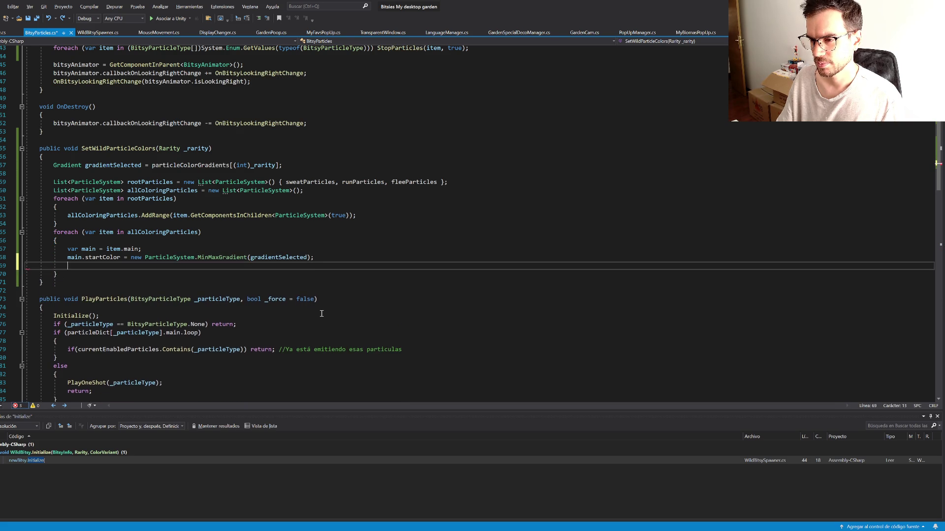
{"action": "key", "text": "ctrl+z"}
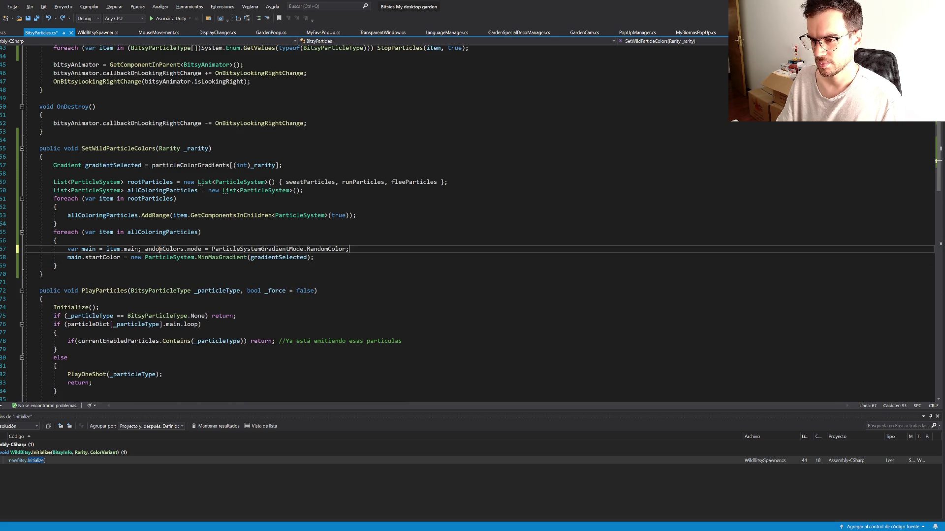
Step: Turn the pasted mode statement into main.mode = ParticleSystemGradientMode.RandomColor on its own line in the loop
{"action": "double_click", "coordinate": [75, 258]}
{"action": "key", "text": "ctrl+c"}
{"action": "double_click", "coordinate": [159, 249]}
{"action": "key", "text": "ctrl+v"}
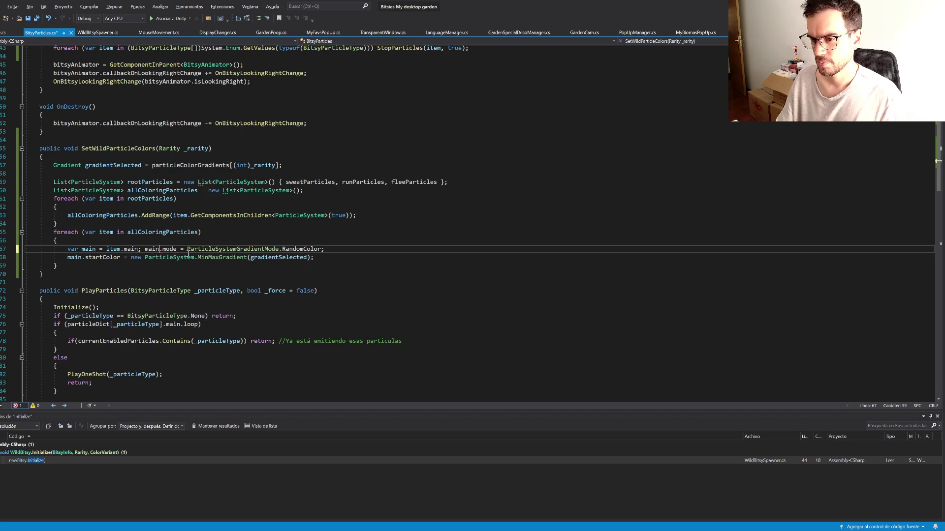
{"action": "key", "text": "ctrl+Left"}
{"action": "key", "text": "Return"}
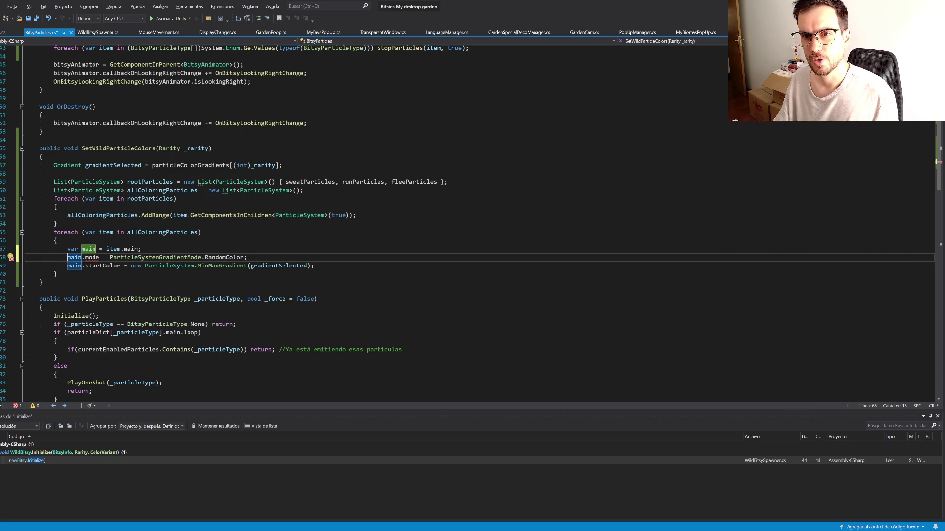
Step: Re-paste the saved randomColors code from clipboard history after the loop's closing brace
{"action": "left_click", "coordinate": [103, 277]}
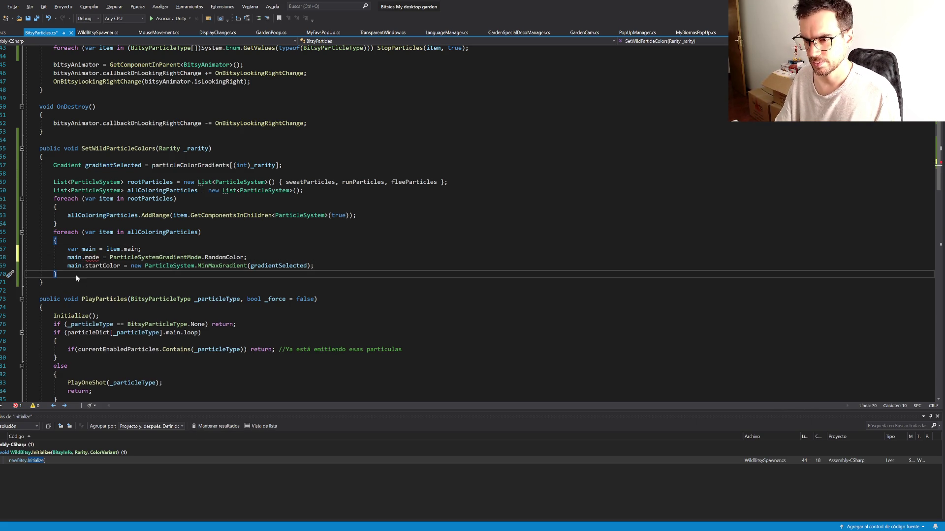
{"action": "key", "text": "super+v"}
{"action": "left_click", "coordinate": [50, 175]}
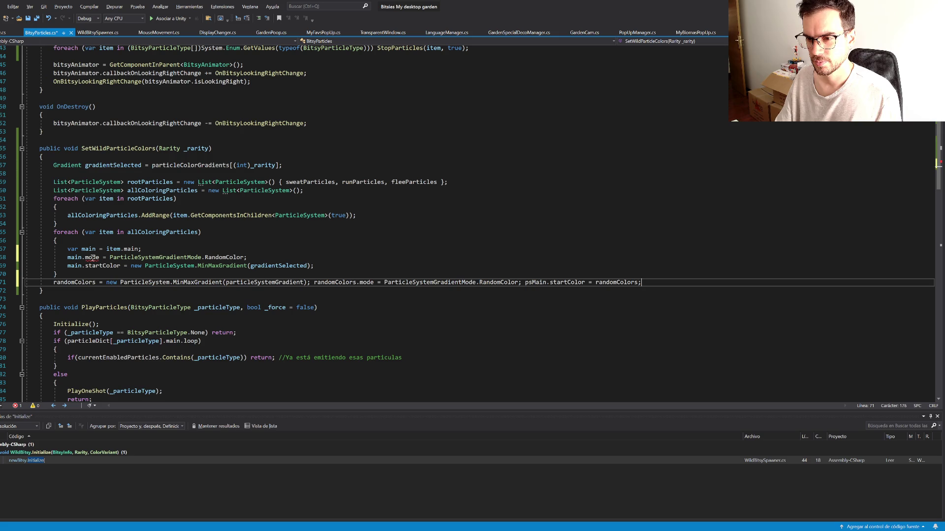
{"action": "key", "text": "Return"}
Step: Split the pasted randomColors code into three statements and declare randomColors with var
{"action": "left_click", "coordinate": [315, 291]}
{"action": "key", "text": "Return"}
{"action": "left_click", "coordinate": [126, 301]}
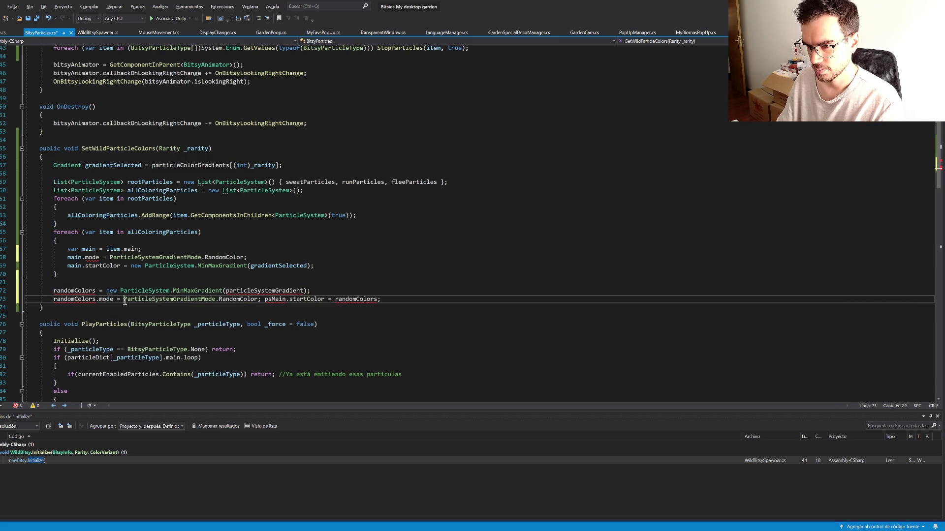
{"action": "left_click", "coordinate": [265, 300]}
{"action": "key", "text": "Return"}
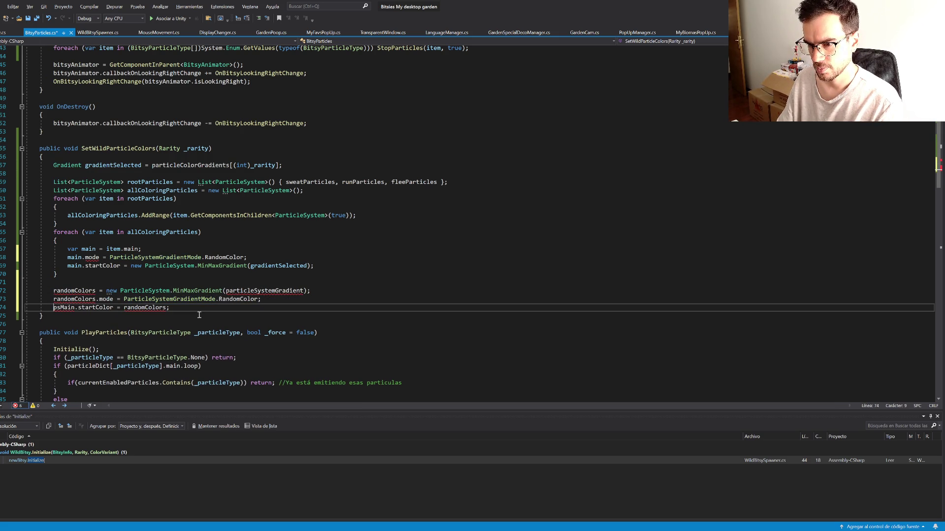
{"action": "mouse_move", "coordinate": [80, 291]}
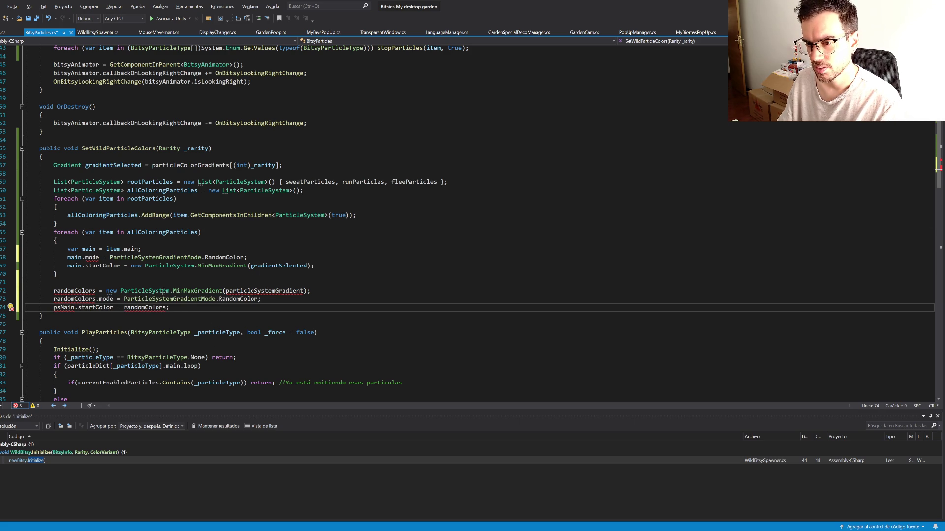
{"action": "left_click", "coordinate": [57, 291]}
{"action": "type", "text": "var"}
{"action": "left_click", "coordinate": [357, 291]}
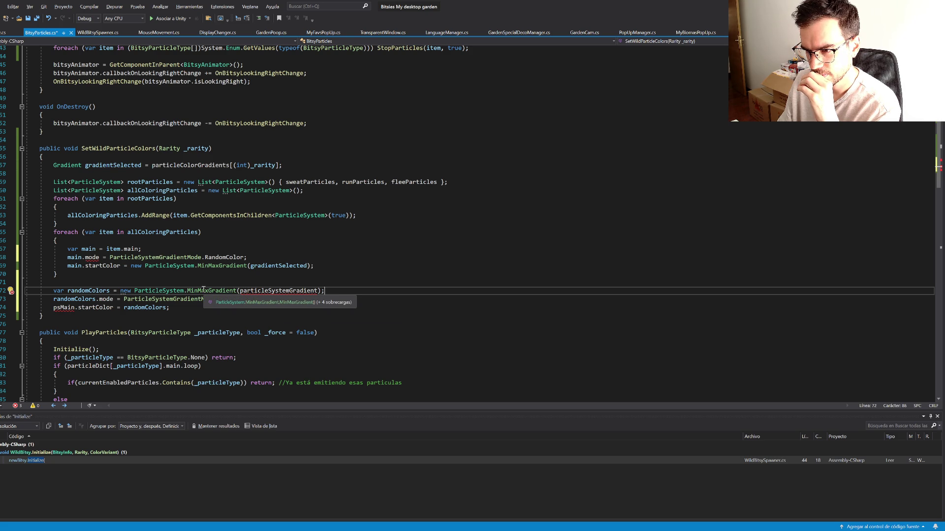
Step: Move the randomColors declaration above the second loop
{"action": "key", "text": "shift+Up"}
{"action": "key", "text": "Delete"}
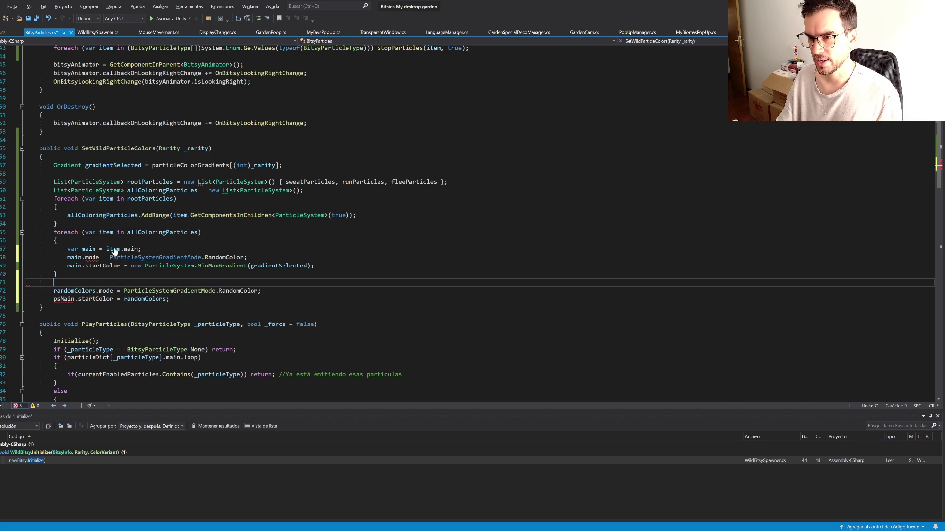
{"action": "key", "text": "Up"}
{"action": "key", "text": "Up"}
{"action": "key", "text": "Up"}
{"action": "key", "text": "ctrl+v"}
{"action": "key", "text": "Return"}
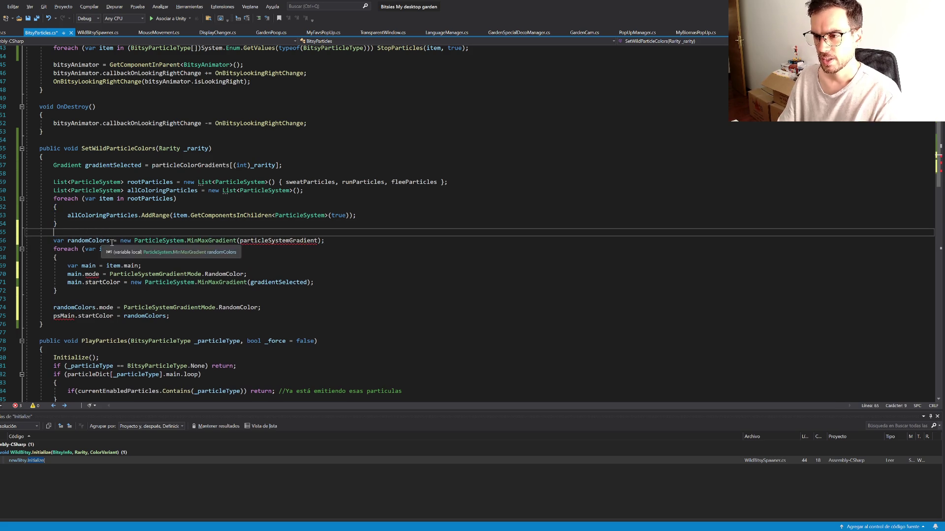
Step: Replace particleSystemGradient with gradientSelected in the randomColors declaration
{"action": "double_click", "coordinate": [285, 282]}
{"action": "key", "text": "ctrl+c"}
{"action": "double_click", "coordinate": [273, 241]}
{"action": "key", "text": "ctrl+v"}
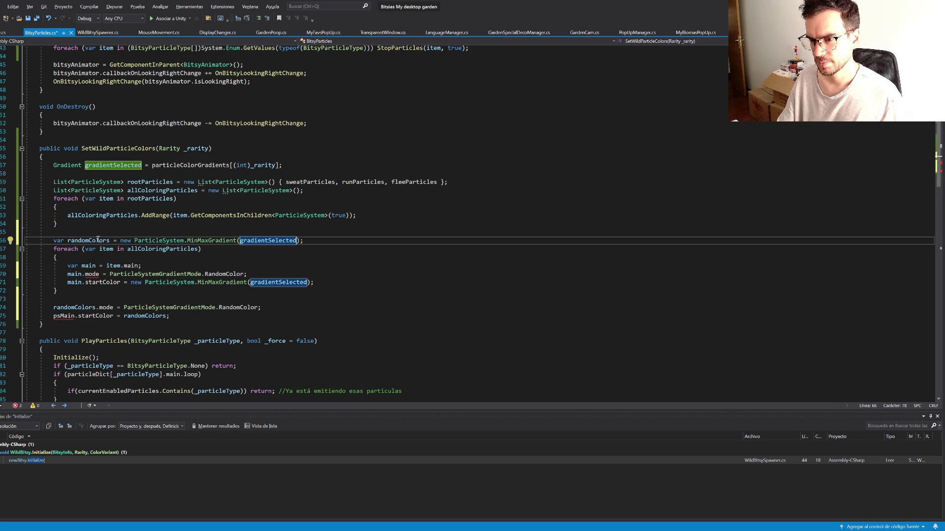
{"action": "double_click", "coordinate": [99, 240]}
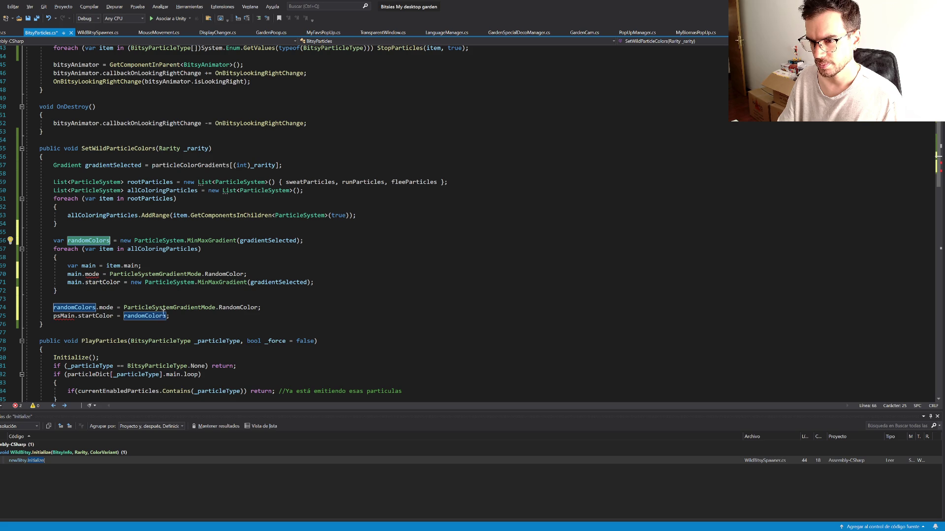
Step: Keep the randomColors.mode line directly below the declaration, with a blank line before the loop
{"action": "mouse_move", "coordinate": [93, 277]}
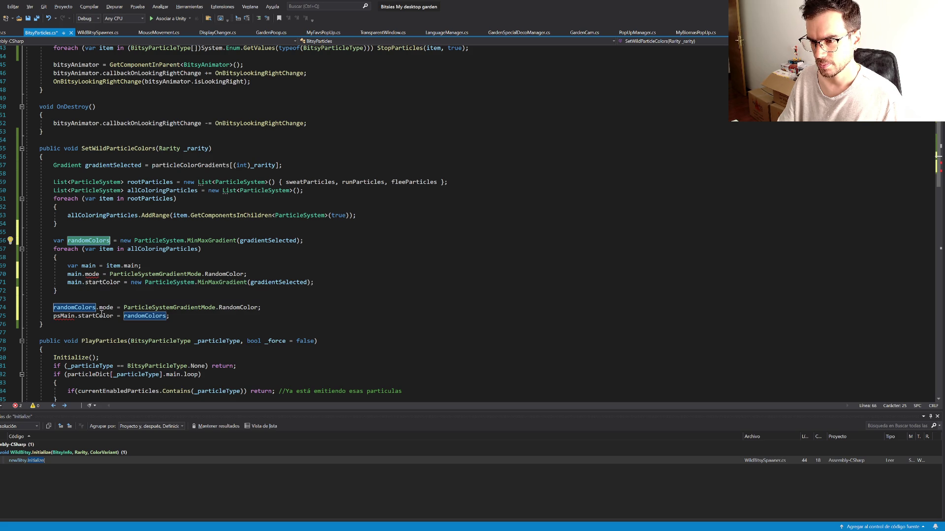
{"action": "left_click_drag", "start_coordinate": [269, 309], "coordinate": [269, 303]}
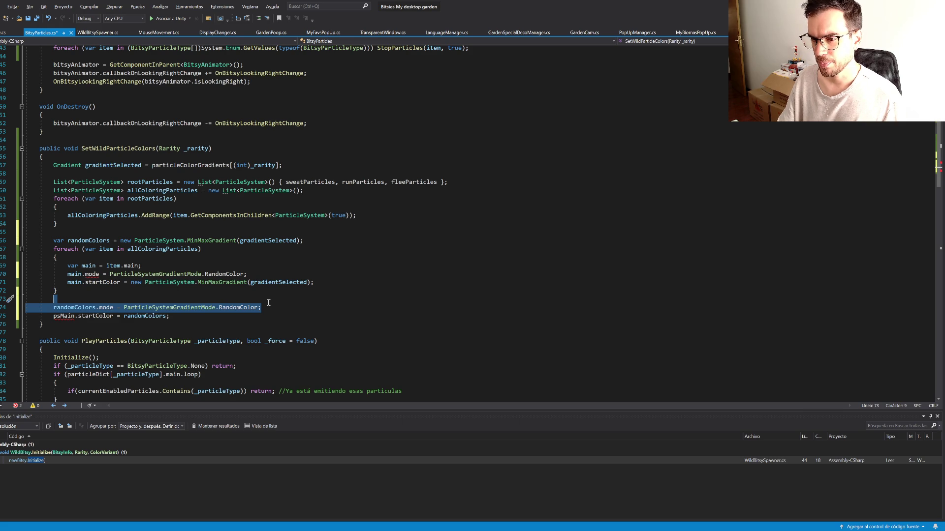
{"action": "key", "text": "Delete"}
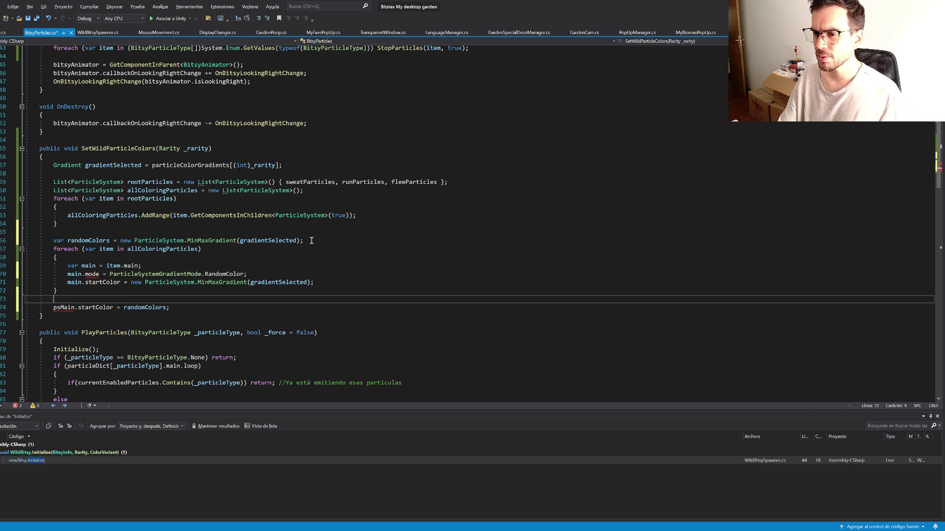
{"action": "key", "text": "ctrl+z"}
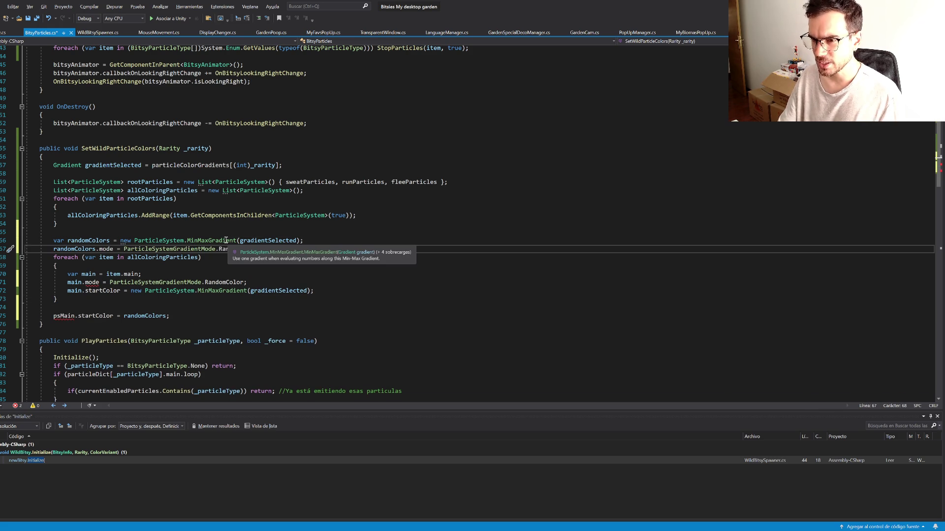
{"action": "key", "text": "Return"}
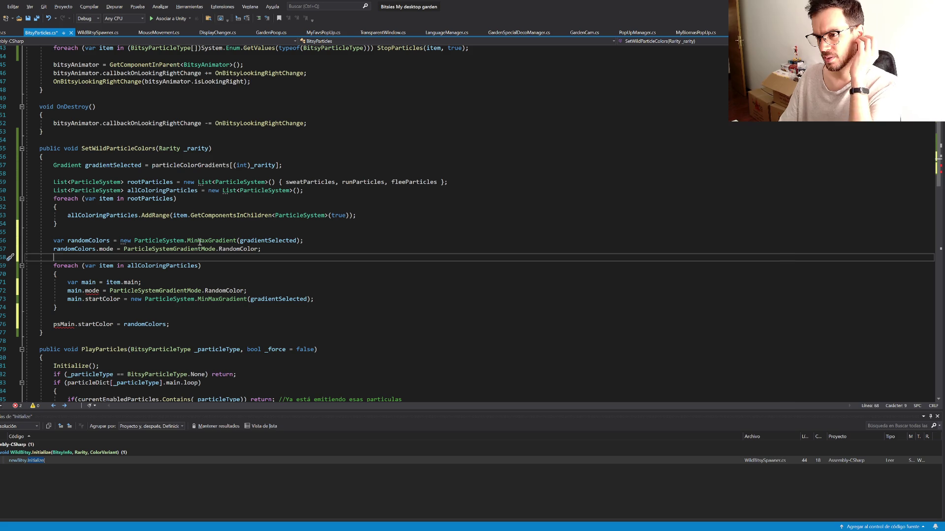
{"action": "left_click", "coordinate": [199, 242]}
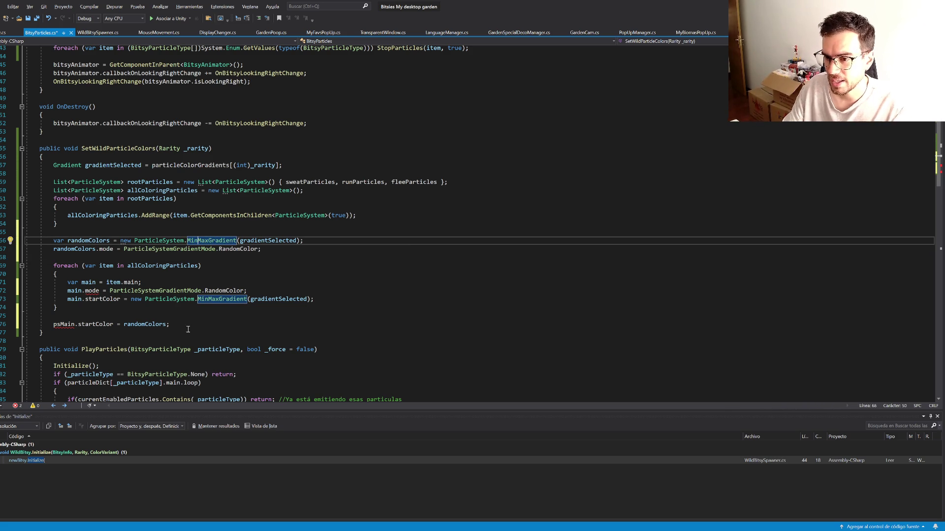
Step: Delete the main.mode and psMain lines, assign randomColors as each particle's startColor, and save
{"action": "double_click", "coordinate": [89, 241]}
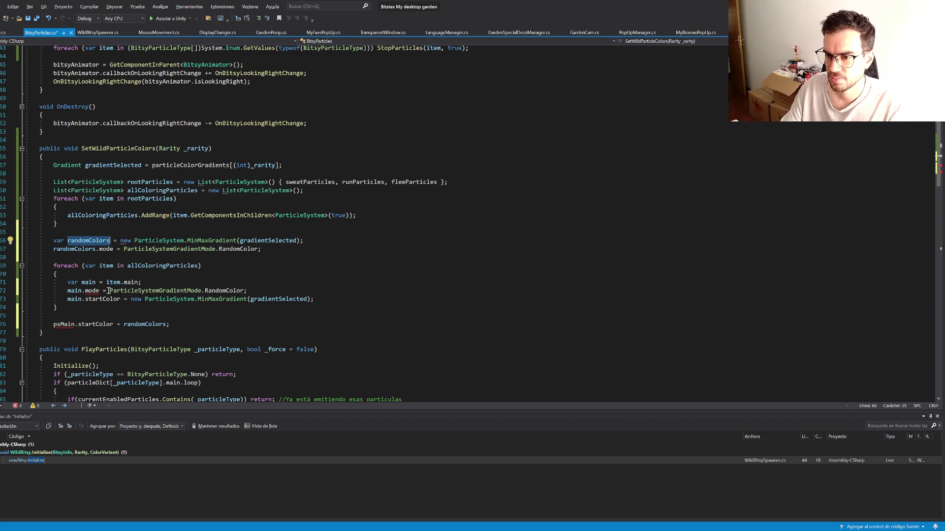
{"action": "left_click", "coordinate": [273, 287]}
{"action": "key", "text": "shift+Up"}
{"action": "key", "text": "BackSpace"}
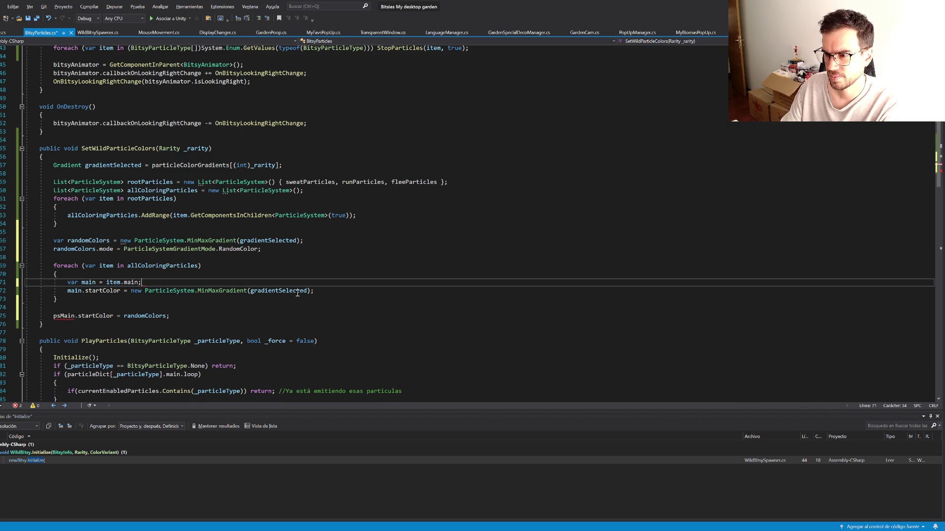
{"action": "mouse_move", "coordinate": [309, 291]}
{"action": "left_mouse_down"}
{"action": "mouse_move", "coordinate": [131, 290]}
{"action": "mouse_move", "coordinate": [172, 316]}
{"action": "left_mouse_up"}
{"action": "type", "text": "randomColors;"}
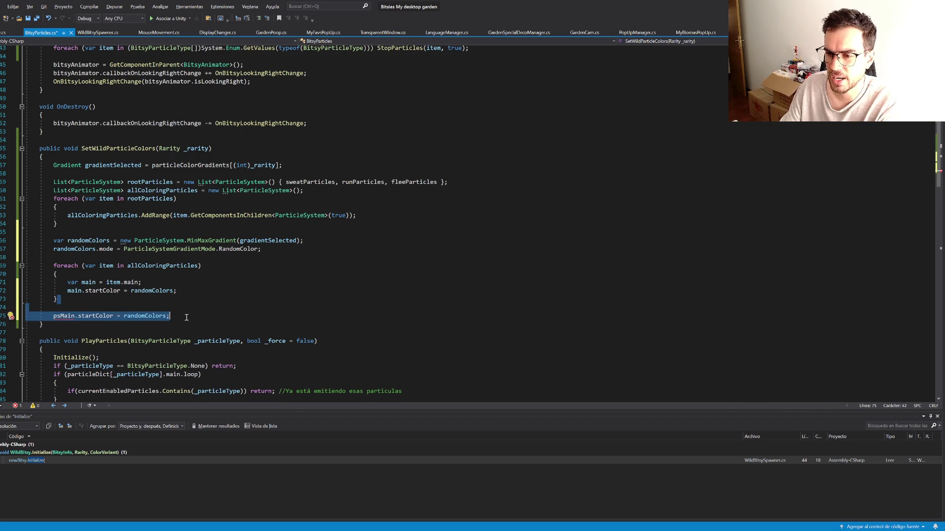
{"action": "key", "text": "BackSpace"}
{"action": "key", "text": "ctrl+s"}
{"action": "key", "text": "Up"}
{"action": "key", "text": "Up"}
{"action": "key", "text": "Up"}
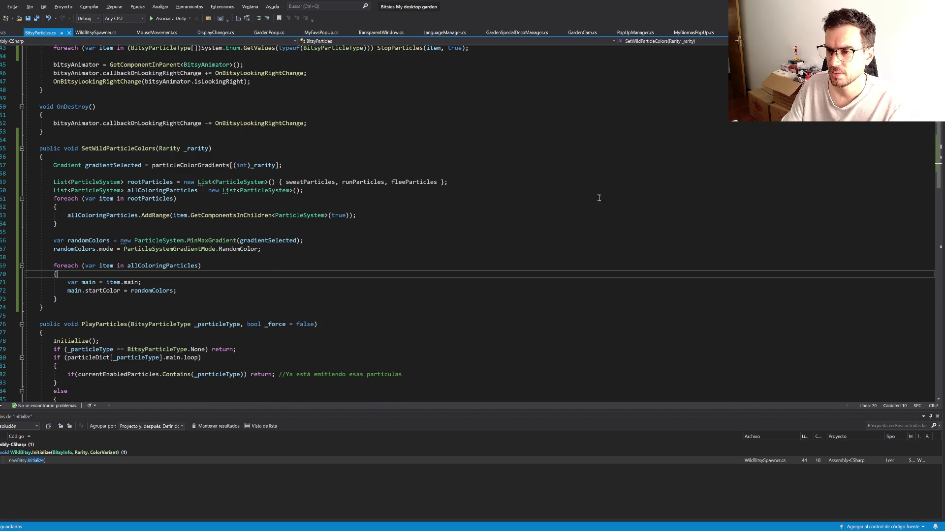
{"action": "key", "text": "alt+Tab"}
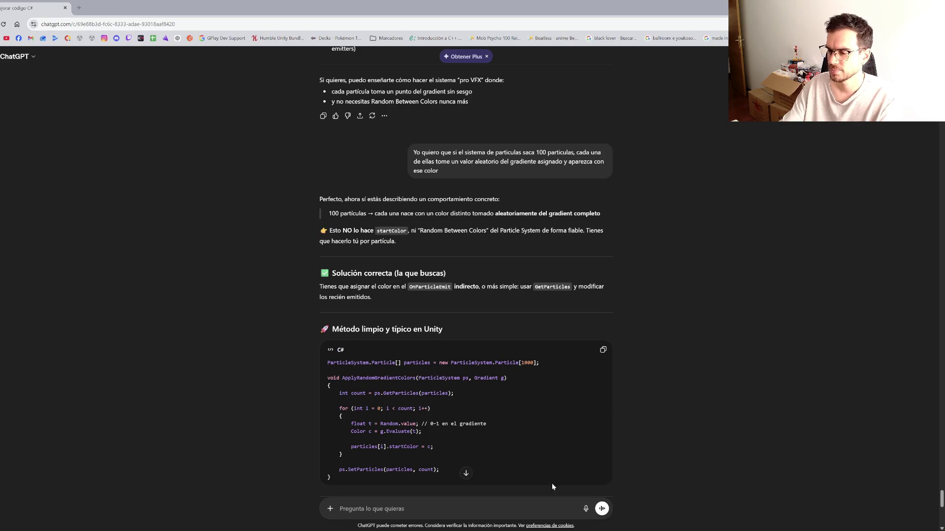
Step: Stop Play mode to recompile, maximize the Game view, and start Play again
{"action": "key", "text": "alt+Tab"}
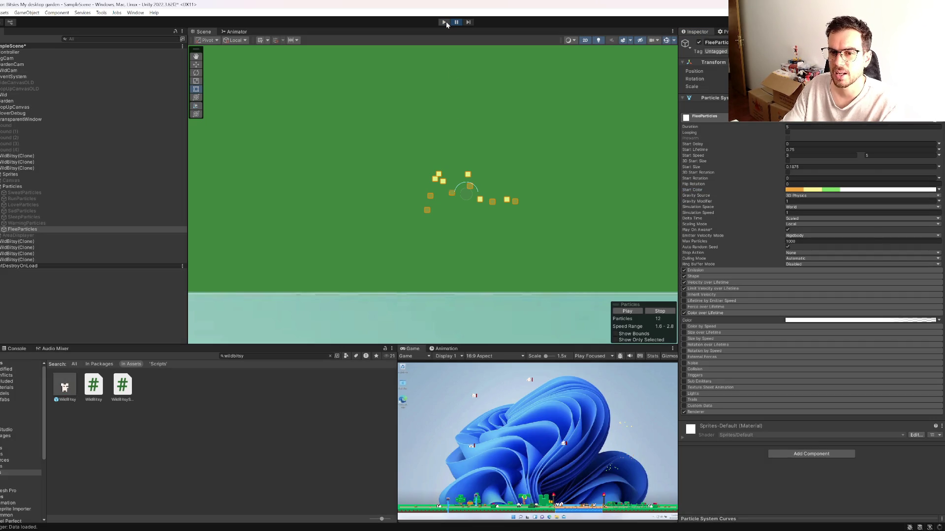
{"action": "left_click", "coordinate": [446, 23]}
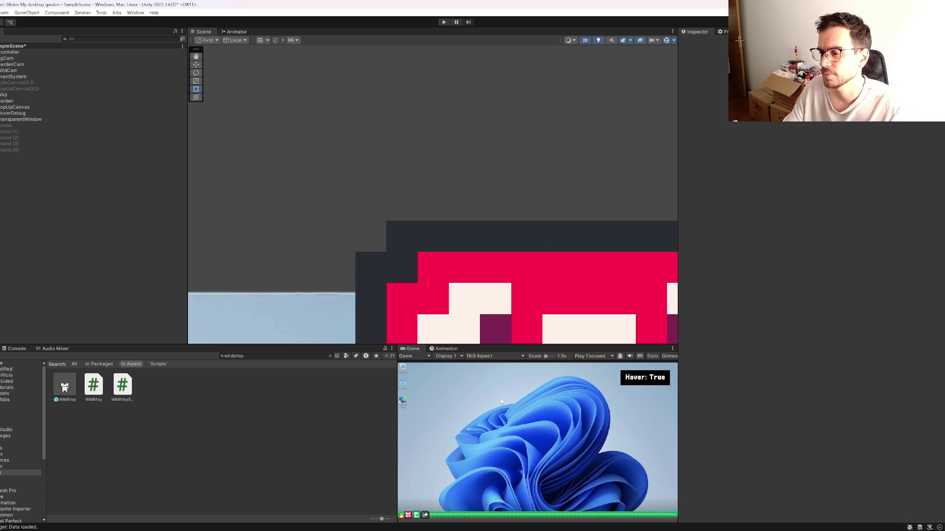
{"action": "key", "text": "shift+space"}
{"action": "left_click", "coordinate": [443, 22]}
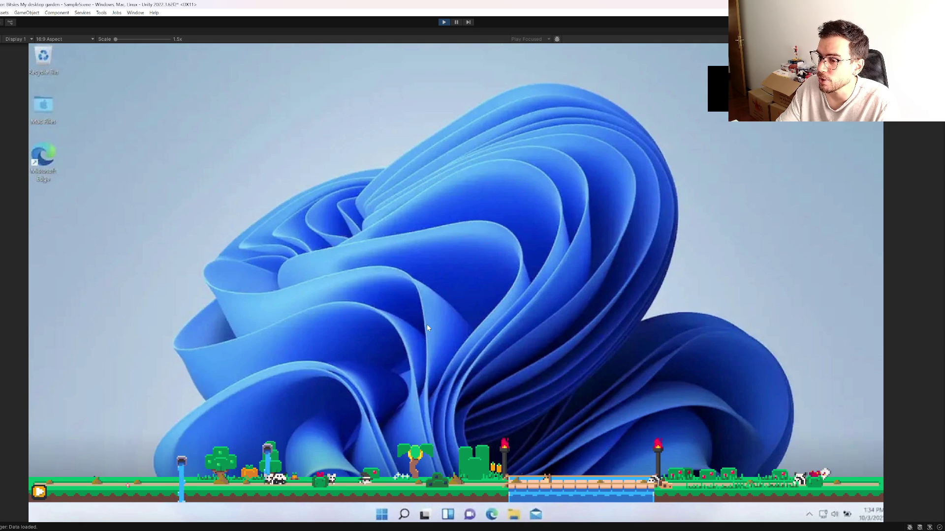
Step: Click near several flying and wild Bitsies to stress them into sparkle bursts
{"action": "left_click", "coordinate": [550, 151]}
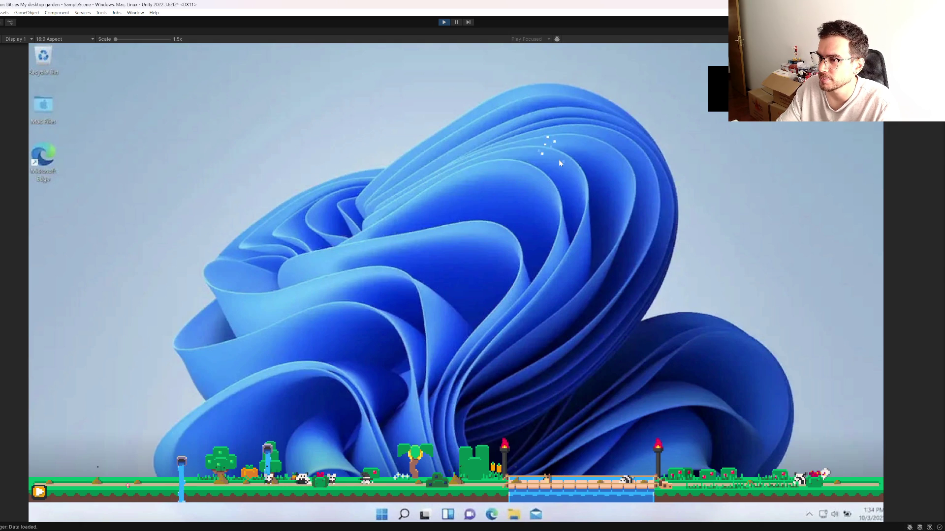
{"action": "left_click", "coordinate": [545, 232]}
{"action": "left_click", "coordinate": [564, 408]}
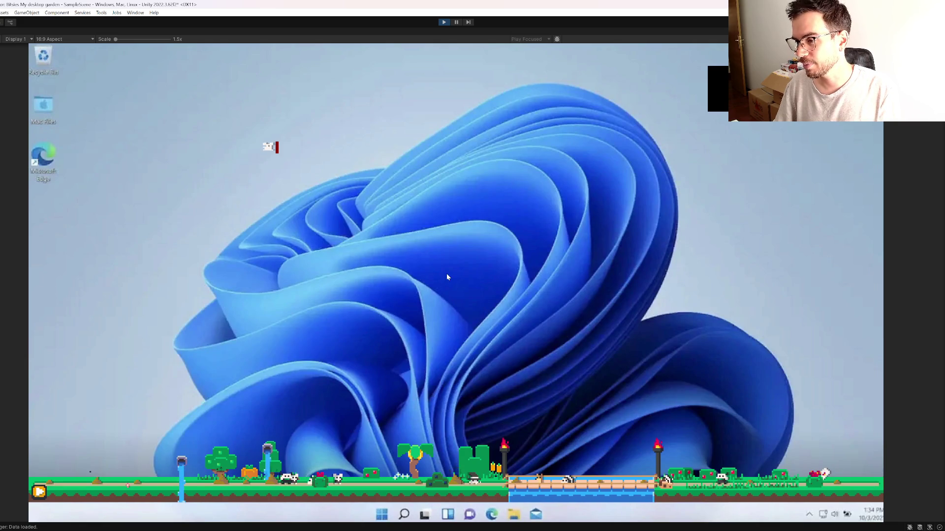
{"action": "left_click", "coordinate": [260, 164]}
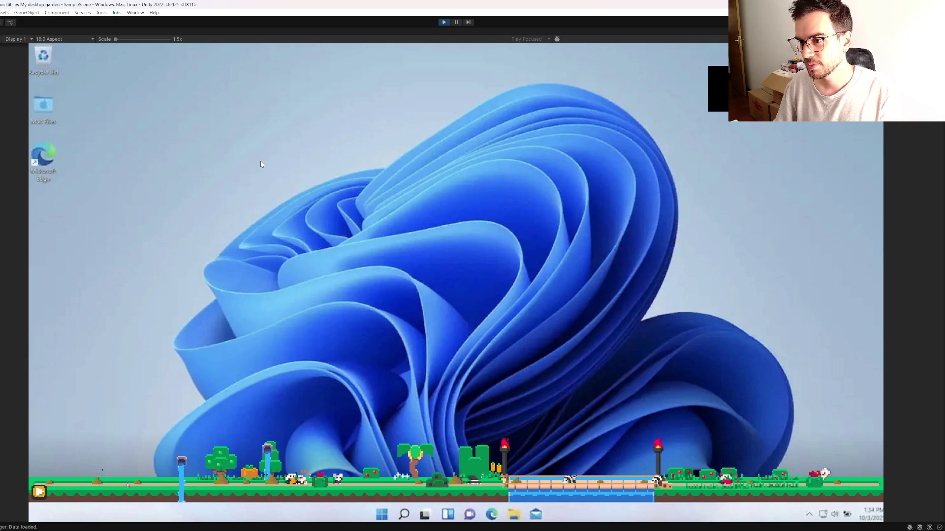
{"action": "left_click", "coordinate": [271, 166]}
{"action": "left_click", "coordinate": [461, 199]}
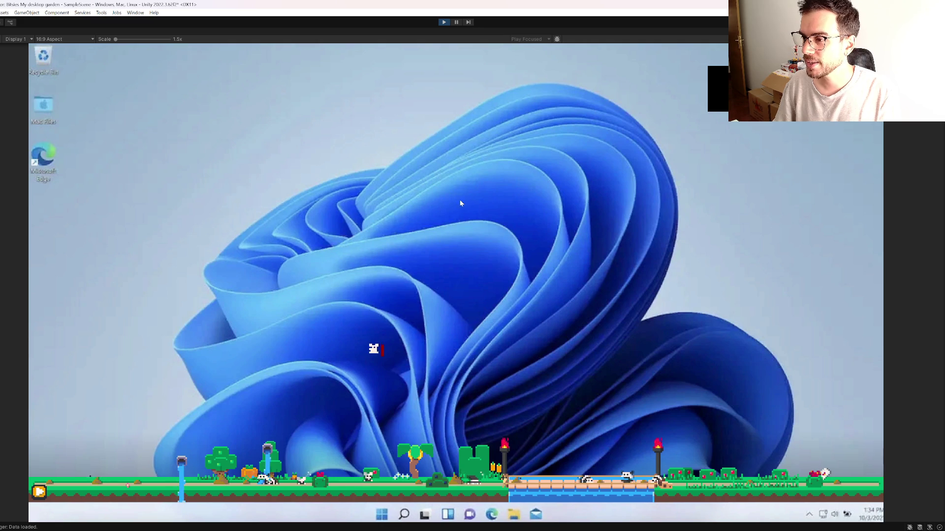
{"action": "left_click", "coordinate": [375, 359]}
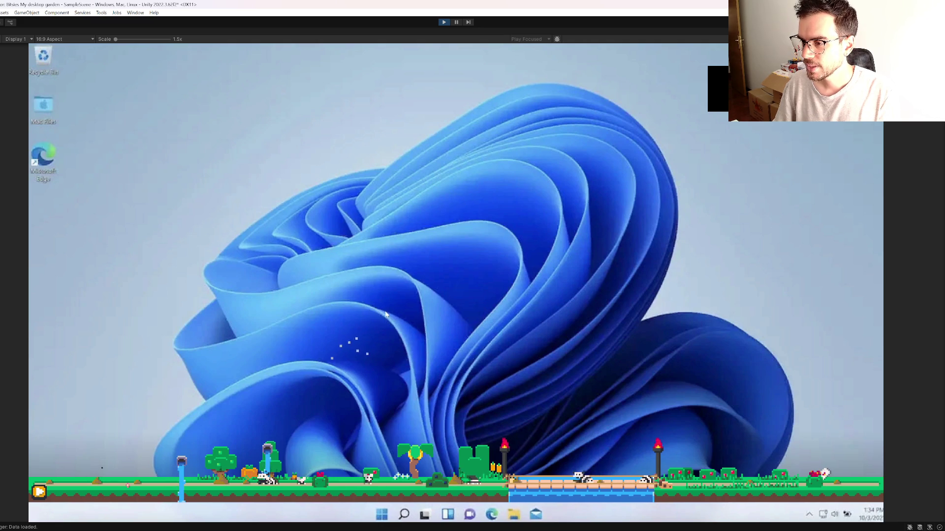
{"action": "left_click", "coordinate": [330, 253]}
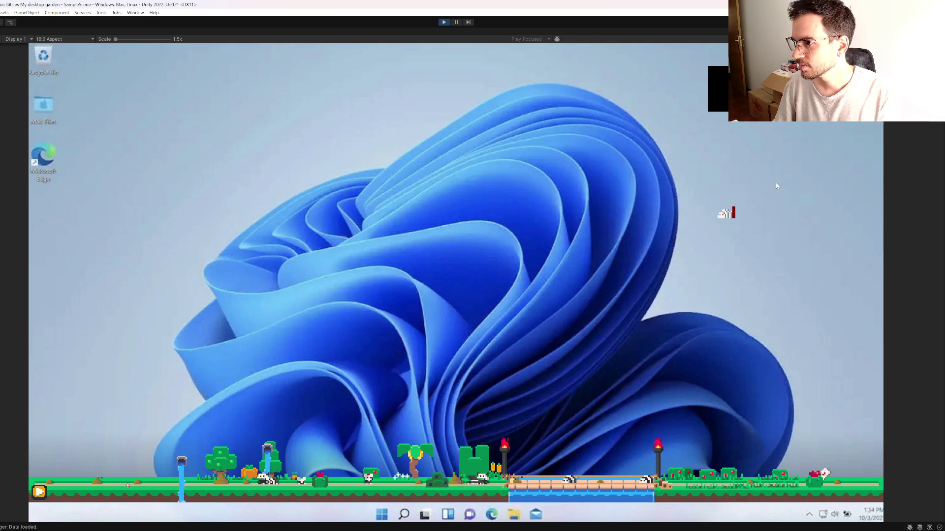
{"action": "left_click", "coordinate": [708, 216]}
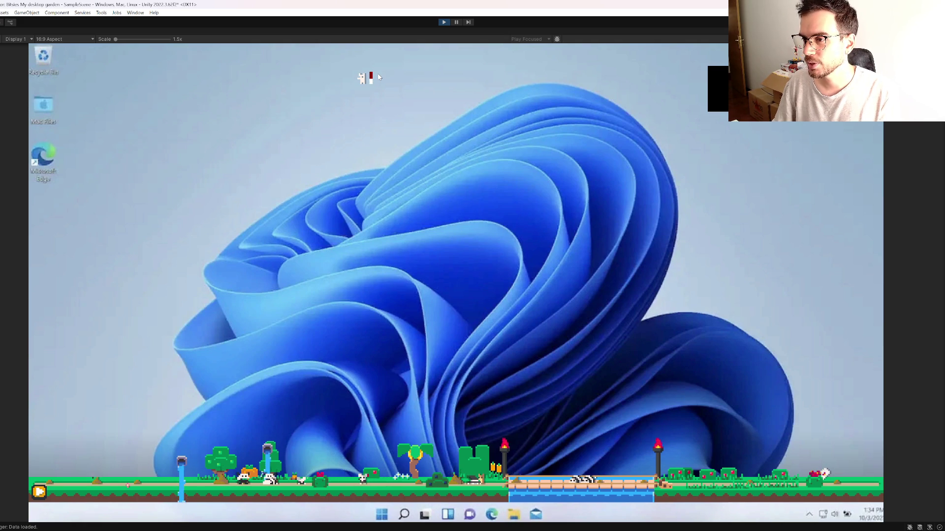
Step: Stress the alarmed Bitsies, carry one up near the top of the desktop, then stop Play
{"action": "left_click", "coordinate": [350, 82]}
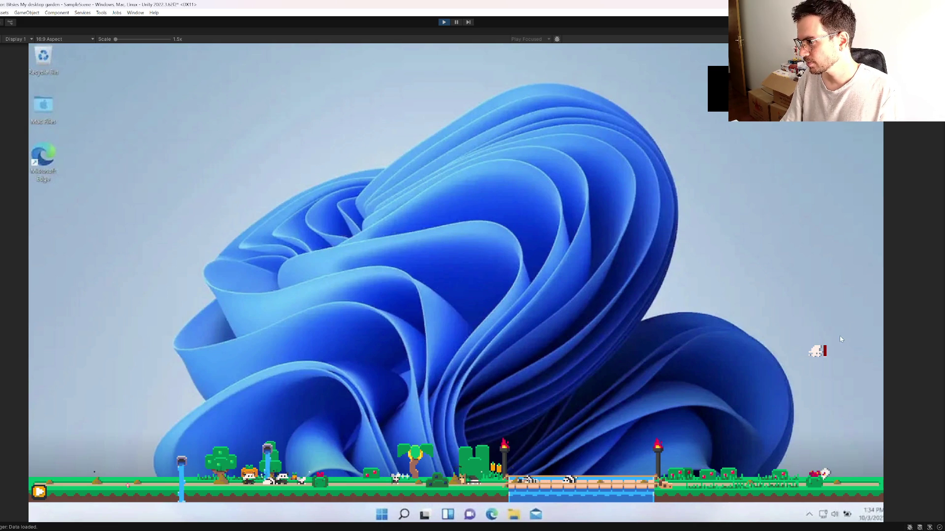
{"action": "left_click", "coordinate": [825, 350]}
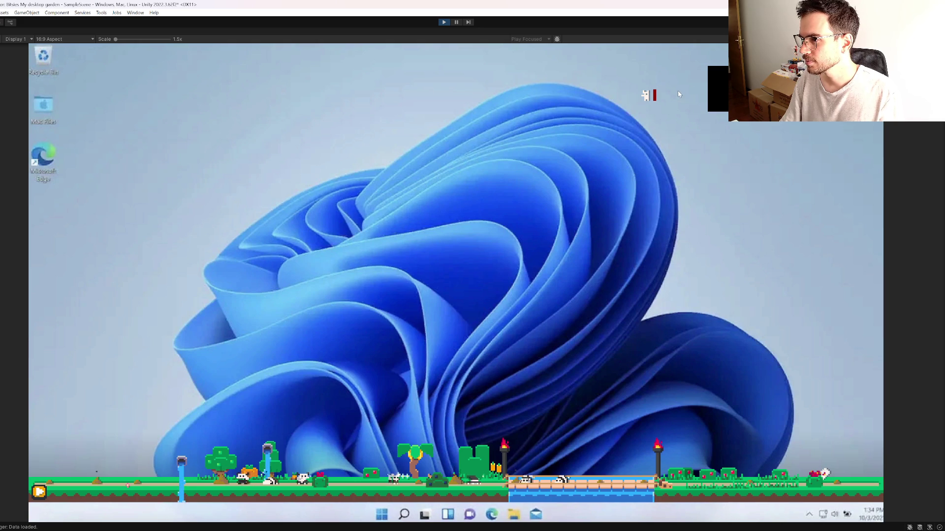
{"action": "left_click_drag", "start_coordinate": [653, 94], "coordinate": [343, 202]}
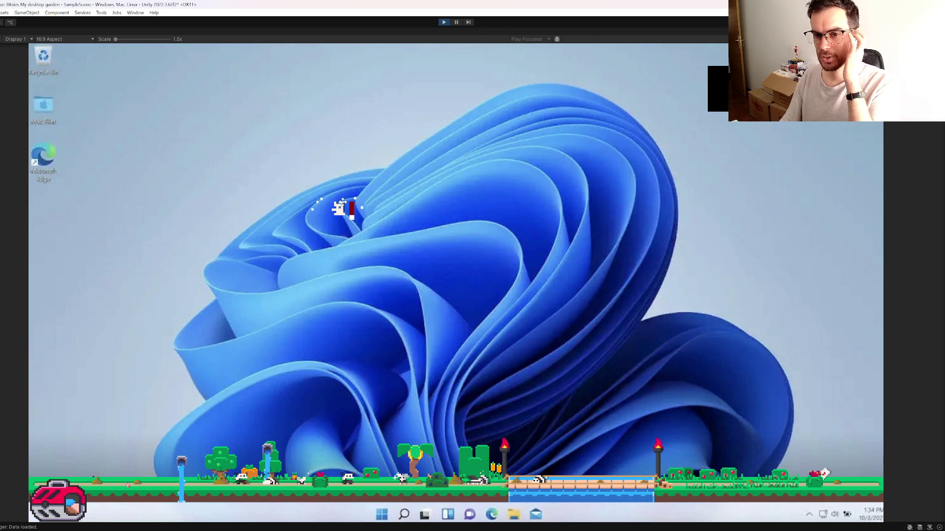
{"action": "mouse_move", "coordinate": [342, 202]}
{"action": "left_mouse_down"}
{"action": "mouse_move", "coordinate": [327, 194]}
{"action": "mouse_move", "coordinate": [338, 183]}
{"action": "left_mouse_up"}
{"action": "left_click", "coordinate": [446, 22]}
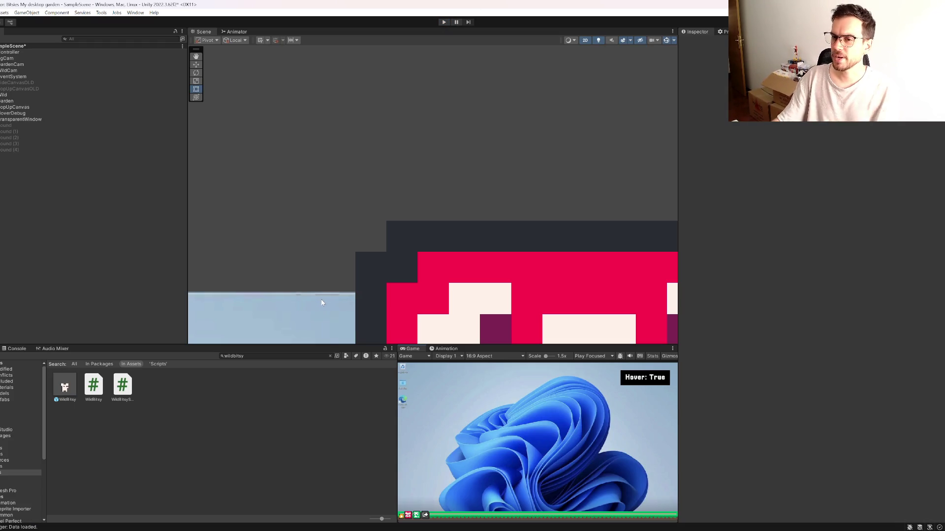
Step: Open the WildBitsy prefab and edit the Particles object's first orange-to-white colour gradient
{"action": "left_click", "coordinate": [63, 392]}
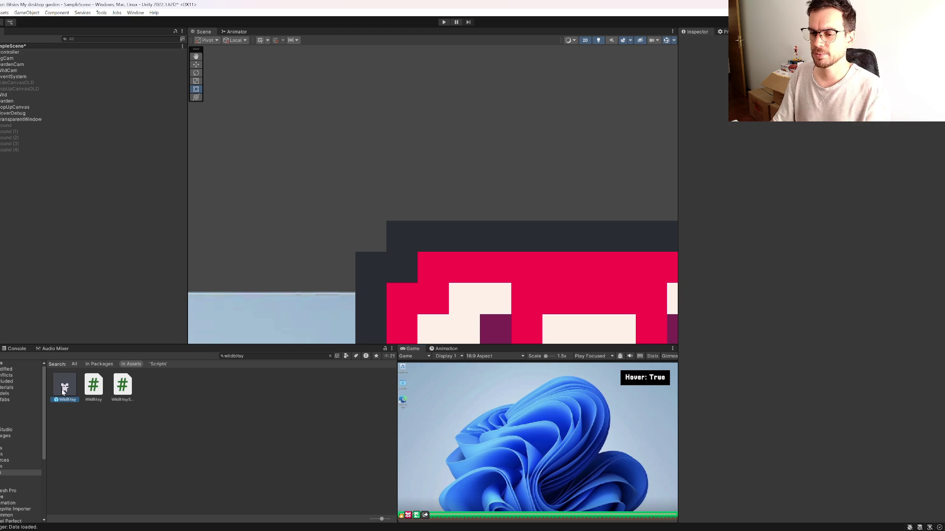
{"action": "double_click", "coordinate": [63, 393]}
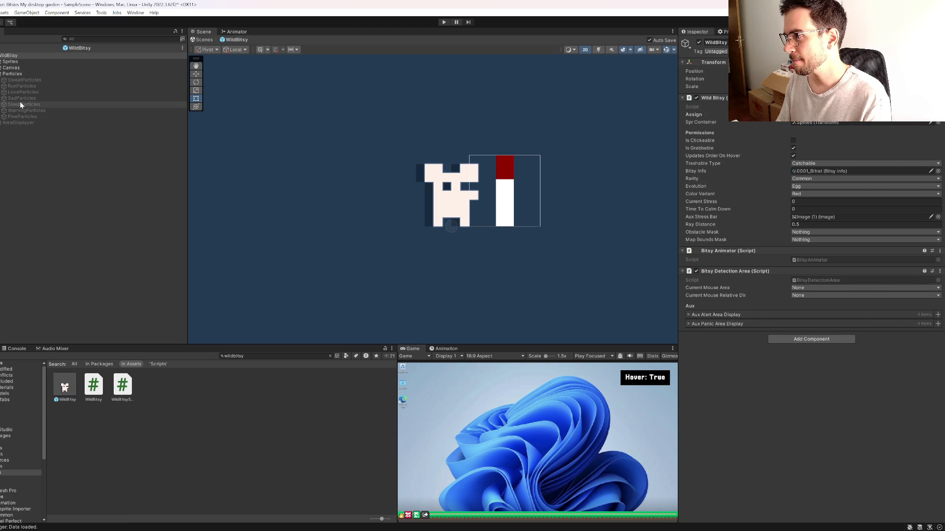
{"action": "left_click", "coordinate": [22, 74]}
{"action": "left_click", "coordinate": [793, 169]}
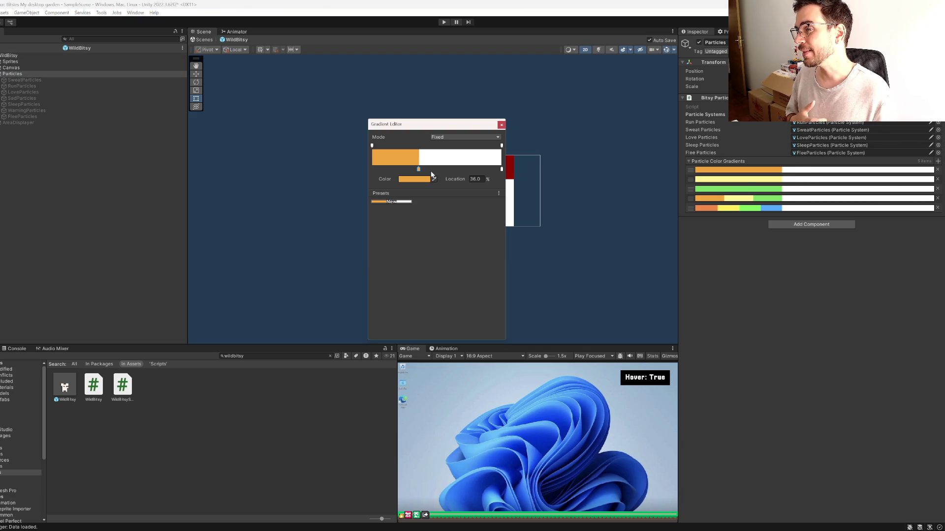
Step: Move a key to 24% on the first gradient and the green key to 24% on the third
{"action": "double_click", "coordinate": [475, 178]}
{"action": "type", "text": "24"}
{"action": "key", "text": "Return"}
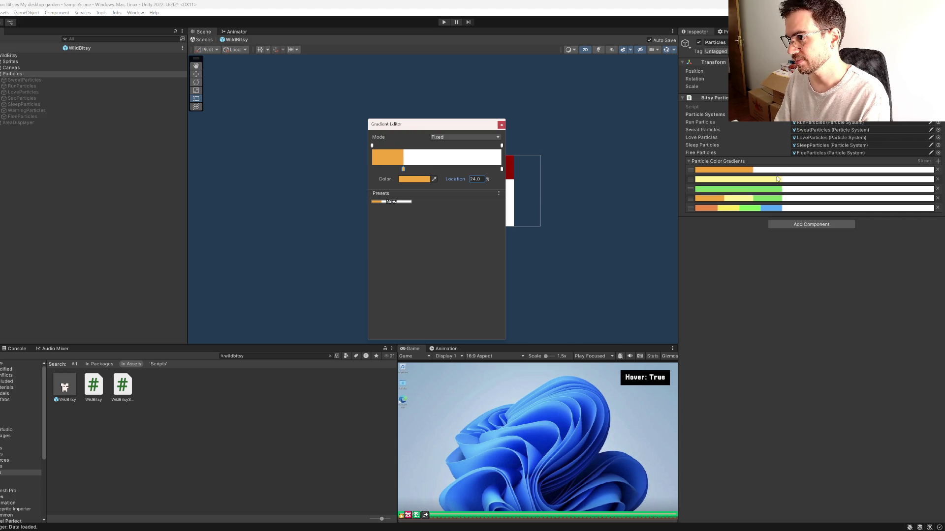
{"action": "left_click", "coordinate": [785, 180]}
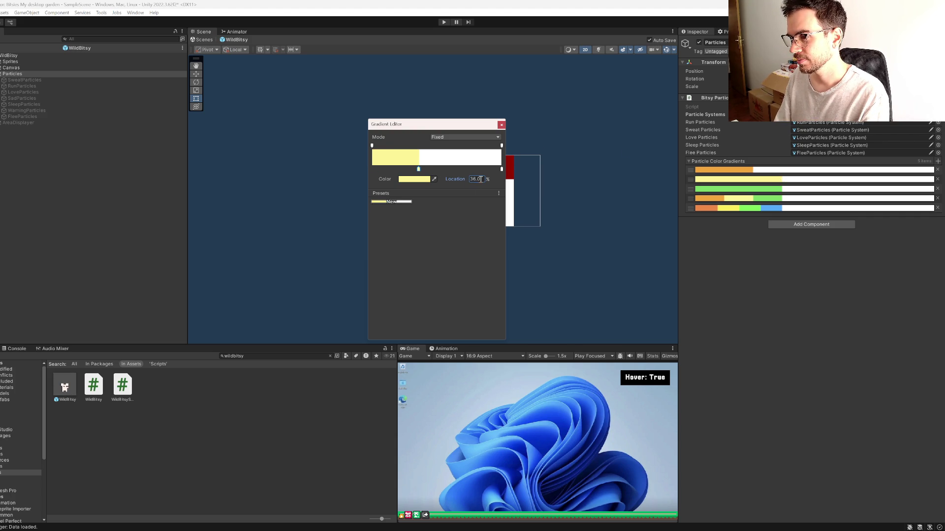
{"action": "left_click", "coordinate": [785, 189]}
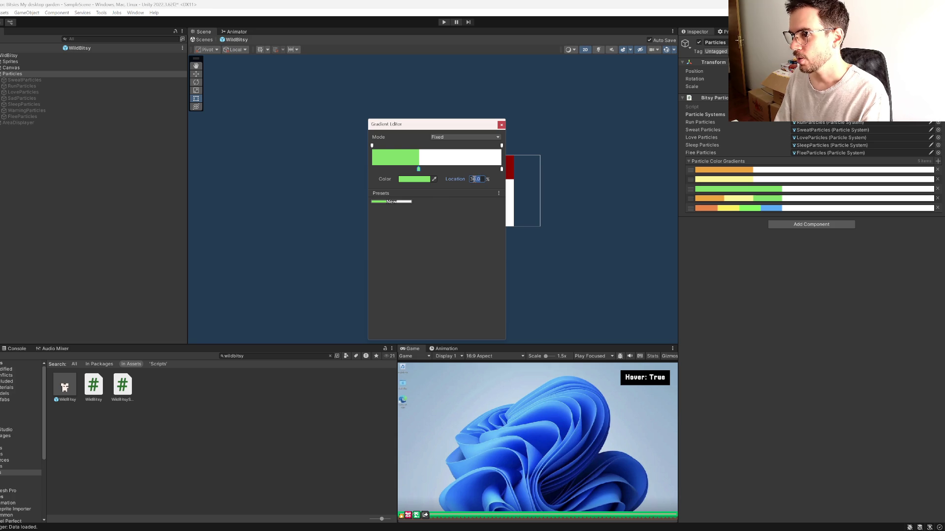
{"action": "type", "text": "24"}
{"action": "key", "text": "Return"}
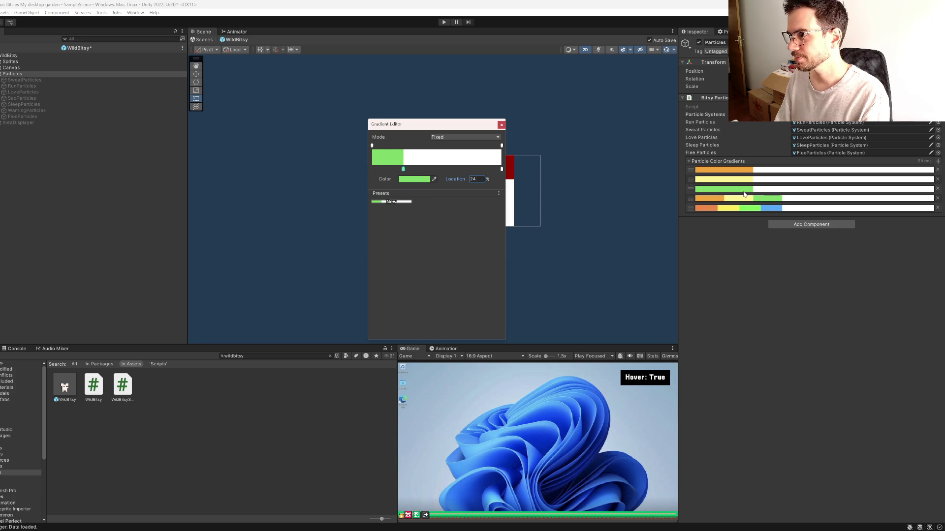
Step: On the last gradient, place blue, green, yellow and orange keys at 48, 36, 24 and 12 percent
{"action": "left_click", "coordinate": [756, 201]}
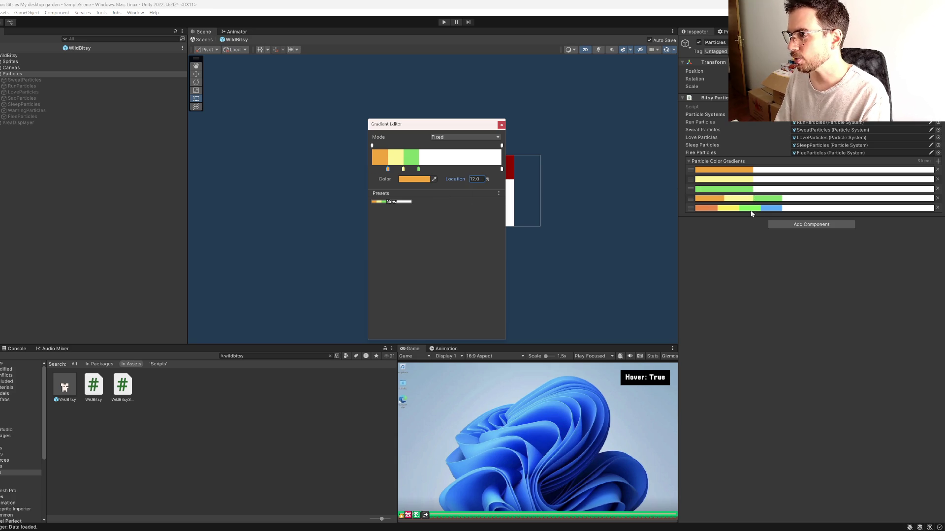
{"action": "left_click", "coordinate": [767, 209]}
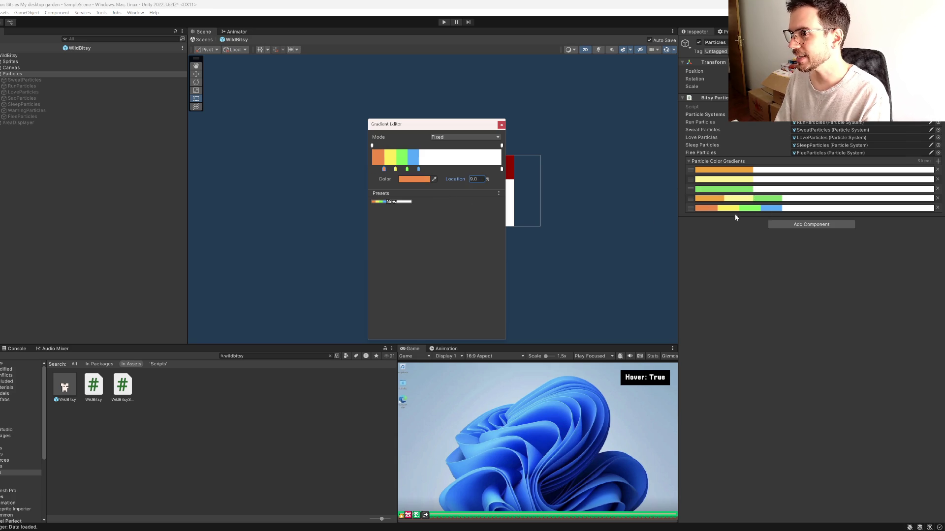
{"action": "left_click", "coordinate": [418, 169]}
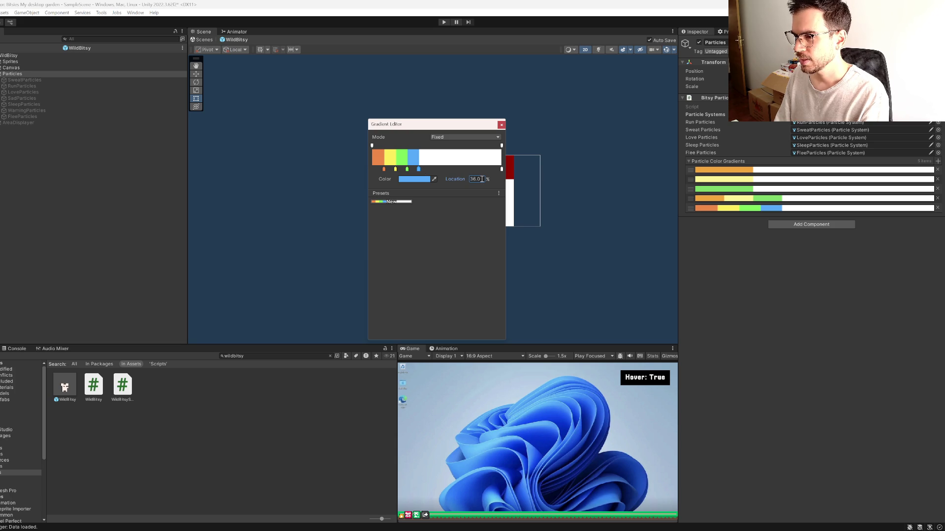
{"action": "type", "text": "48"}
{"action": "left_click", "coordinate": [406, 169]}
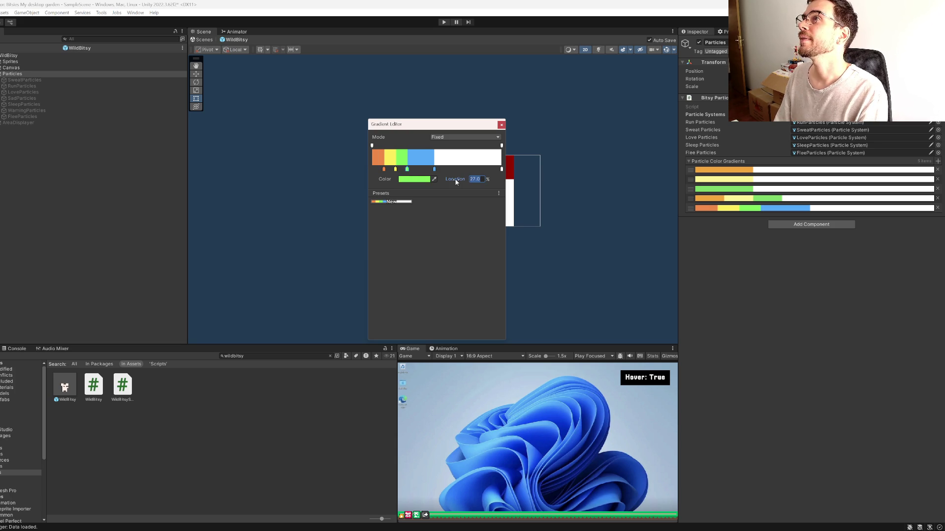
{"action": "type", "text": "36"}
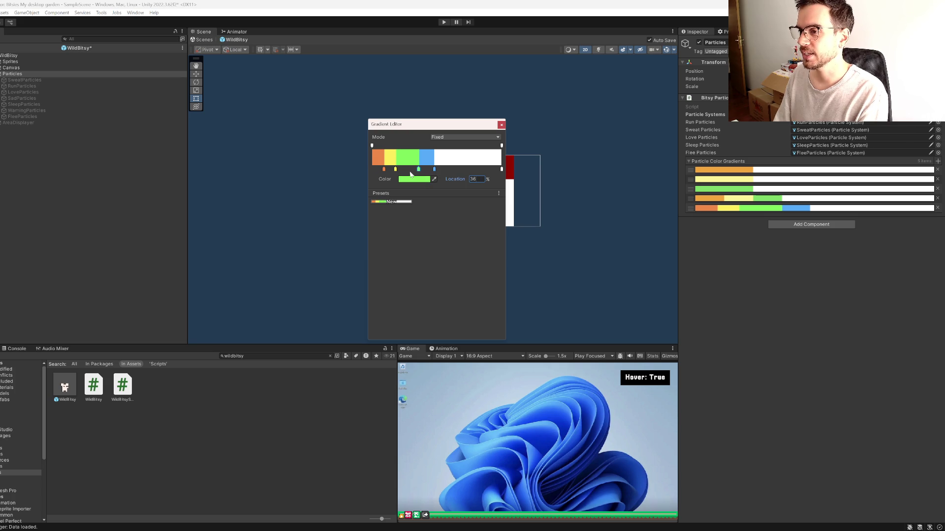
{"action": "left_click", "coordinate": [396, 169]}
{"action": "left_click_drag", "start_coordinate": [394, 169], "coordinate": [402, 171]}
{"action": "left_click", "coordinate": [382, 169]}
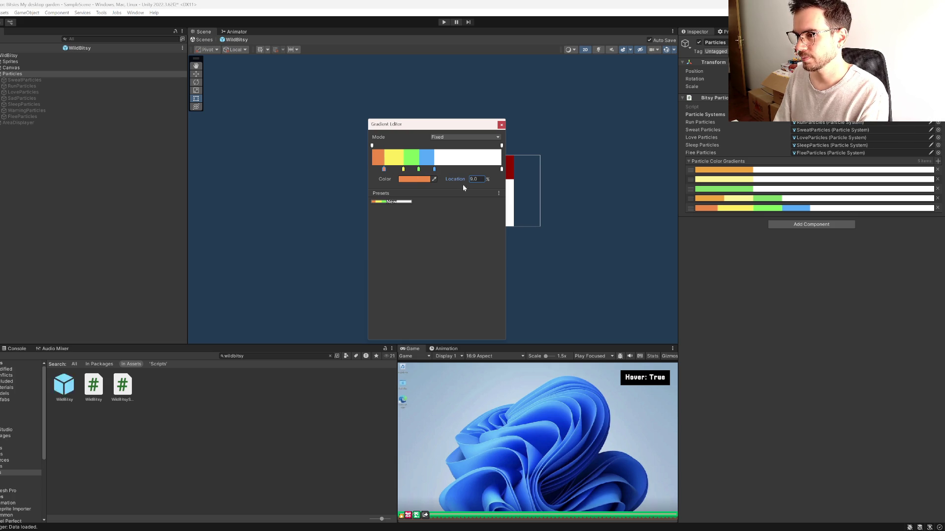
{"action": "left_click", "coordinate": [476, 179]}
{"action": "type", "text": "12"}
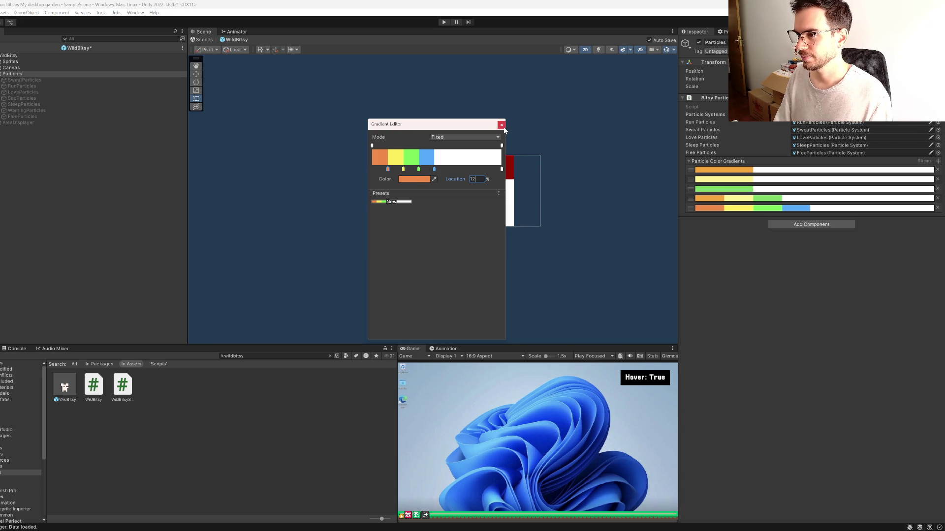
{"action": "left_click", "coordinate": [501, 125]}
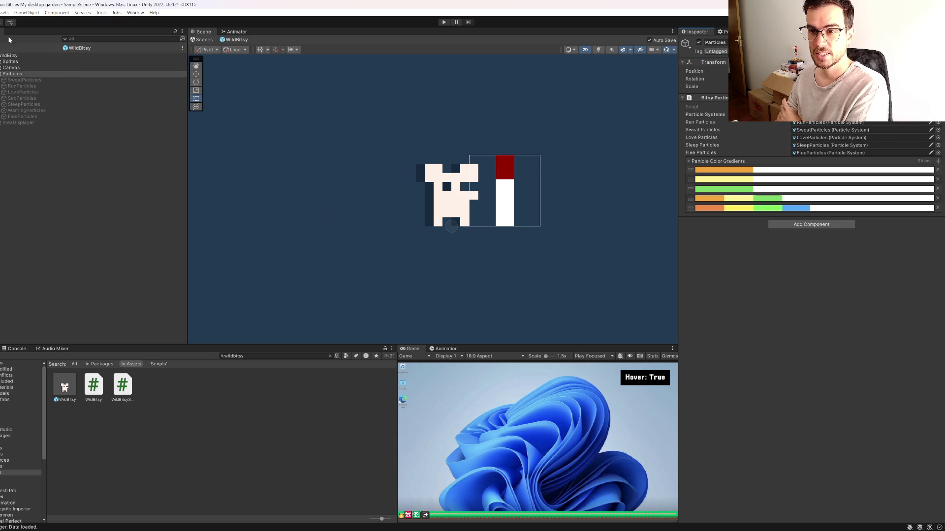
Step: Return to the main scene, maximize the Game view, and start Play mode
{"action": "left_click", "coordinate": [203, 39]}
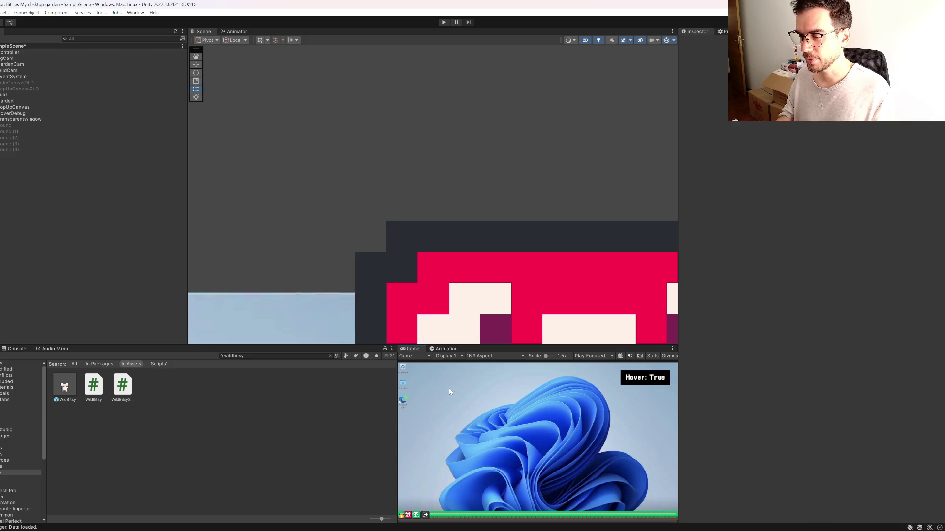
{"action": "key", "text": "shift+space"}
{"action": "left_click", "coordinate": [444, 21]}
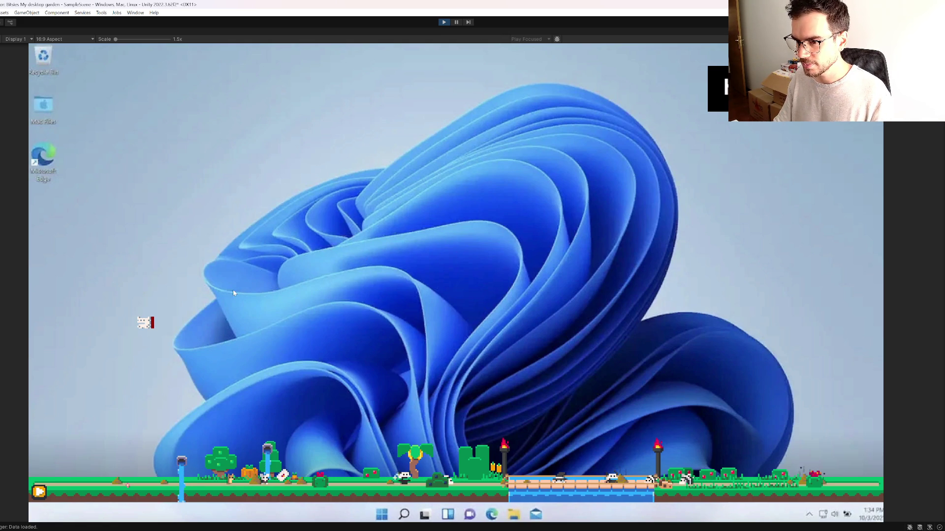
Step: Carry a wild Bitsy right across the desktop, then click Bitsies to burst them into sparkles
{"action": "mouse_move", "coordinate": [146, 323]}
{"action": "left_mouse_down"}
{"action": "mouse_move", "coordinate": [232, 268]}
{"action": "mouse_move", "coordinate": [199, 208]}
{"action": "mouse_move", "coordinate": [221, 193]}
{"action": "left_mouse_up"}
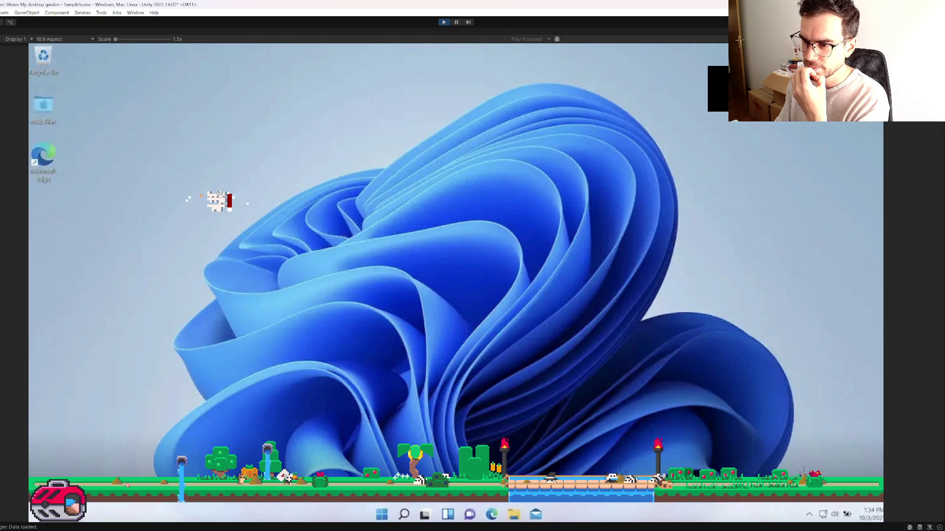
{"action": "mouse_move", "coordinate": [221, 193]}
{"action": "left_mouse_down"}
{"action": "mouse_move", "coordinate": [374, 237]}
{"action": "mouse_move", "coordinate": [435, 224]}
{"action": "mouse_move", "coordinate": [462, 235]}
{"action": "left_mouse_up"}
{"action": "left_click", "coordinate": [521, 295]}
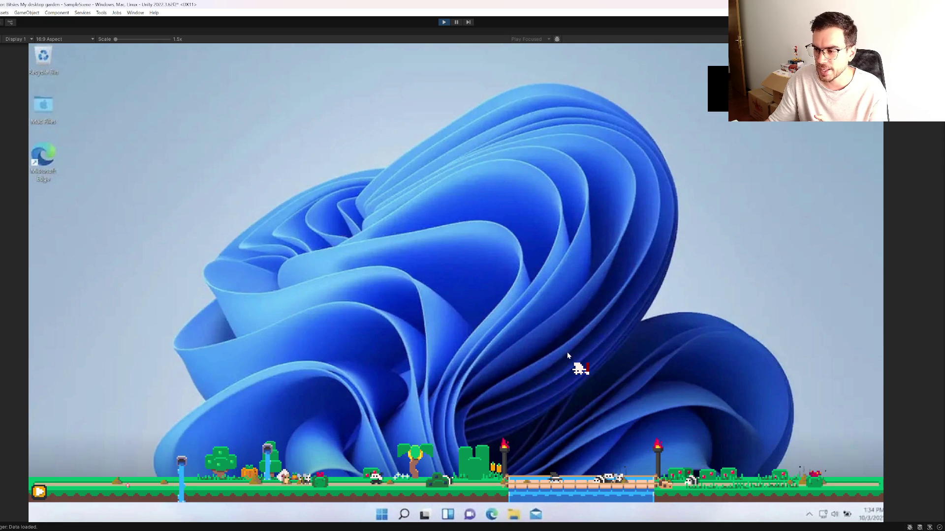
{"action": "left_click", "coordinate": [580, 370]}
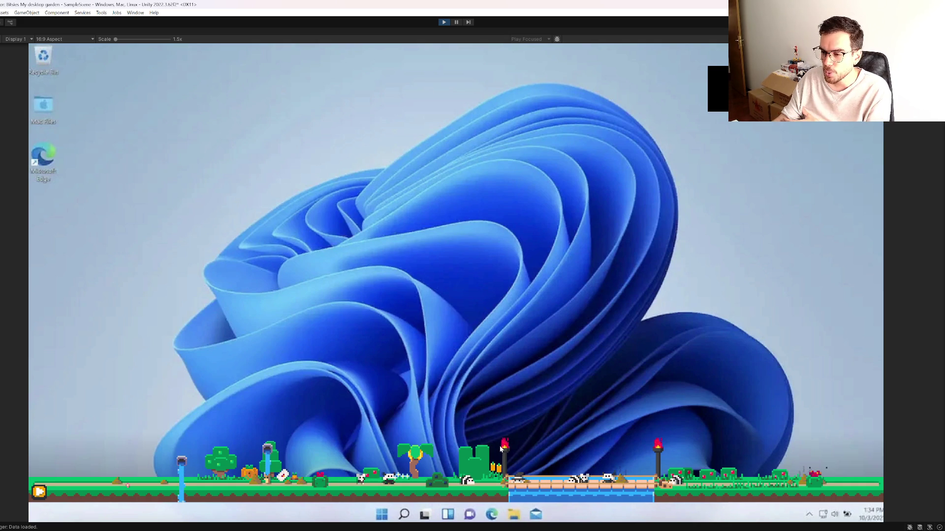
{"action": "left_click", "coordinate": [467, 486]}
{"action": "mouse_move", "coordinate": [452, 426]}
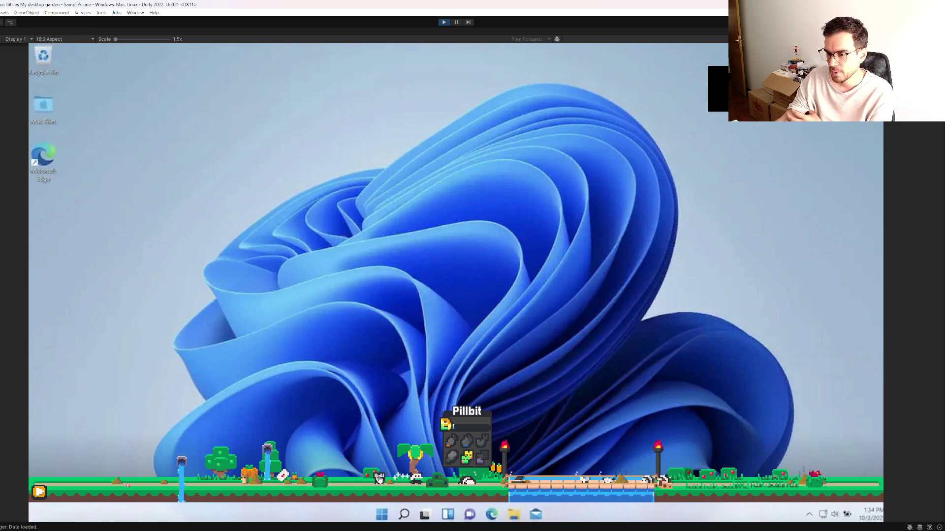
{"action": "mouse_move", "coordinate": [379, 475]}
{"action": "mouse_move", "coordinate": [359, 438]}
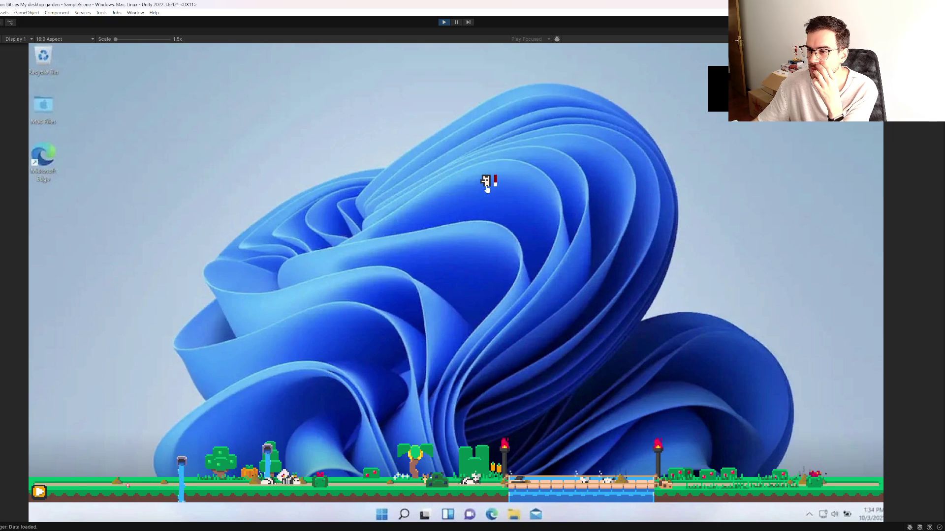
Step: Drag a flying creature and a ground-strip creature, then click a flyer to burst it
{"action": "left_click_drag", "start_coordinate": [486, 189], "coordinate": [439, 205]}
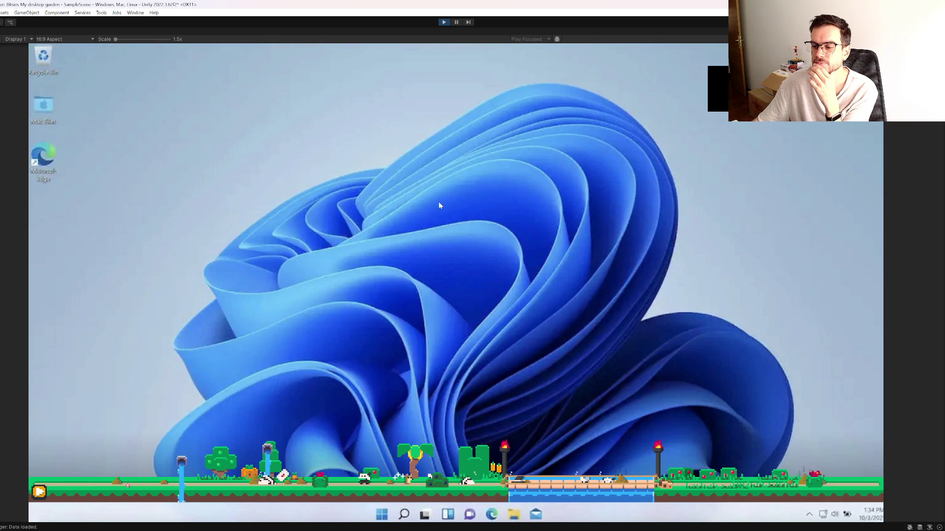
{"action": "mouse_move", "coordinate": [285, 470]}
{"action": "left_mouse_down"}
{"action": "mouse_move", "coordinate": [290, 446]}
{"action": "mouse_move", "coordinate": [374, 316]}
{"action": "left_mouse_up"}
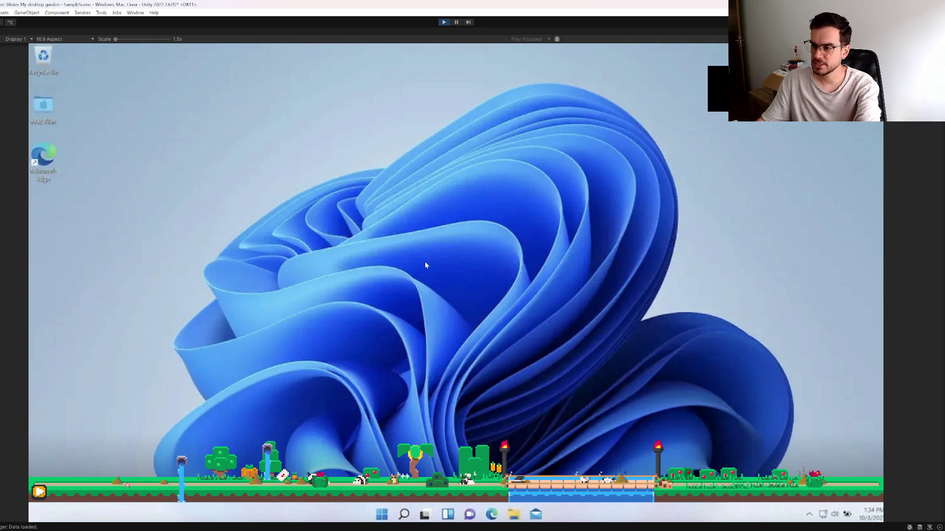
{"action": "left_click", "coordinate": [282, 135]}
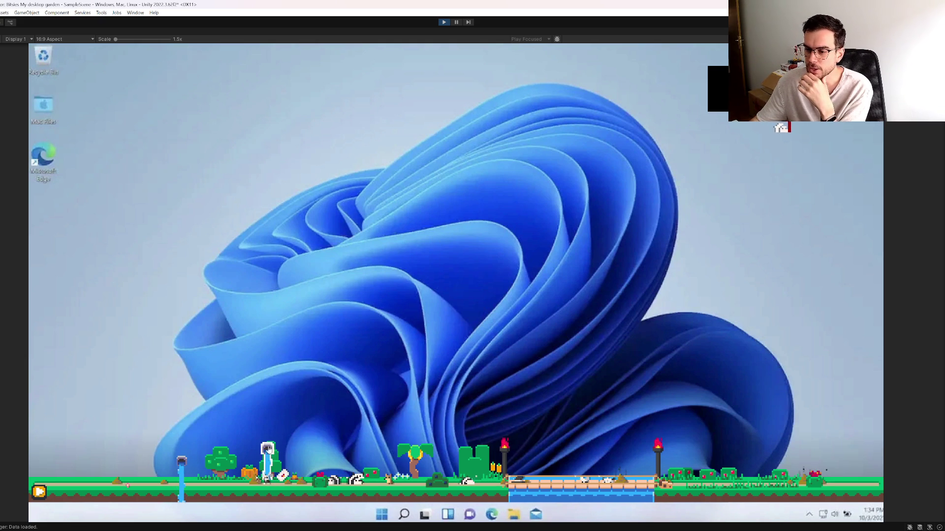
Step: Carry the cow-like creature, Bitrat and small white creature onto the ground strip, then stop Play
{"action": "mouse_move", "coordinate": [355, 479]}
{"action": "left_mouse_down"}
{"action": "mouse_move", "coordinate": [362, 258]}
{"action": "mouse_move", "coordinate": [218, 152]}
{"action": "left_mouse_up"}
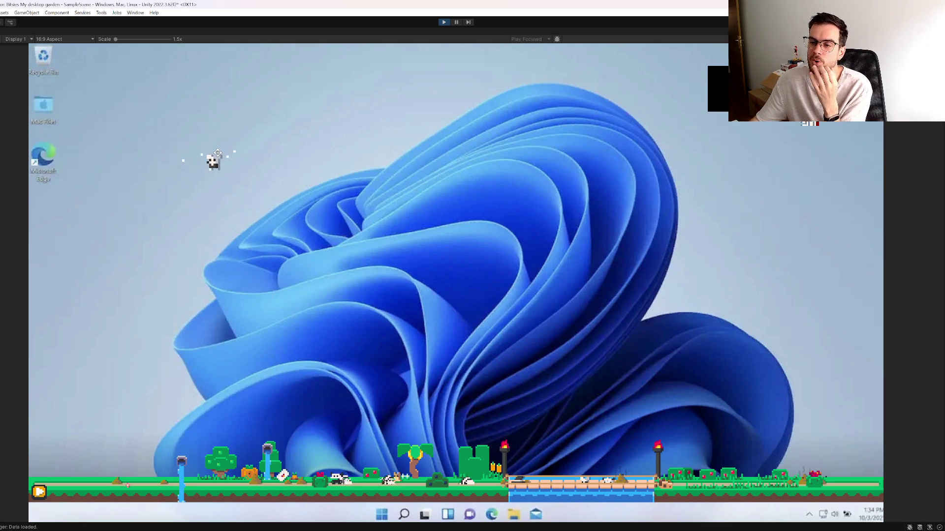
{"action": "mouse_move", "coordinate": [217, 153]}
{"action": "left_mouse_down"}
{"action": "mouse_move", "coordinate": [149, 447]}
{"action": "mouse_move", "coordinate": [88, 490]}
{"action": "left_mouse_up"}
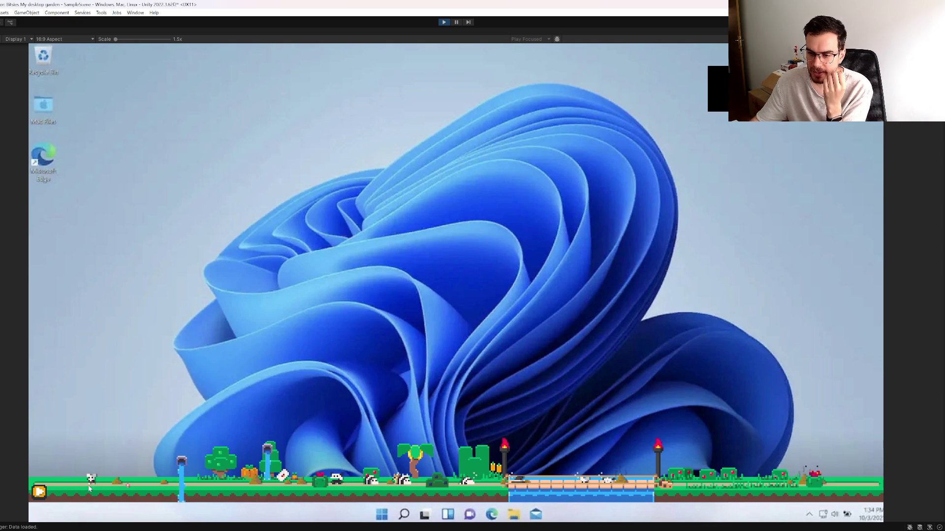
{"action": "left_click", "coordinate": [91, 480]}
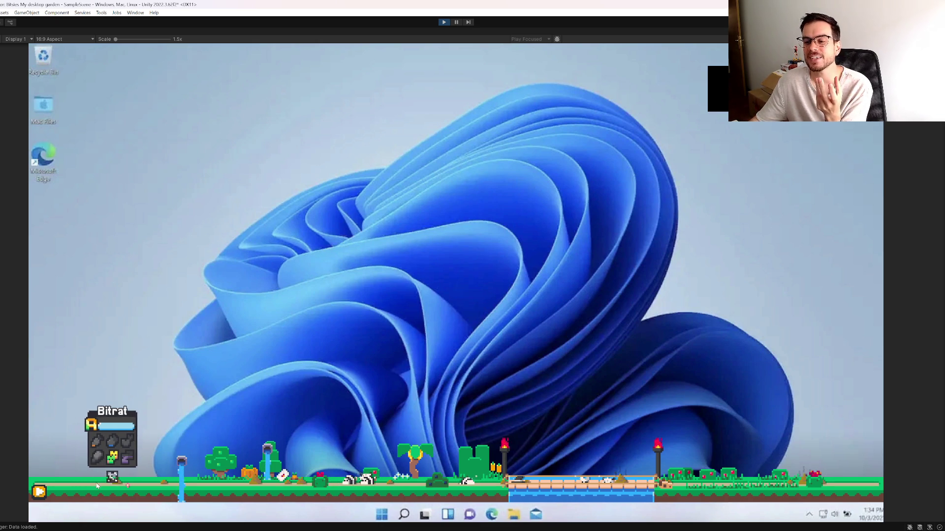
{"action": "mouse_move", "coordinate": [118, 479]}
{"action": "left_mouse_down"}
{"action": "mouse_move", "coordinate": [114, 427]}
{"action": "mouse_move", "coordinate": [265, 228]}
{"action": "mouse_move", "coordinate": [249, 236]}
{"action": "mouse_move", "coordinate": [206, 324]}
{"action": "mouse_move", "coordinate": [181, 311]}
{"action": "mouse_move", "coordinate": [187, 250]}
{"action": "mouse_move", "coordinate": [152, 221]}
{"action": "left_mouse_up"}
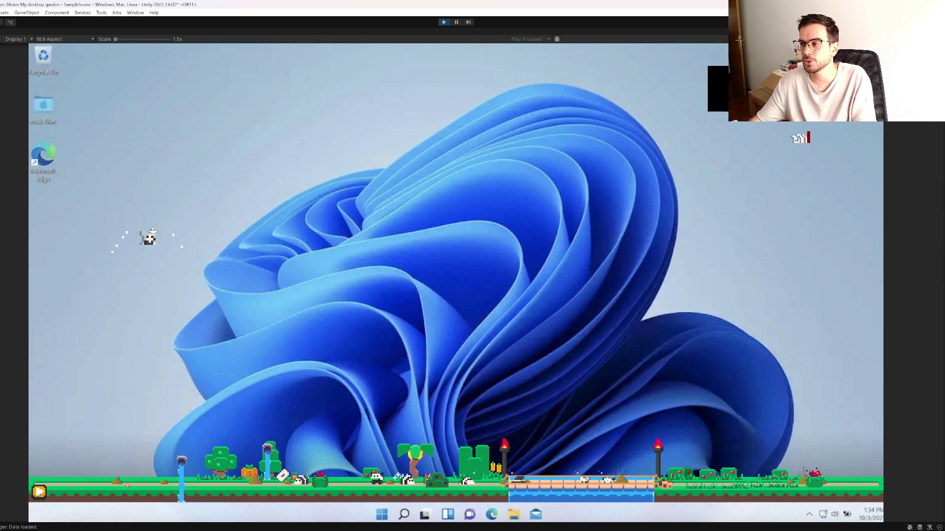
{"action": "mouse_move", "coordinate": [152, 232]}
{"action": "left_mouse_down"}
{"action": "mouse_move", "coordinate": [184, 239]}
{"action": "mouse_move", "coordinate": [180, 262]}
{"action": "mouse_move", "coordinate": [156, 228]}
{"action": "left_mouse_up"}
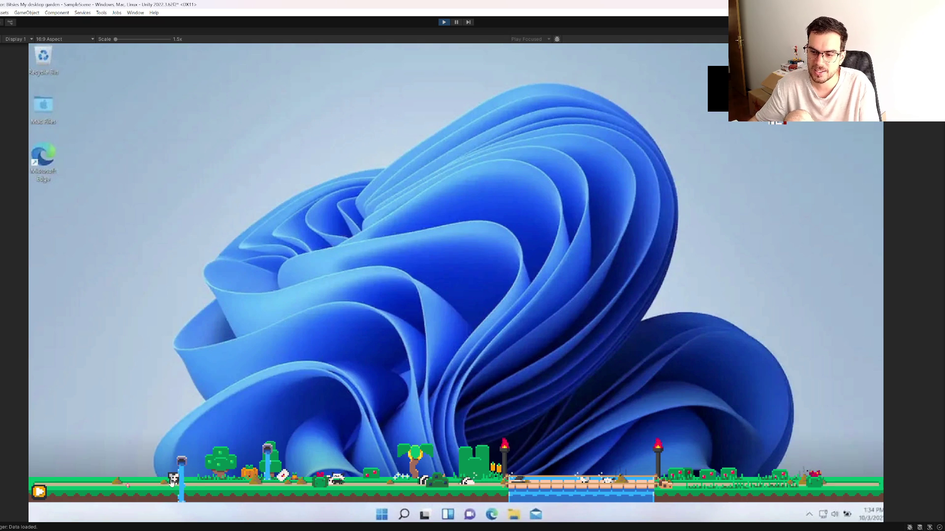
{"action": "mouse_move", "coordinate": [161, 478]}
{"action": "left_mouse_down"}
{"action": "mouse_move", "coordinate": [171, 429]}
{"action": "mouse_move", "coordinate": [133, 463]}
{"action": "mouse_move", "coordinate": [138, 481]}
{"action": "left_mouse_up"}
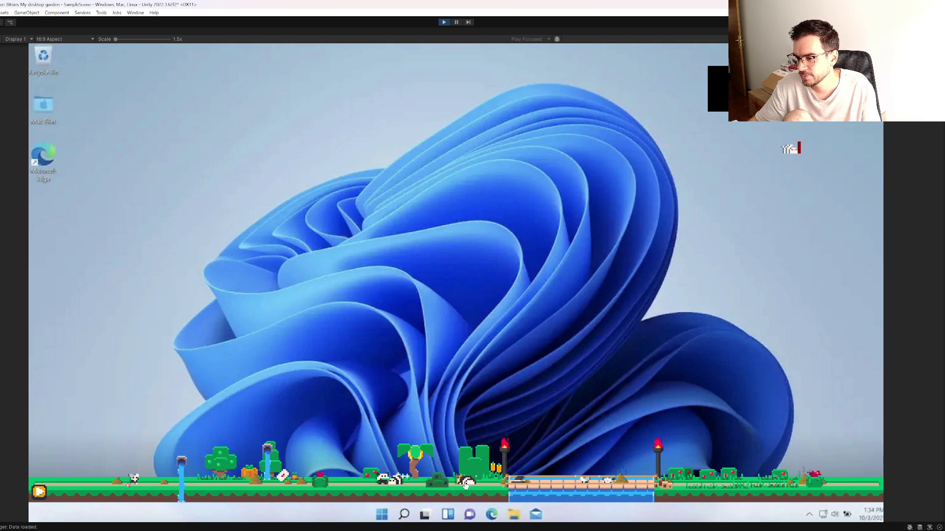
{"action": "mouse_move", "coordinate": [460, 483]}
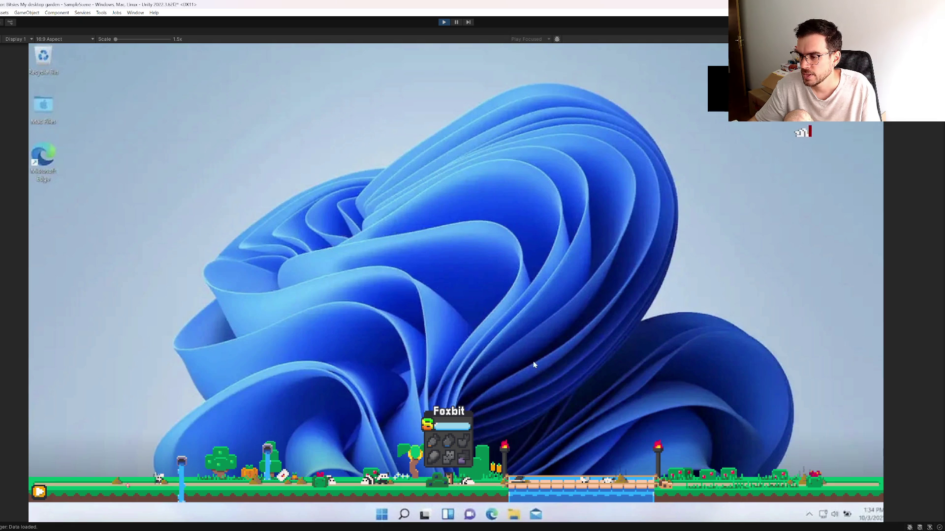
{"action": "left_click", "coordinate": [445, 22]}
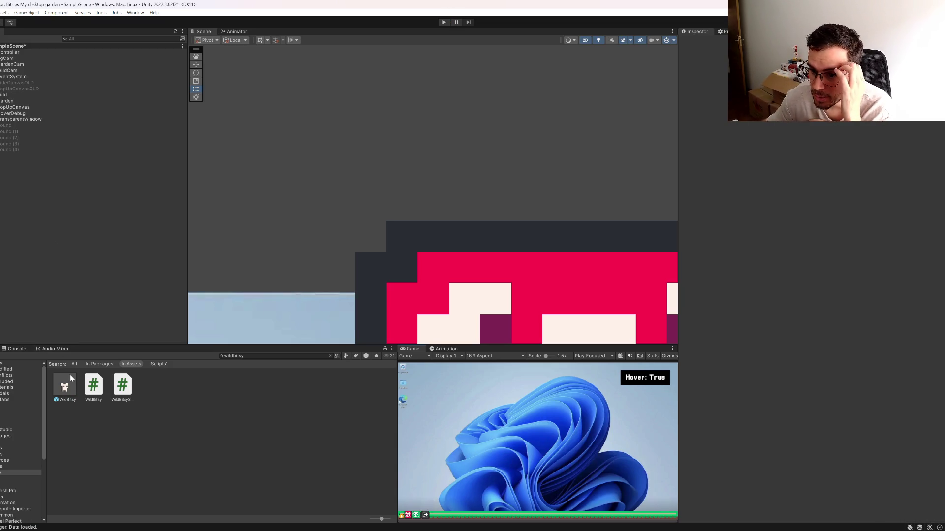
Step: Open the WildBitsy prefab and inspect the IdleSpr sprite's GardenBitsyMat material
{"action": "double_click", "coordinate": [65, 386]}
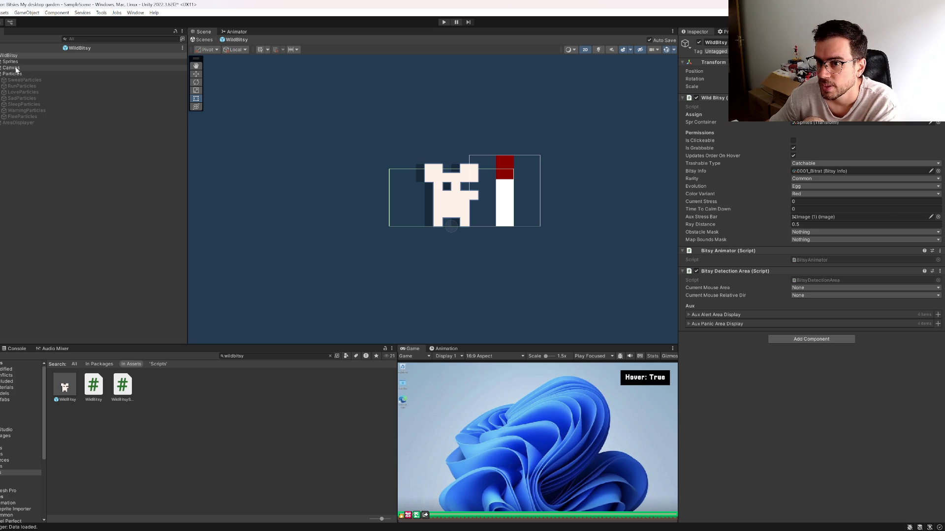
{"action": "left_click", "coordinate": [1, 62]}
{"action": "left_click", "coordinate": [15, 68]}
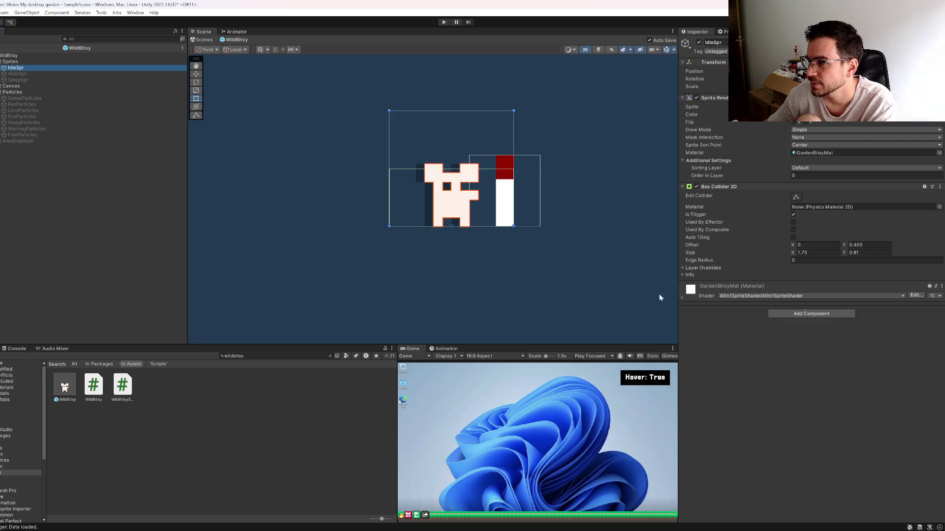
{"action": "left_click", "coordinate": [681, 301]}
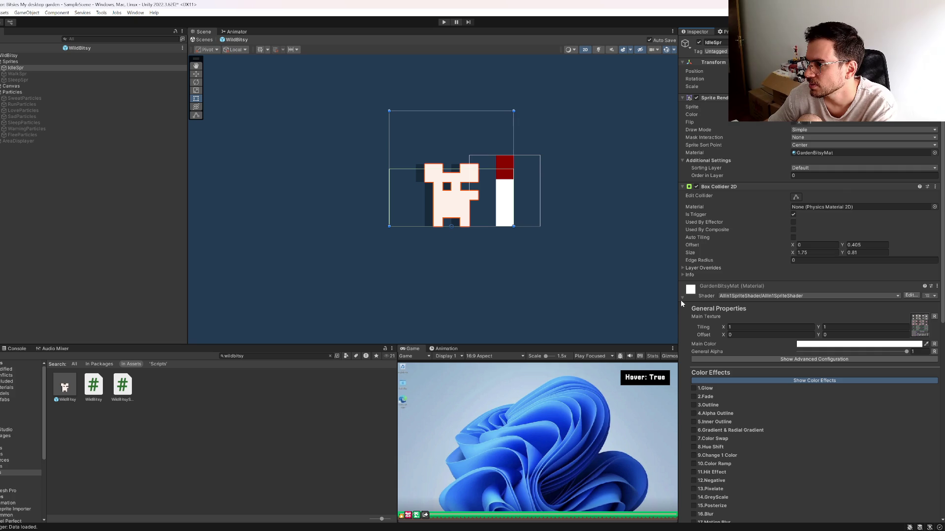
Step: Rename the GardenBitsyMat material asset to BitsyMat
{"action": "left_click", "coordinate": [808, 156]}
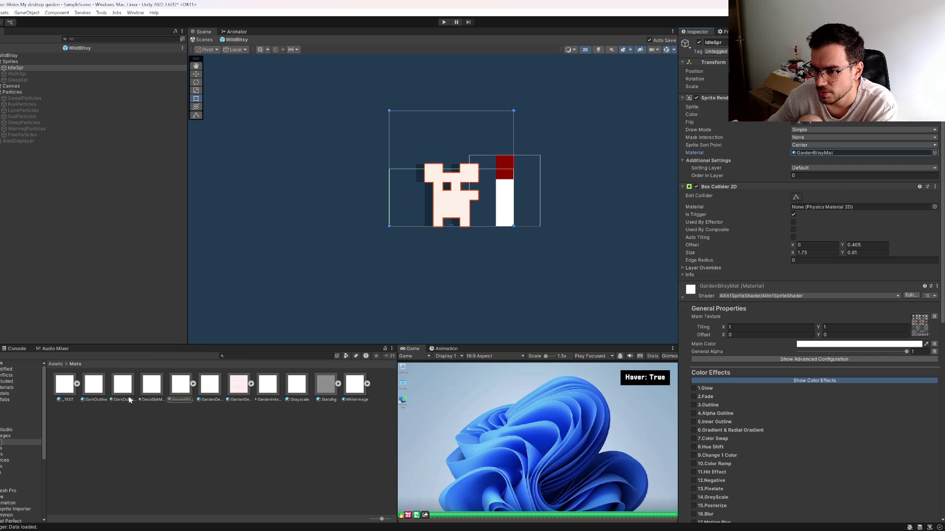
{"action": "left_click", "coordinate": [175, 400]}
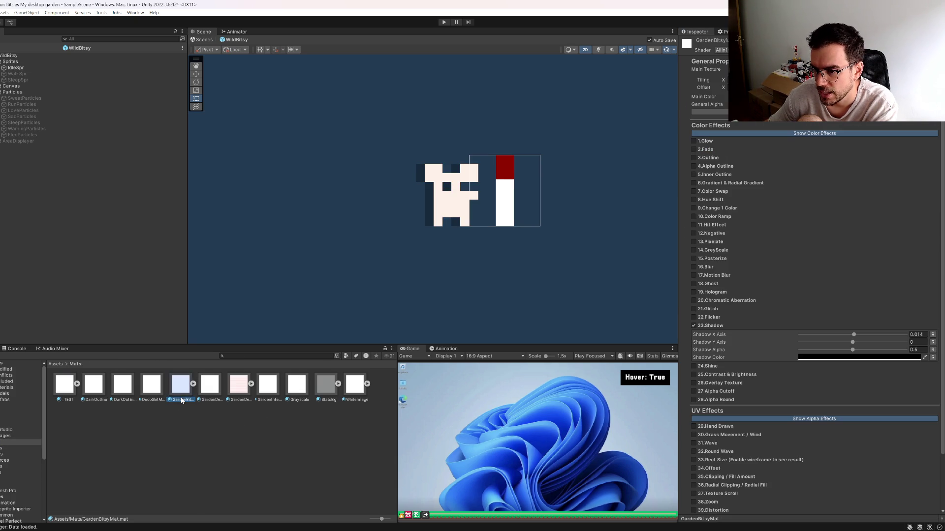
{"action": "left_click", "coordinate": [183, 400]}
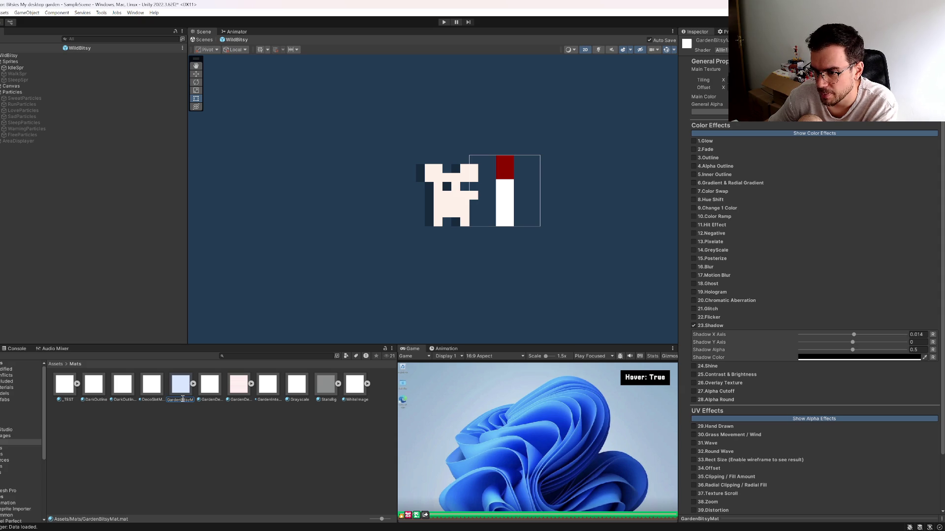
{"action": "type", "text": "BitsyMat"}
{"action": "key", "text": "Return"}
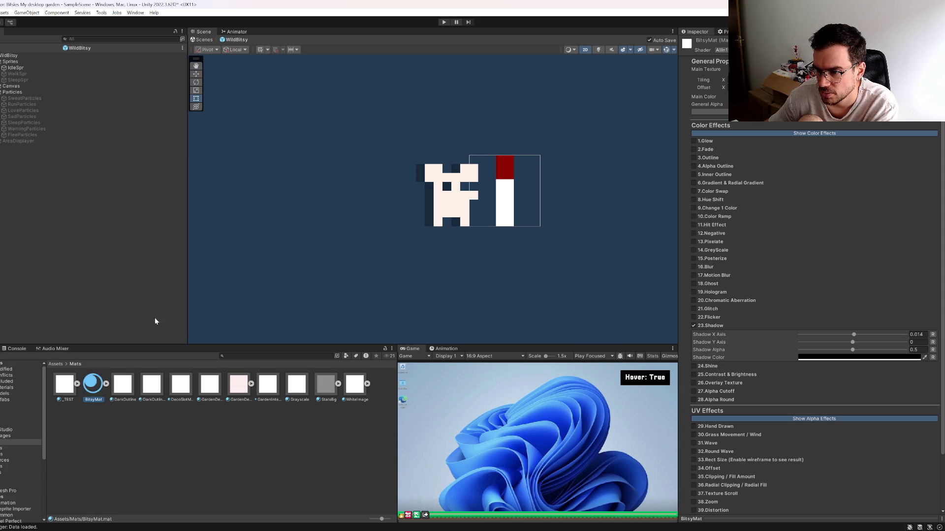
Step: Reselect IdleSpr, try 1.Glow with Use Glow Texture, then turn Glow off
{"action": "left_click", "coordinate": [17, 74]}
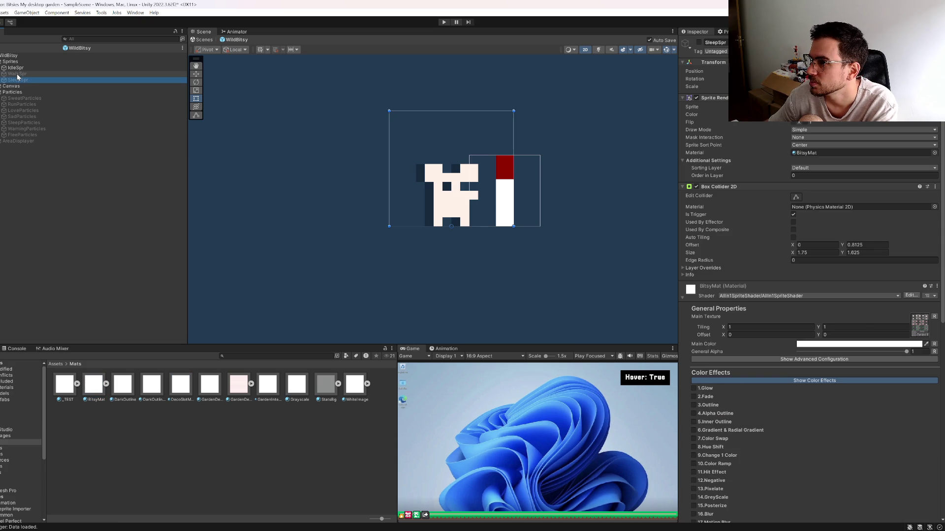
{"action": "key", "text": "Up"}
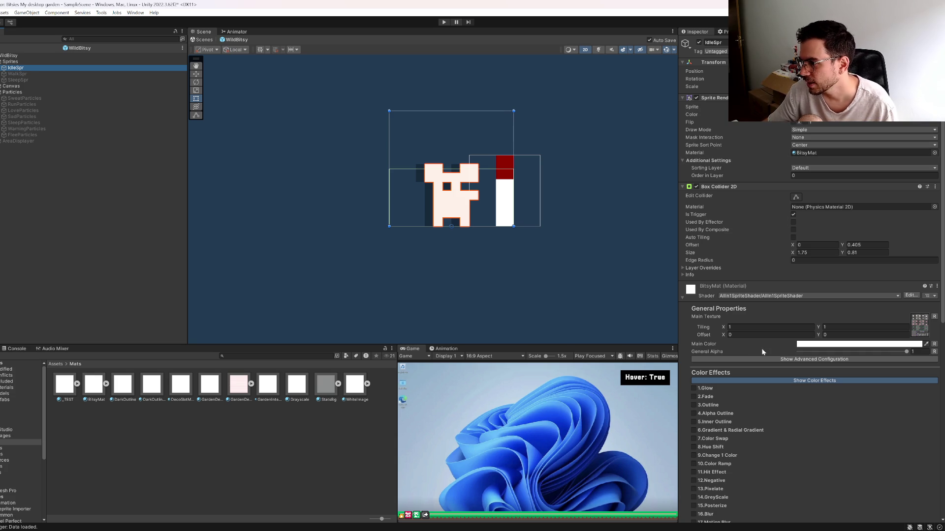
{"action": "left_click", "coordinate": [694, 389]}
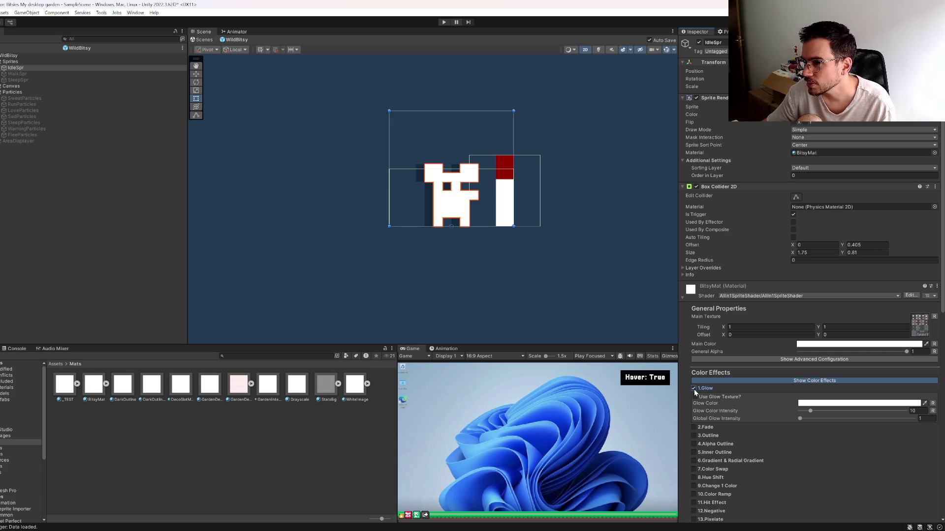
{"action": "left_click", "coordinate": [696, 394]}
{"action": "left_click", "coordinate": [694, 393]}
{"action": "left_click", "coordinate": [693, 388]}
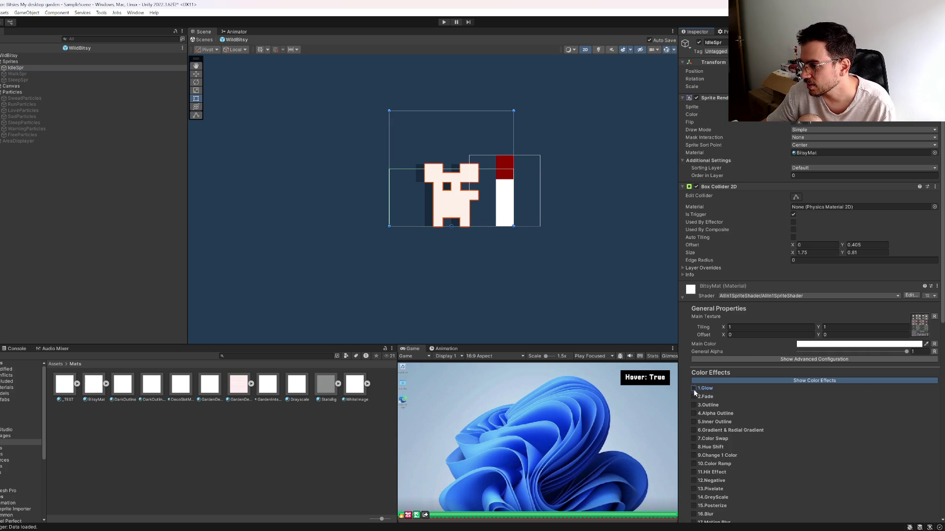
Step: Enable 6.Gradient with Top Color red, Top Color 2 green and Bot Color yellow
{"action": "left_click", "coordinate": [694, 430]}
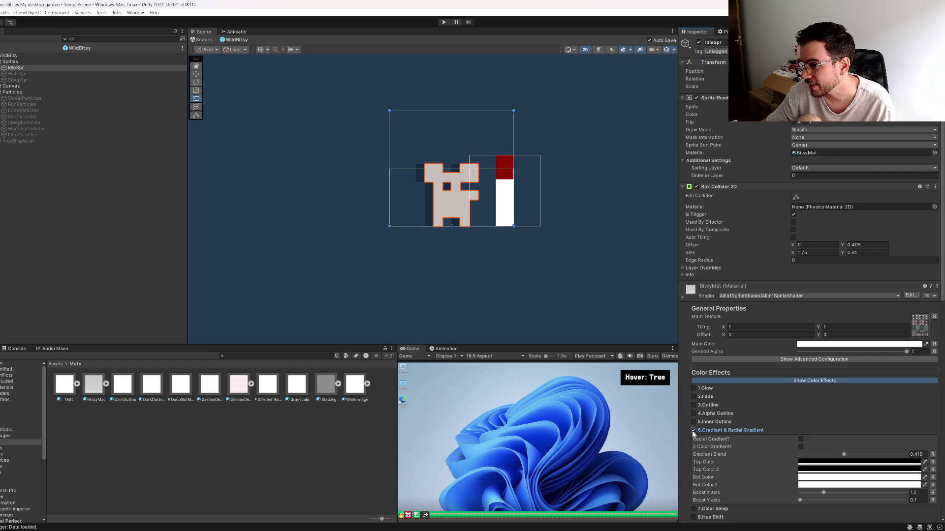
{"action": "left_click", "coordinate": [807, 463]}
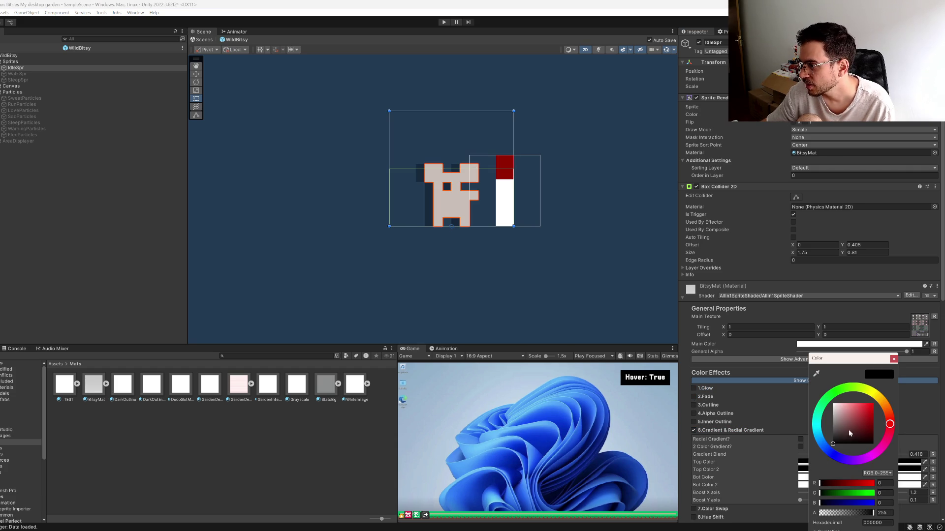
{"action": "left_click_drag", "start_coordinate": [848, 435], "coordinate": [886, 389]}
{"action": "left_click", "coordinate": [893, 359]}
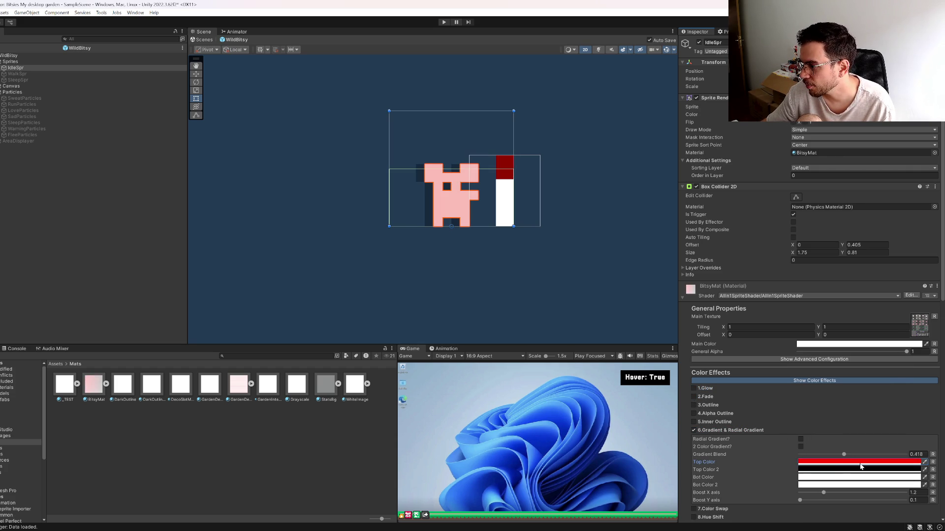
{"action": "left_click", "coordinate": [819, 470]}
{"action": "left_click", "coordinate": [883, 380]}
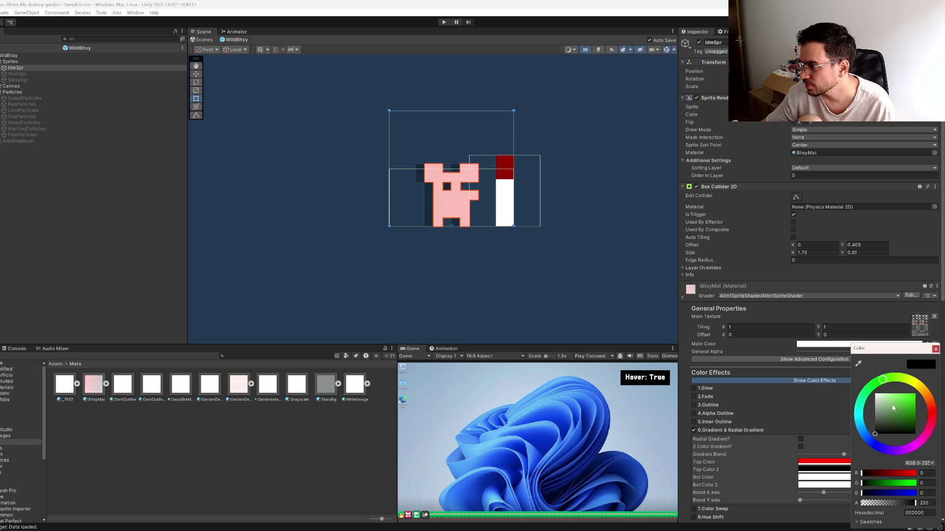
{"action": "left_click_drag", "start_coordinate": [874, 434], "coordinate": [914, 395]}
{"action": "left_click", "coordinate": [935, 349]}
{"action": "left_click", "coordinate": [853, 477]}
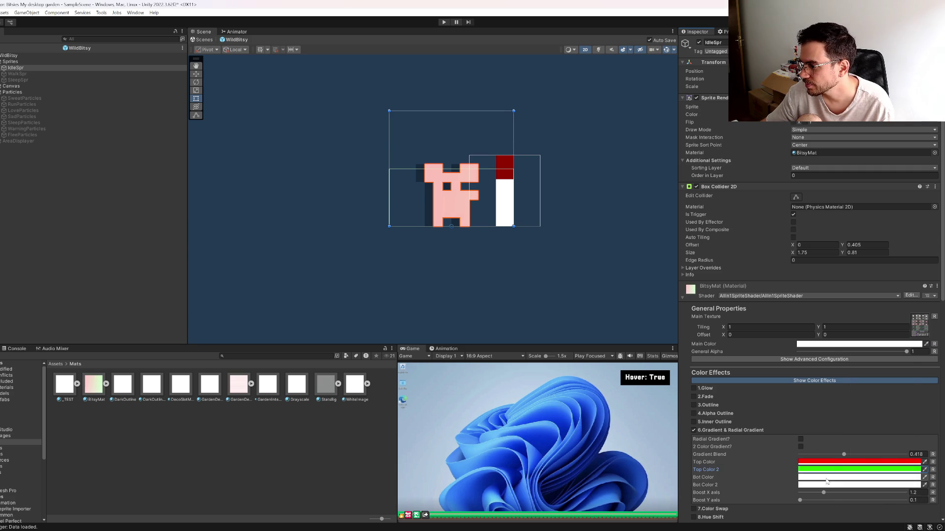
{"action": "left_click", "coordinate": [890, 393]}
{"action": "left_click_drag", "start_coordinate": [906, 414], "coordinate": [908, 383]}
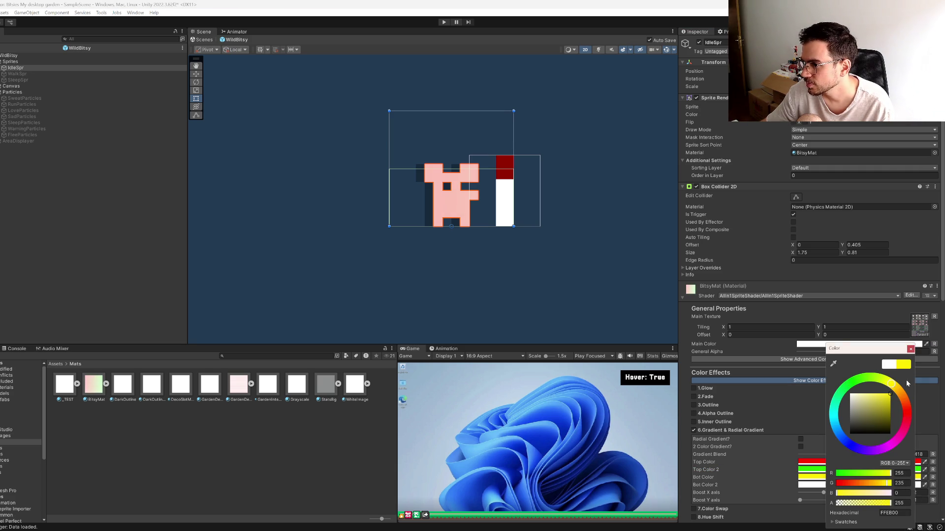
{"action": "left_click", "coordinate": [910, 349]}
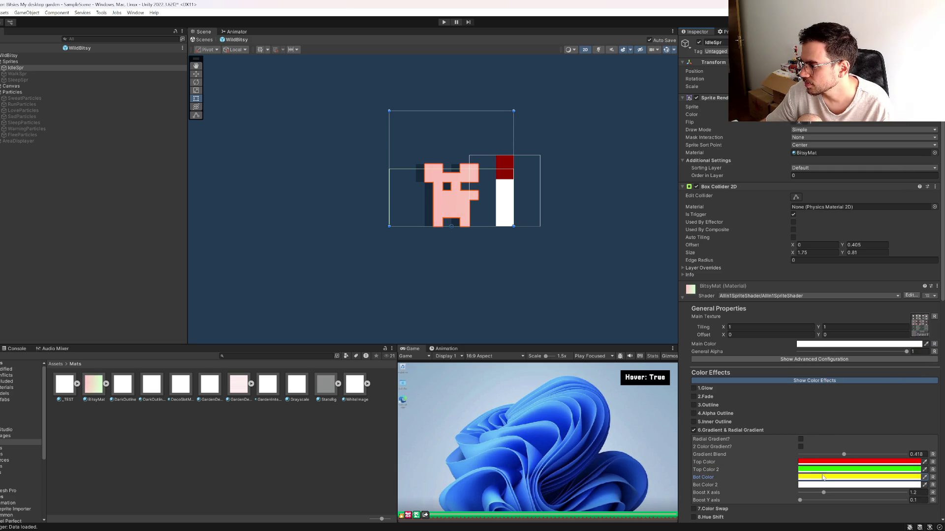
Step: Raise Boost, tick Radial Gradient with blend about 0.8, then disable the gradient
{"action": "mouse_move", "coordinate": [824, 494]}
{"action": "left_mouse_down"}
{"action": "mouse_move", "coordinate": [867, 490]}
{"action": "mouse_move", "coordinate": [850, 500]}
{"action": "mouse_move", "coordinate": [869, 500]}
{"action": "mouse_move", "coordinate": [854, 500]}
{"action": "left_mouse_up"}
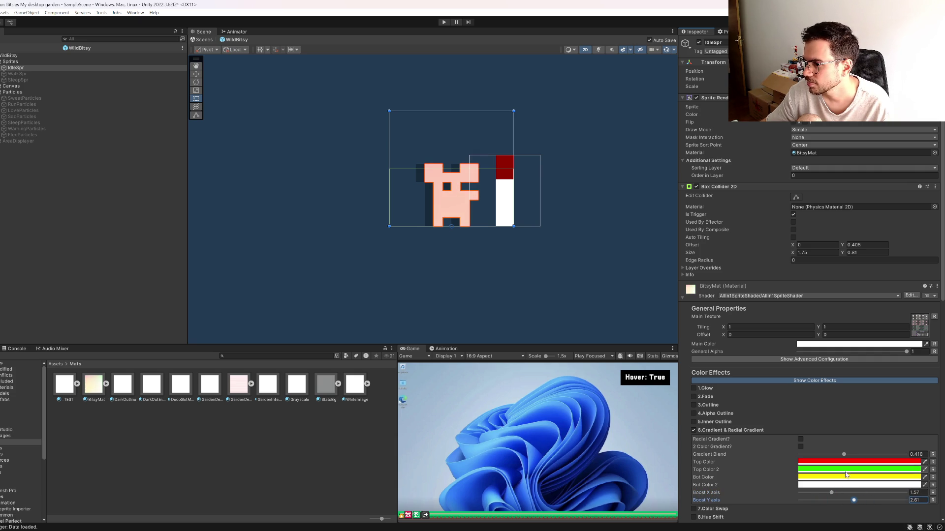
{"action": "mouse_move", "coordinate": [844, 456]}
{"action": "left_mouse_down"}
{"action": "mouse_move", "coordinate": [906, 455]}
{"action": "mouse_move", "coordinate": [793, 451]}
{"action": "mouse_move", "coordinate": [892, 446]}
{"action": "mouse_move", "coordinate": [906, 453]}
{"action": "mouse_move", "coordinate": [797, 453]}
{"action": "mouse_move", "coordinate": [904, 461]}
{"action": "mouse_move", "coordinate": [867, 448]}
{"action": "mouse_move", "coordinate": [827, 455]}
{"action": "mouse_move", "coordinate": [896, 455]}
{"action": "mouse_move", "coordinate": [846, 467]}
{"action": "mouse_move", "coordinate": [920, 465]}
{"action": "left_mouse_up"}
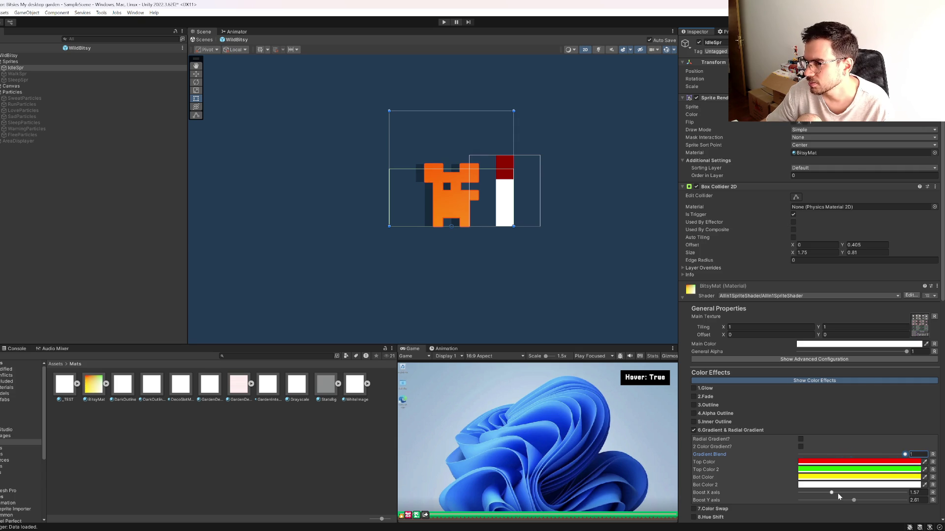
{"action": "left_click", "coordinate": [800, 439]}
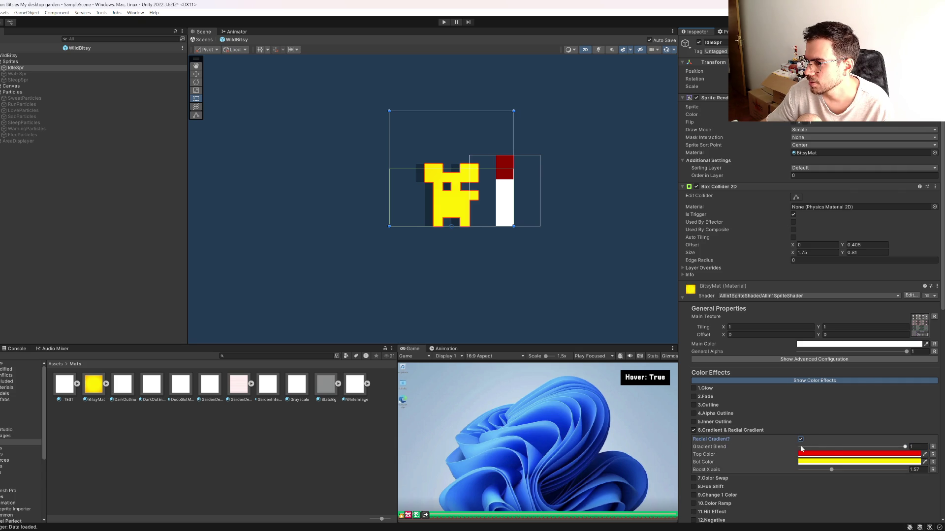
{"action": "mouse_move", "coordinate": [833, 446]}
{"action": "left_mouse_down"}
{"action": "mouse_move", "coordinate": [876, 449]}
{"action": "mouse_move", "coordinate": [838, 448]}
{"action": "mouse_move", "coordinate": [836, 469]}
{"action": "mouse_move", "coordinate": [808, 476]}
{"action": "mouse_move", "coordinate": [734, 471]}
{"action": "left_mouse_up"}
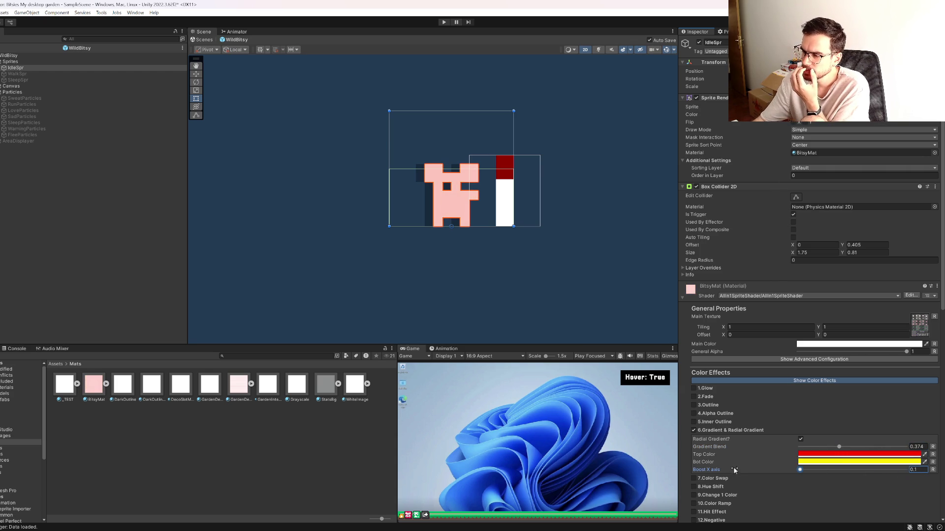
{"action": "left_click", "coordinate": [693, 430]}
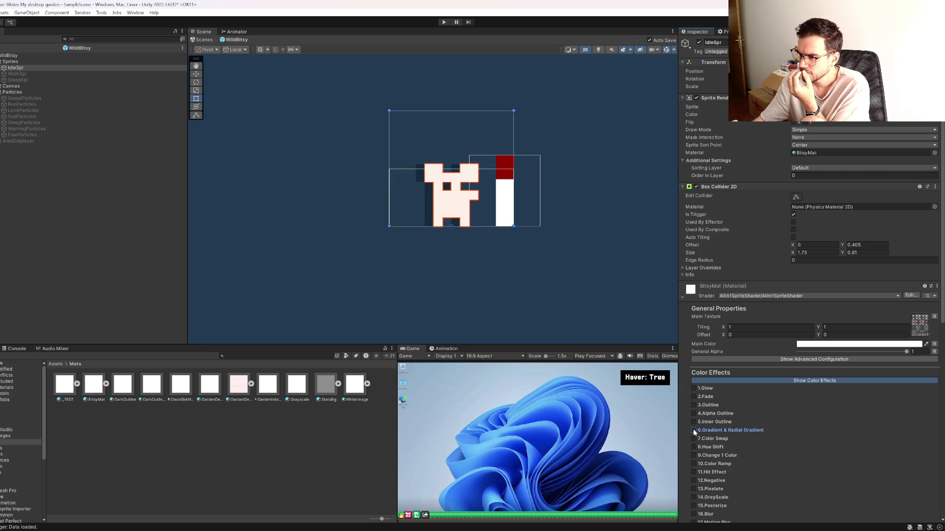
Step: Enable 10.Color Ramp, untick Affects everything?, set luminosity near -0.7, then disable it
{"action": "left_click", "coordinate": [693, 464]}
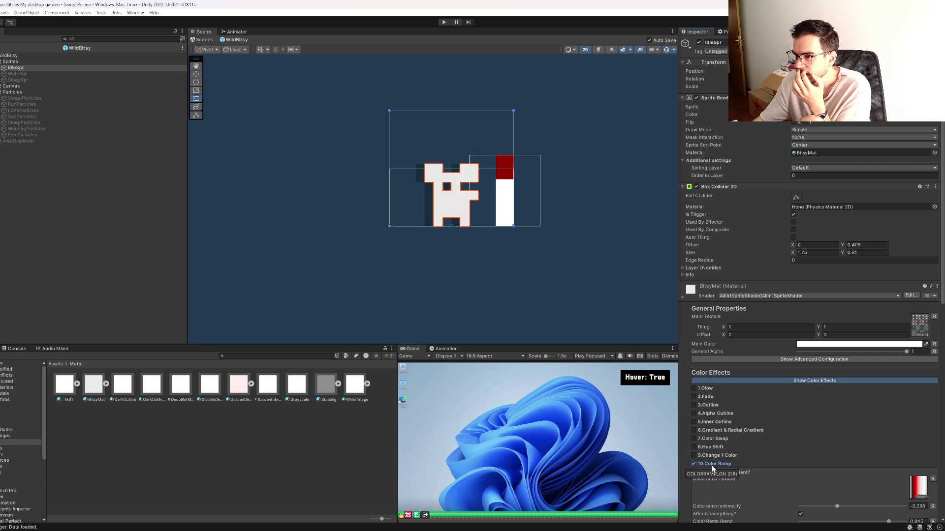
{"action": "scroll", "coordinate": [850, 498], "scroll_direction": "down", "scroll_amount": 3}
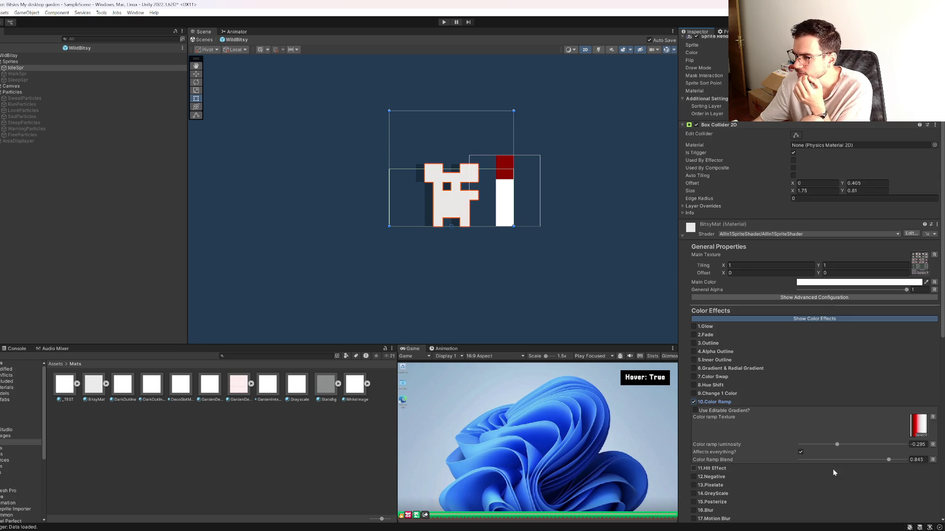
{"action": "mouse_move", "coordinate": [841, 447]}
{"action": "left_mouse_down"}
{"action": "mouse_move", "coordinate": [901, 447]}
{"action": "mouse_move", "coordinate": [801, 445]}
{"action": "mouse_move", "coordinate": [888, 460]}
{"action": "mouse_move", "coordinate": [800, 461]}
{"action": "mouse_move", "coordinate": [904, 460]}
{"action": "left_mouse_up"}
{"action": "left_click", "coordinate": [801, 452]}
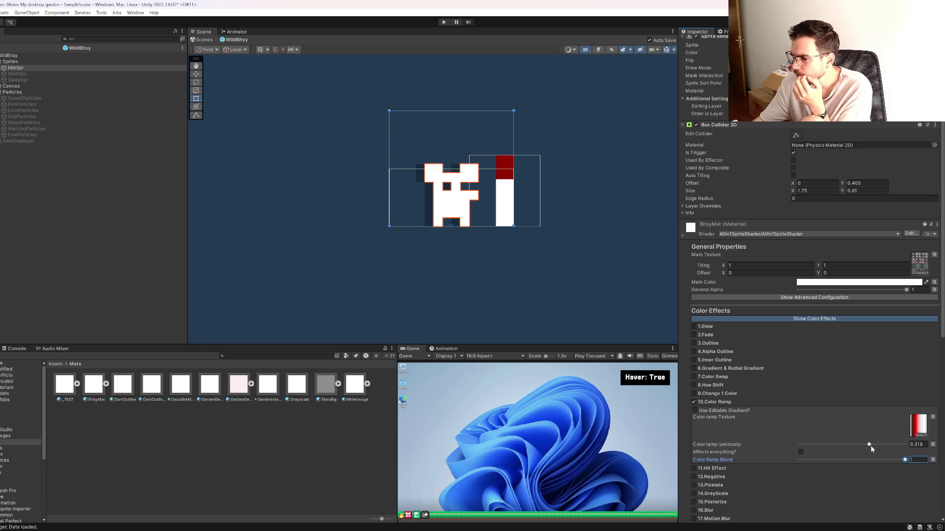
{"action": "left_click", "coordinate": [869, 445]}
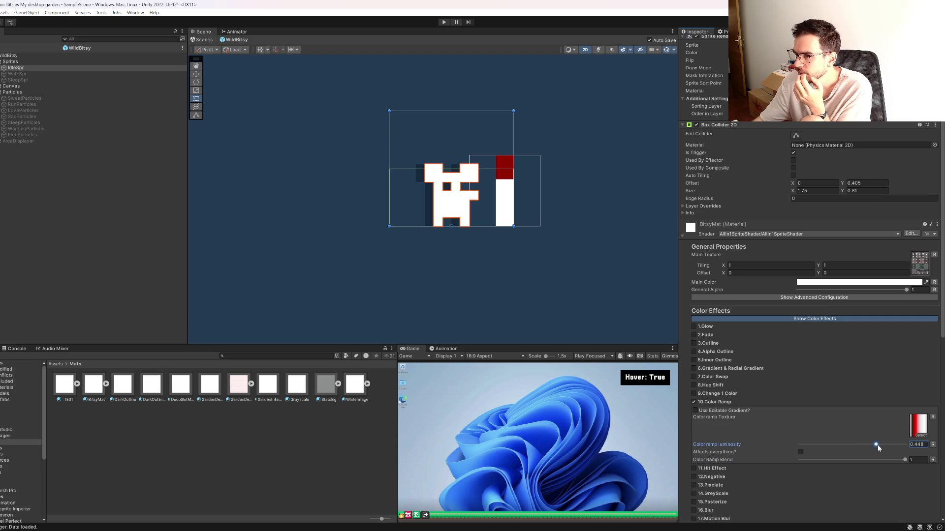
{"action": "mouse_move", "coordinate": [896, 445]}
{"action": "left_mouse_down"}
{"action": "mouse_move", "coordinate": [812, 446]}
{"action": "mouse_move", "coordinate": [820, 447]}
{"action": "left_mouse_up"}
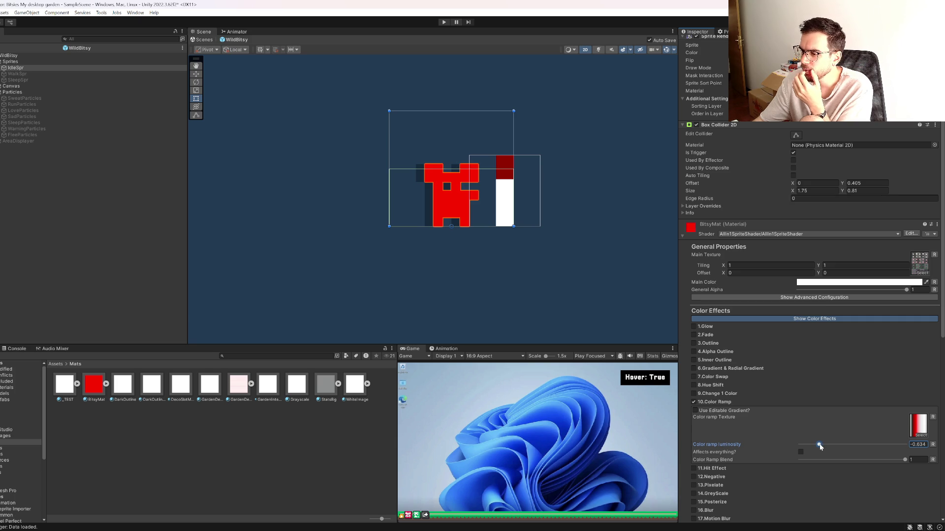
{"action": "left_click", "coordinate": [694, 402]}
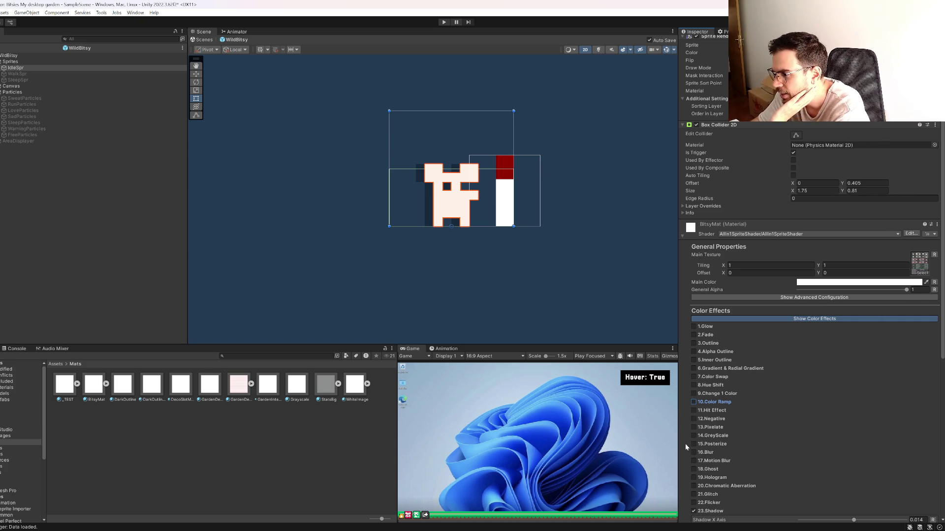
Step: Enable 19.Hologram, raise Stripes Amount and Unchanged Amount, then switch it off
{"action": "left_click", "coordinate": [693, 478]}
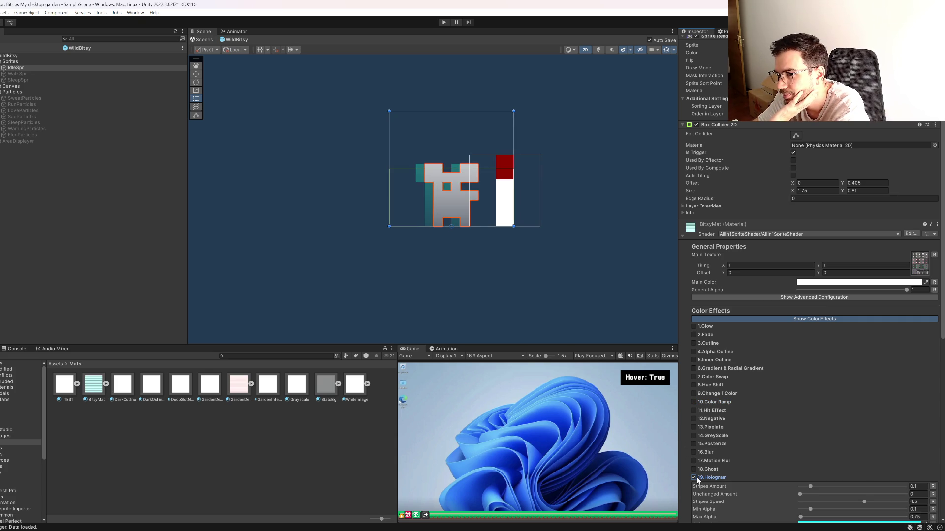
{"action": "scroll", "coordinate": [817, 399], "scroll_direction": "down", "scroll_amount": 2}
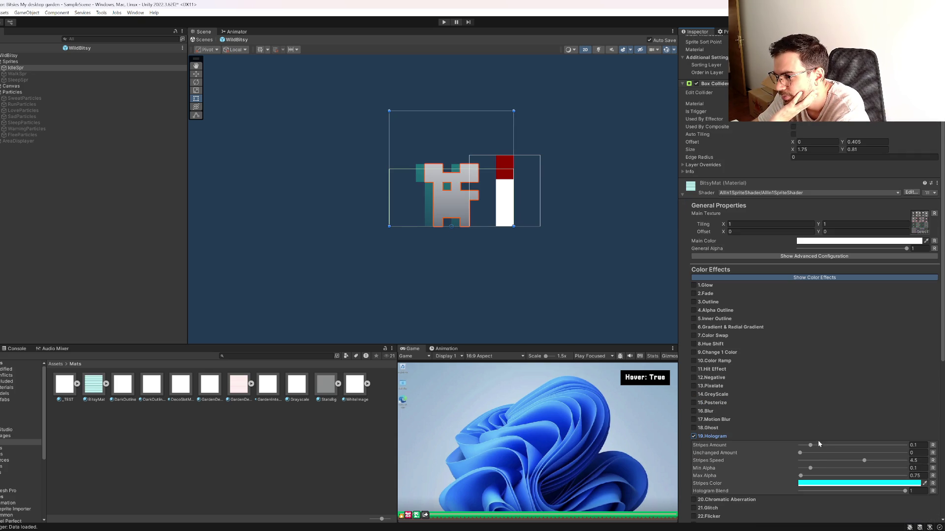
{"action": "left_click_drag", "start_coordinate": [809, 445], "coordinate": [863, 445]}
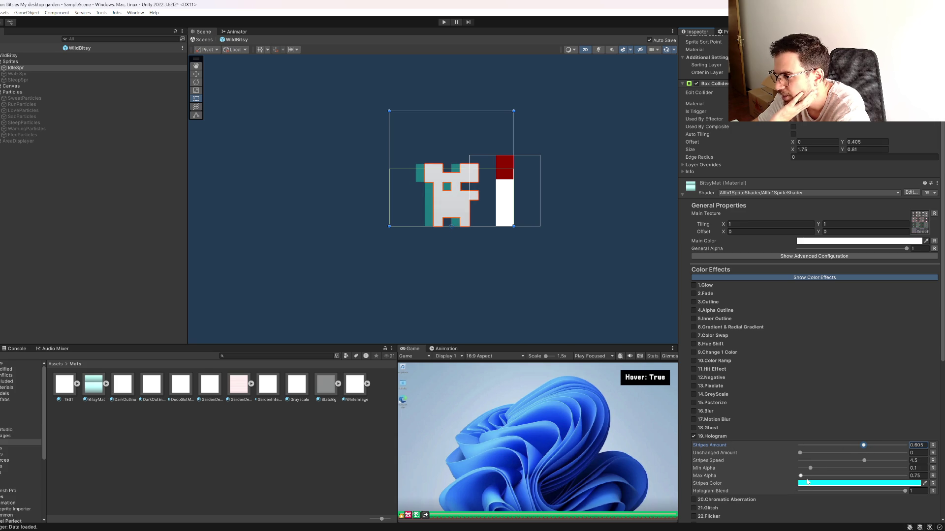
{"action": "mouse_move", "coordinate": [800, 456]}
{"action": "left_mouse_down"}
{"action": "mouse_move", "coordinate": [870, 455]}
{"action": "mouse_move", "coordinate": [810, 453]}
{"action": "left_mouse_up"}
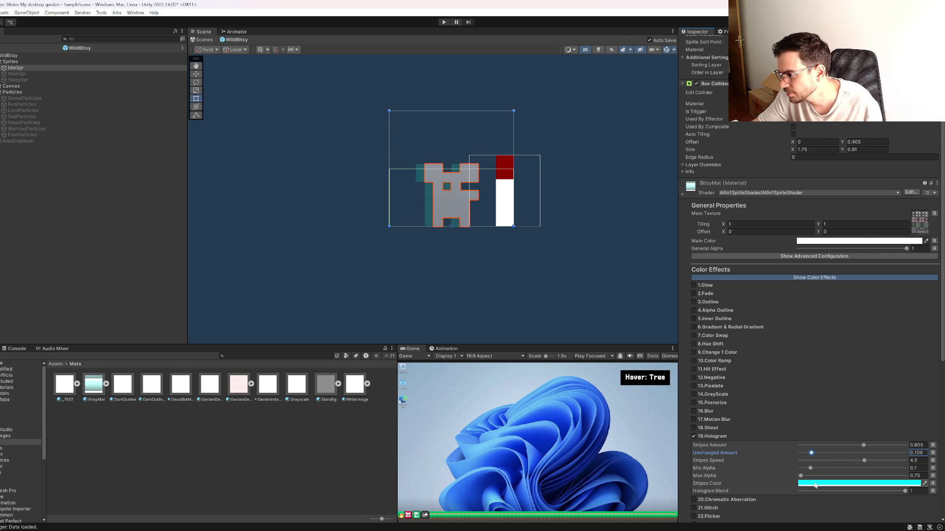
{"action": "left_click", "coordinate": [694, 437]}
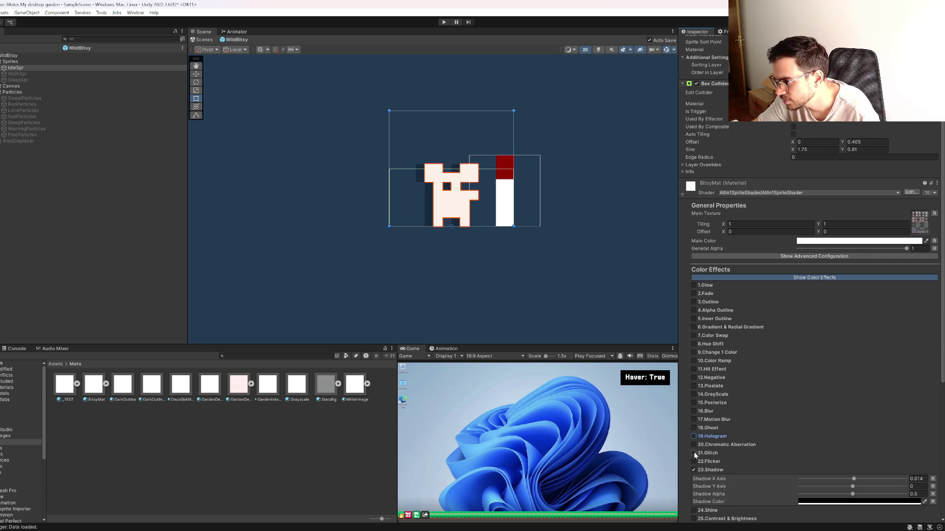
{"action": "scroll", "coordinate": [698, 452], "scroll_direction": "down", "scroll_amount": 2}
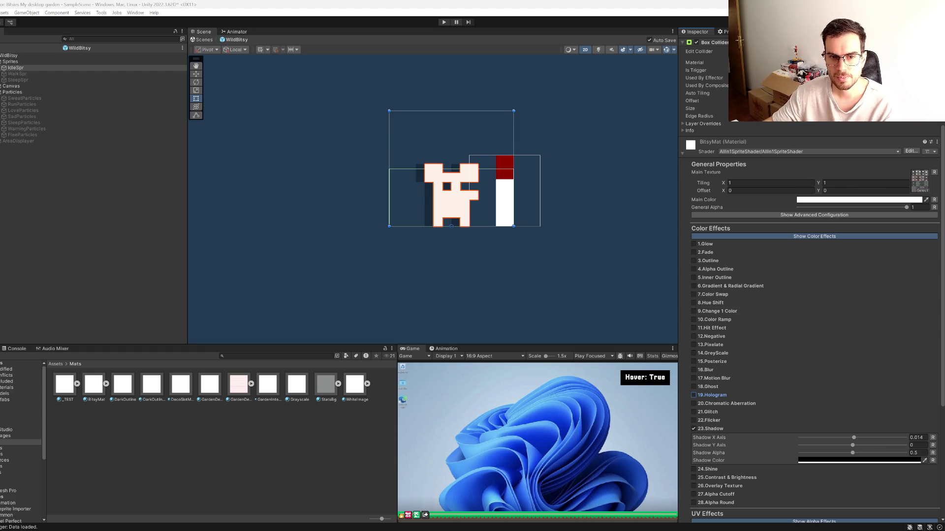
Step: Bring Visual Studio to the front, showing BitsyParticles.cs
{"action": "left_click", "coordinate": [472, 529]}
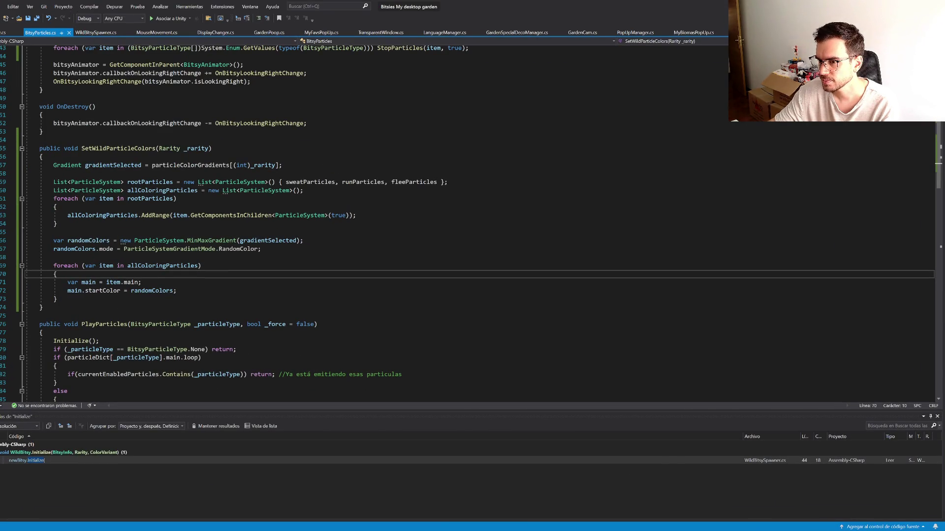
{"action": "mouse_move", "coordinate": [484, 529]}
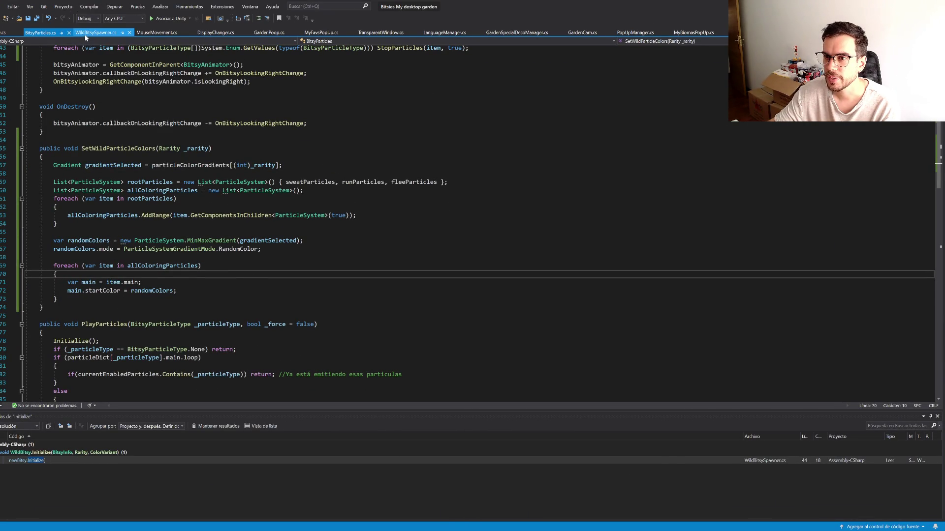
Step: In WildBitsy.cs, incrementally search for AddStressByRarity
{"action": "left_click", "coordinate": [9, 32]}
{"action": "left_click", "coordinate": [177, 232]}
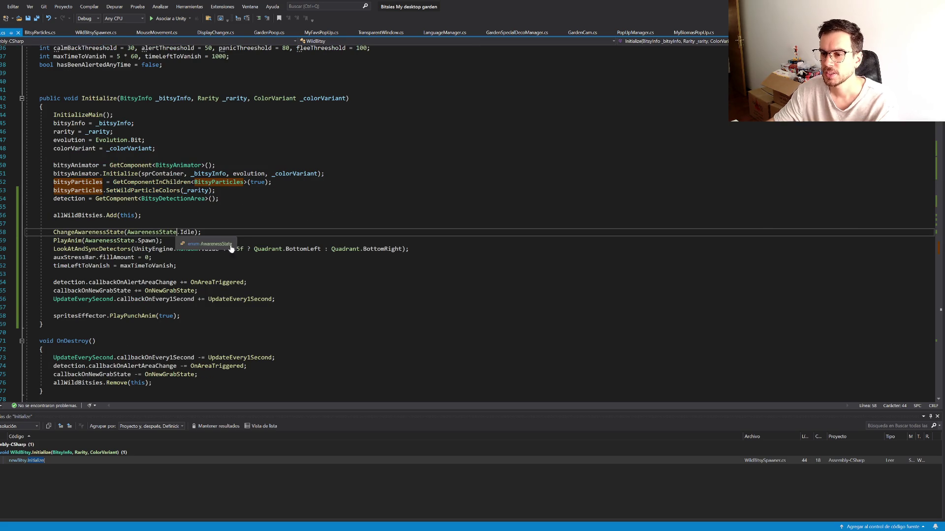
{"action": "key", "text": "ctrl+i"}
{"action": "type", "text": "stress"}
{"action": "key", "text": "BackSpace"}
{"action": "key", "text": "BackSpace"}
{"action": "key", "text": "BackSpace"}
{"action": "type", "text": "addstre"}
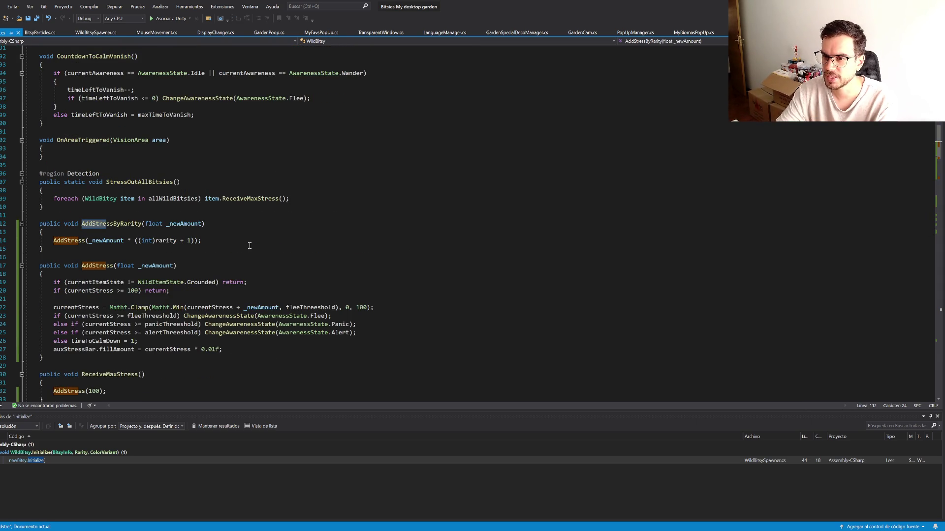
{"action": "key", "text": "Escape"}
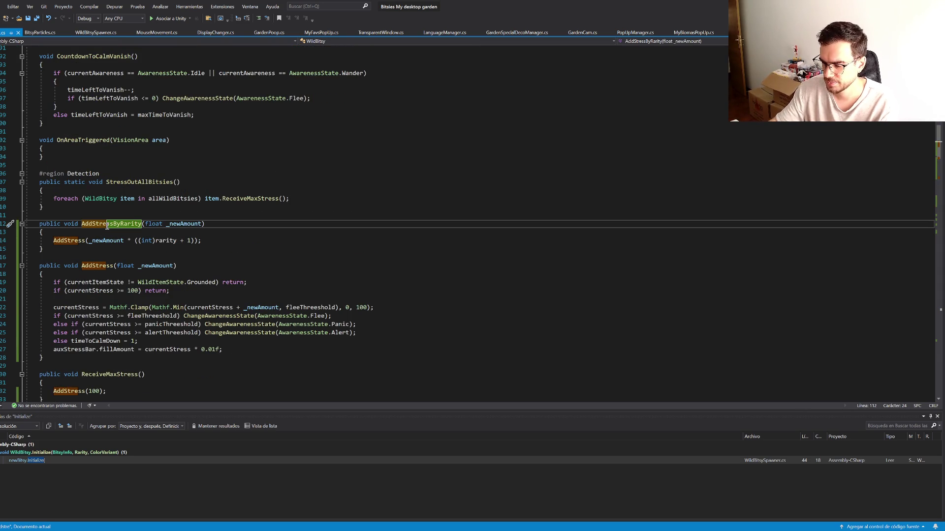
Step: Find AddStressByRarity references and open its call in BitsyDetectionArea.cs, moving that tab first
{"action": "key", "text": "shift+F12"}
{"action": "double_click", "coordinate": [147, 460]}
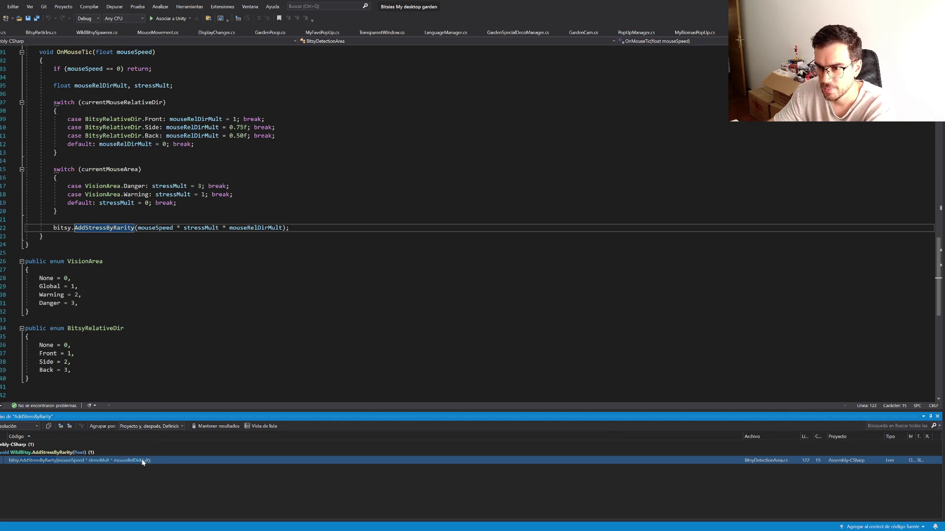
{"action": "left_click_drag", "start_coordinate": [757, 32], "coordinate": [12, 37]}
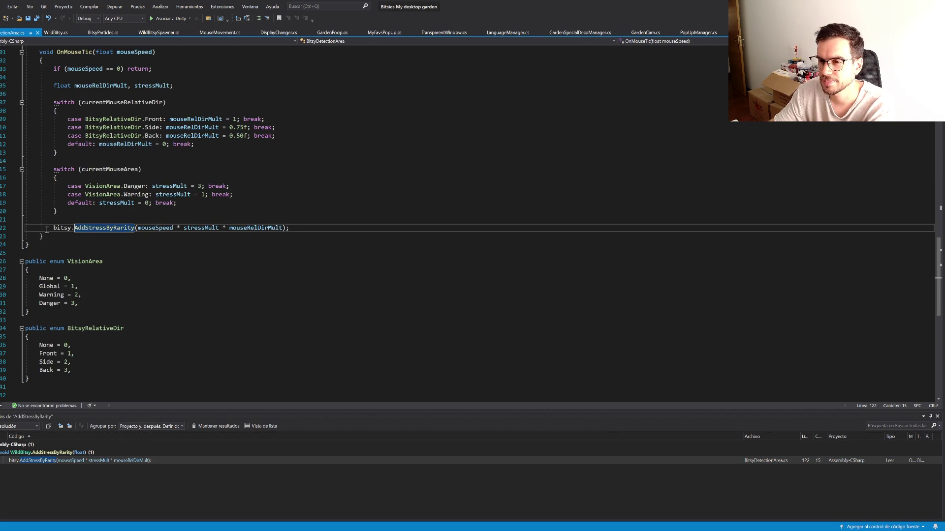
{"action": "scroll", "coordinate": [109, 266], "scroll_direction": "up", "scroll_amount": 9}
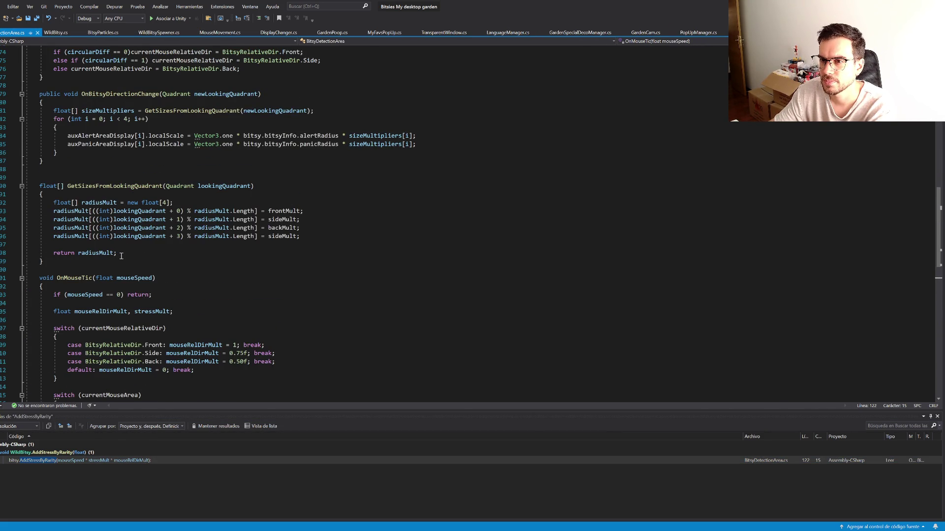
{"action": "scroll", "coordinate": [121, 256], "scroll_direction": "up", "scroll_amount": 1}
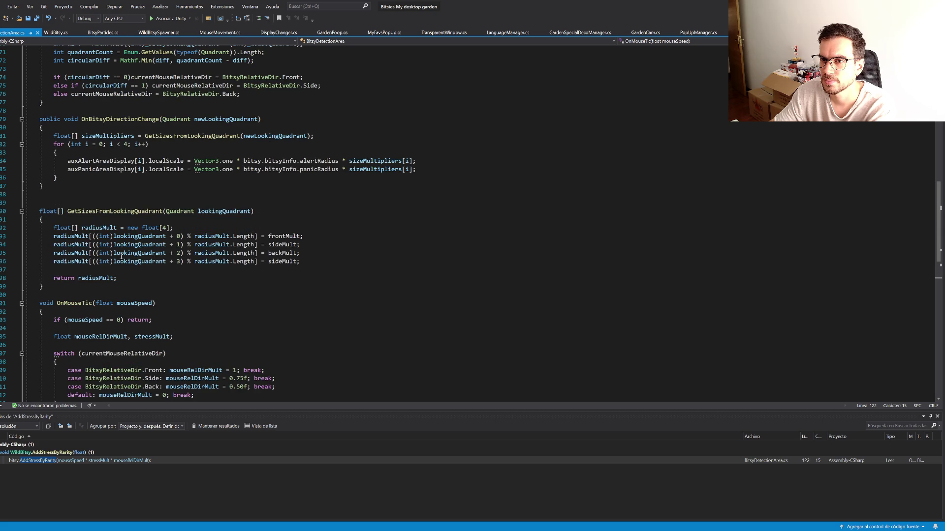
{"action": "scroll", "coordinate": [121, 255], "scroll_direction": "up", "scroll_amount": 11}
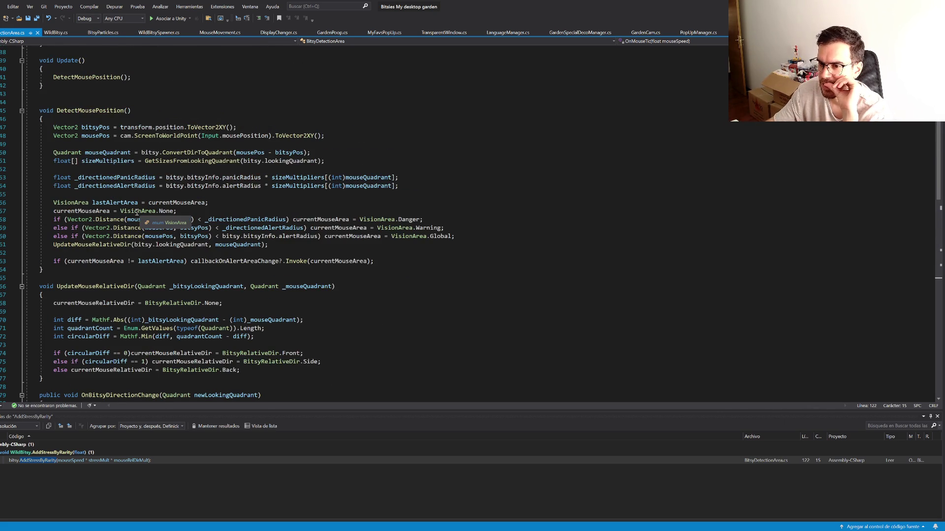
{"action": "scroll", "coordinate": [137, 212], "scroll_direction": "down", "scroll_amount": 7}
{"action": "scroll", "coordinate": [136, 213], "scroll_direction": "down", "scroll_amount": 11}
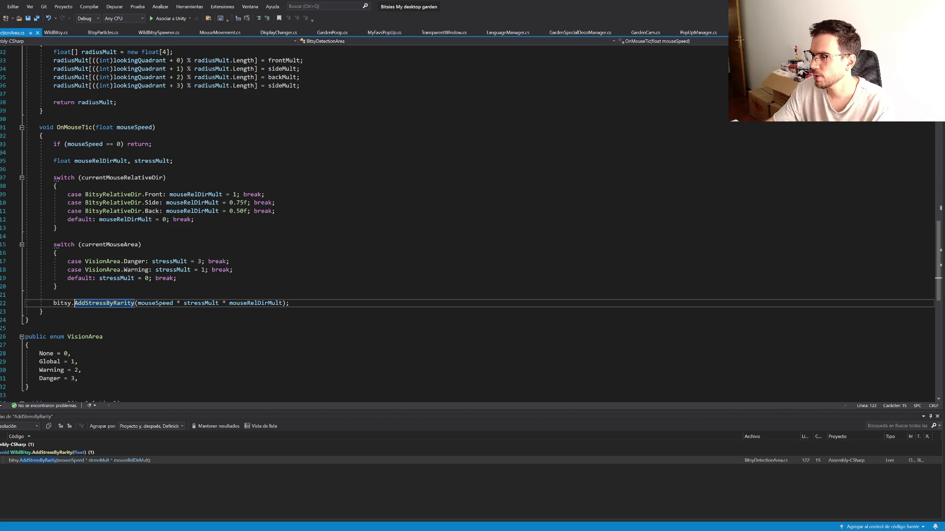
{"action": "key", "text": "alt+Tab"}
Step: Search the Project assets for 'mouse' and open WildMouseInteraction.cs in Visual Studio
{"action": "left_click", "coordinate": [268, 356]}
{"action": "type", "text": "mouse"}
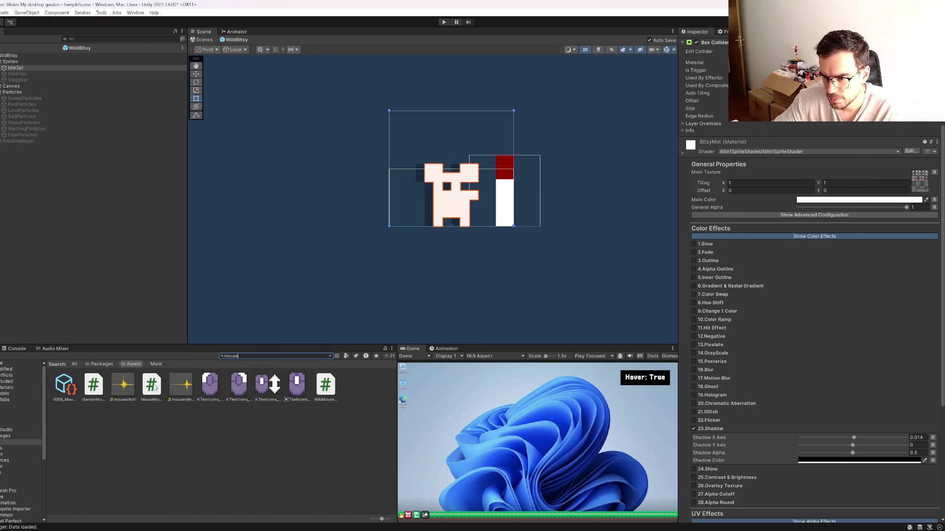
{"action": "left_click", "coordinate": [155, 387]}
{"action": "left_click", "coordinate": [98, 387]}
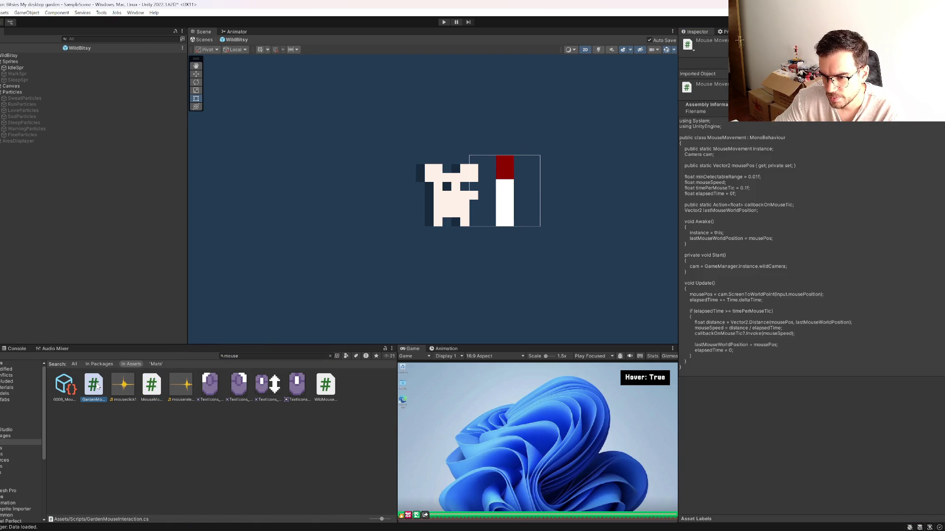
{"action": "left_click", "coordinate": [327, 387]}
{"action": "double_click", "coordinate": [327, 388]}
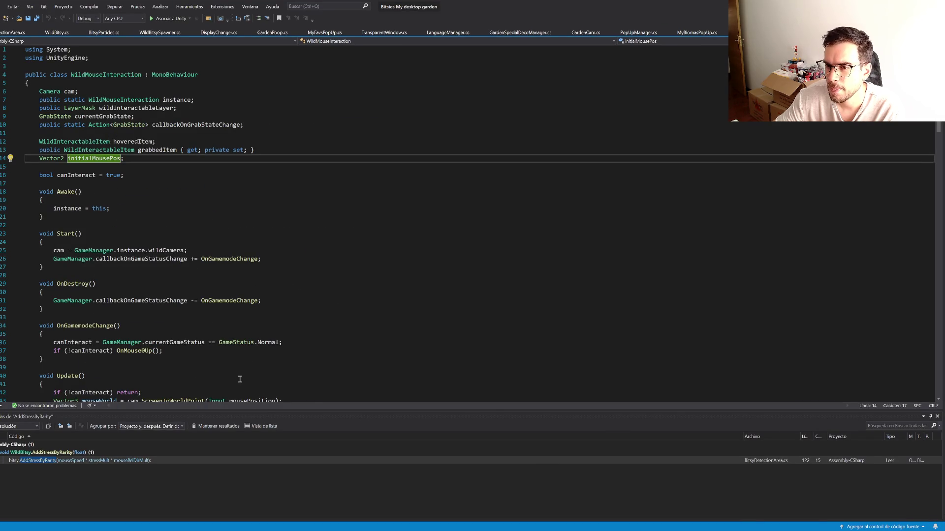
Step: Close Find References, jump to OnMouse0Down, and start a 'Send' line at its top
{"action": "left_click", "coordinate": [936, 416]}
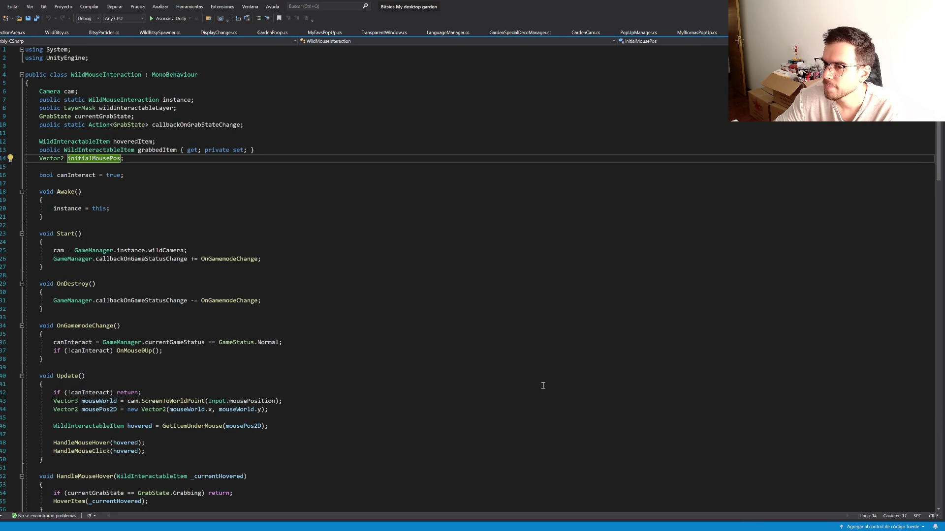
{"action": "scroll", "coordinate": [228, 364], "scroll_direction": "down", "scroll_amount": 3}
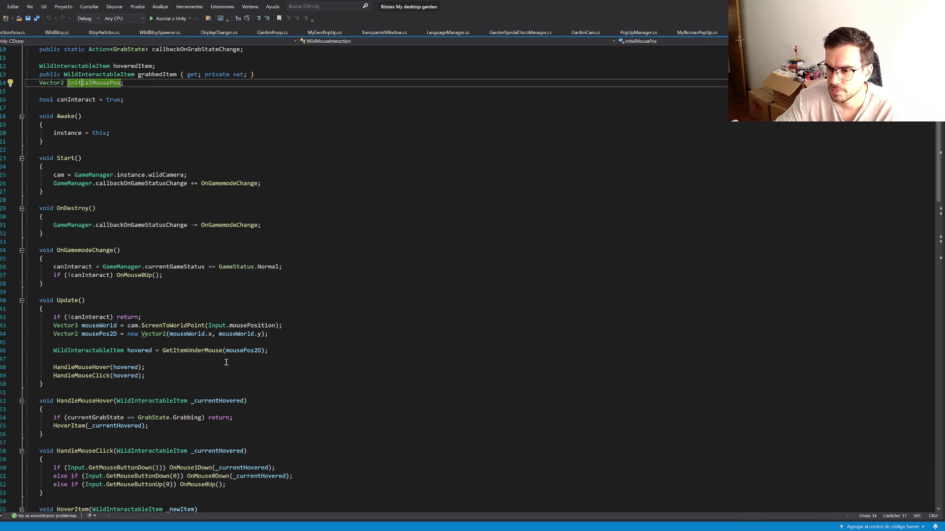
{"action": "scroll", "coordinate": [226, 363], "scroll_direction": "down", "scroll_amount": 2}
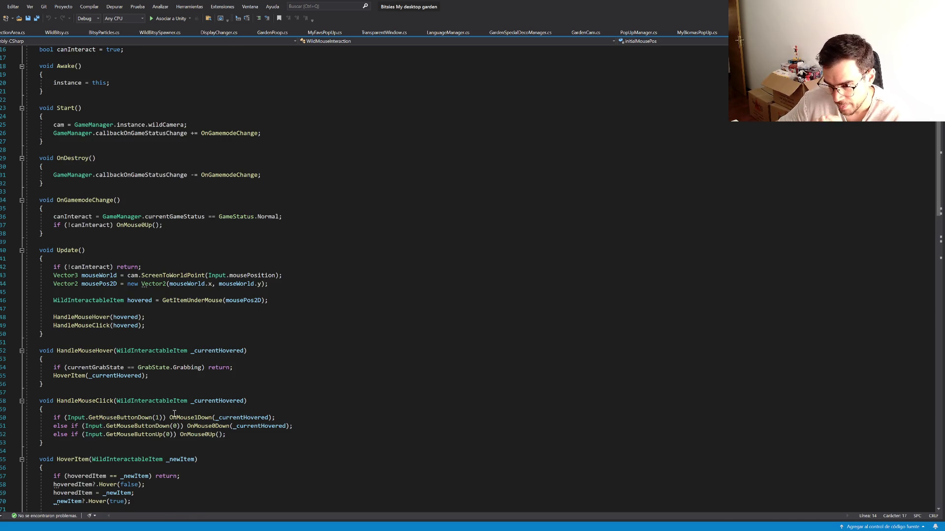
{"action": "left_click", "coordinate": [211, 426], "text": "ctrl"}
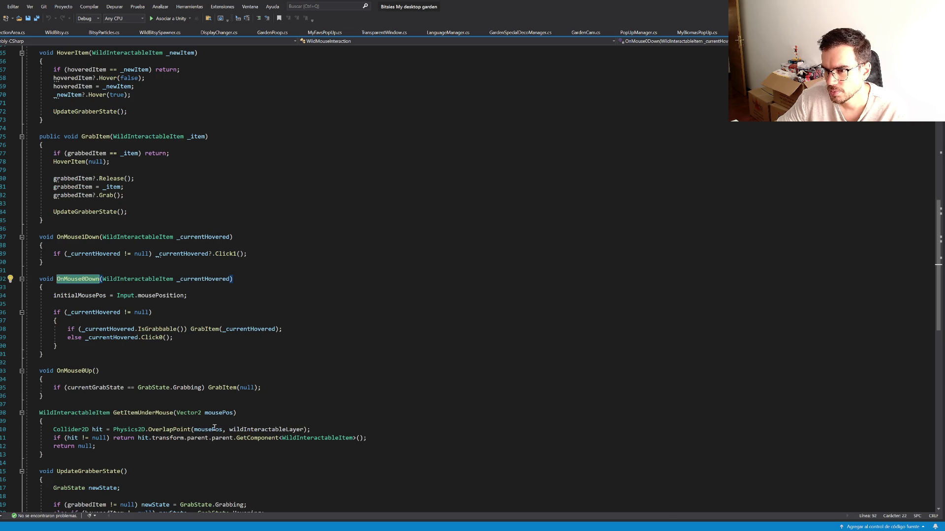
{"action": "left_click", "coordinate": [101, 288]}
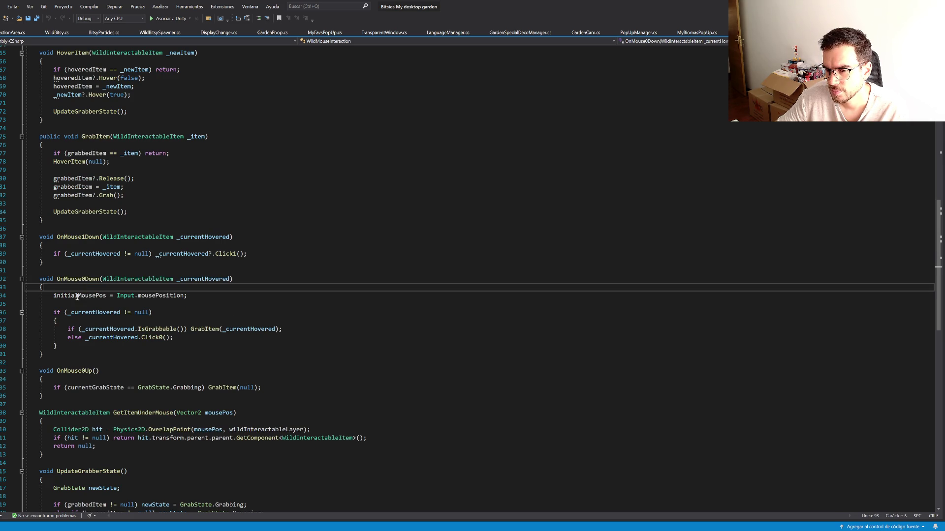
{"action": "key", "text": "Return"}
{"action": "type", "text": "Send"}
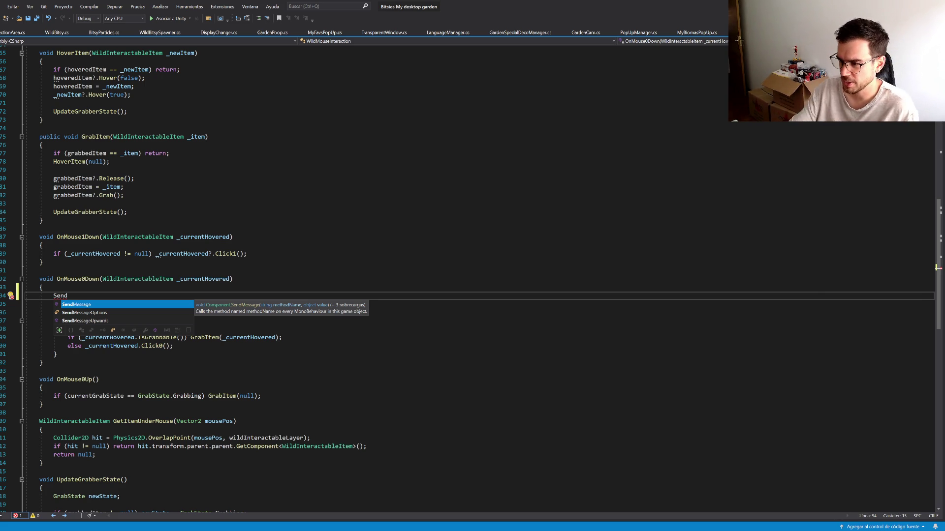
Step: Complete the new line in OnMouse0Down as SendStressPulse();
{"action": "left_click", "coordinate": [487, 530]}
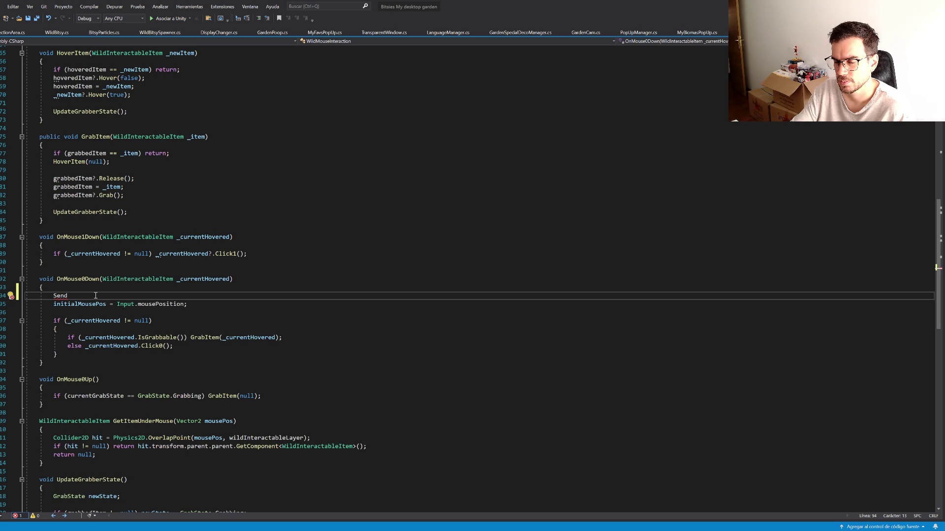
{"action": "left_click", "coordinate": [95, 295]}
{"action": "type", "text": "Stress"}
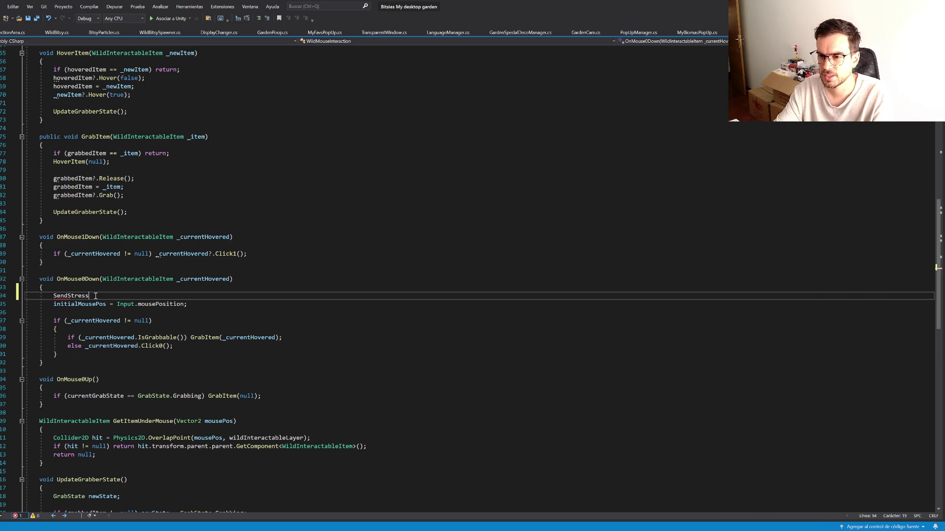
{"action": "type", "text": "Pulse();"}
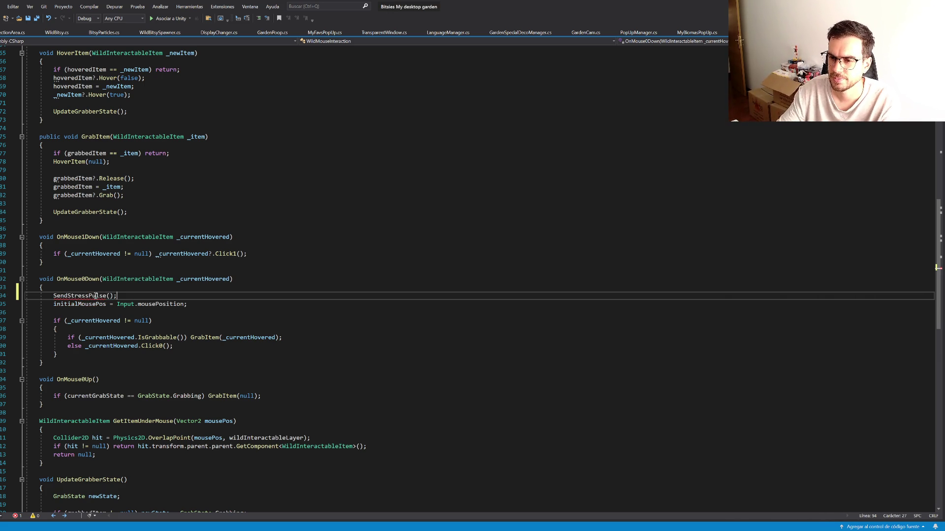
{"action": "double_click", "coordinate": [95, 296]}
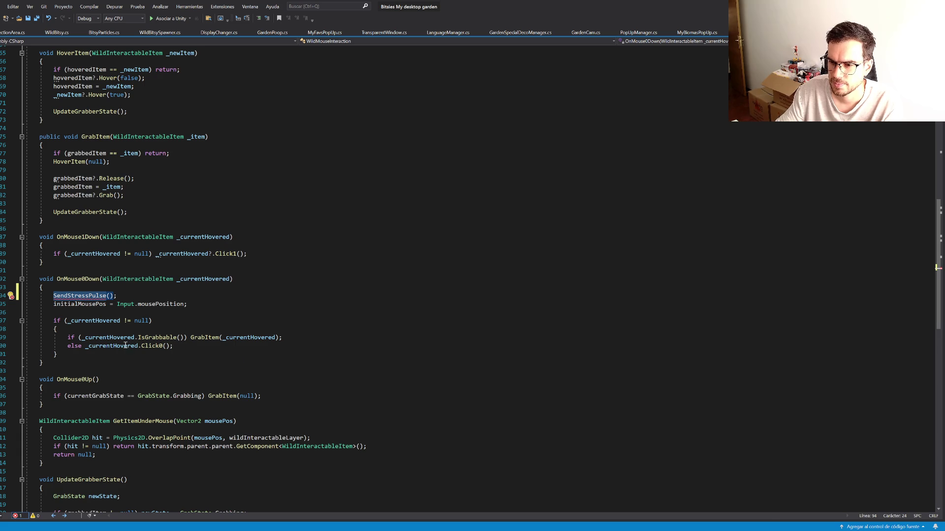
{"action": "left_click", "coordinate": [64, 295]}
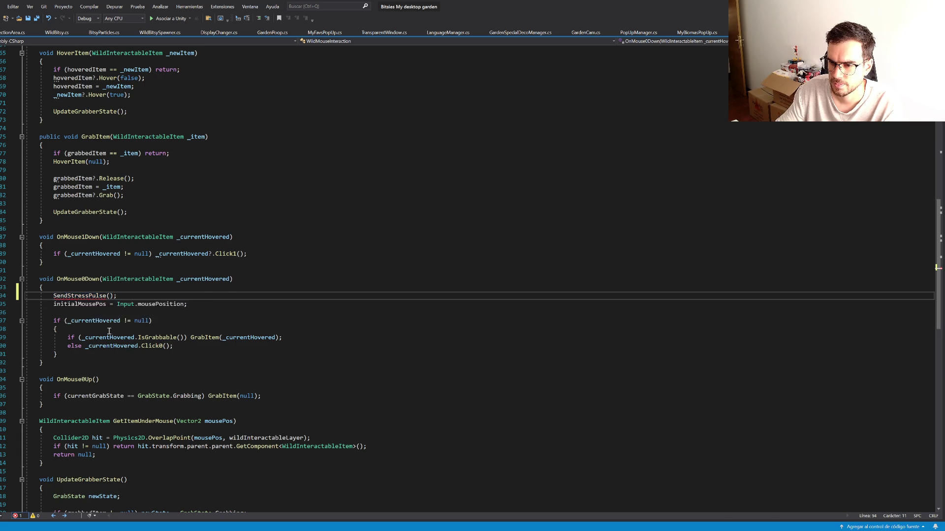
Step: Add a void SendStressPulse() method stub after the class's last method
{"action": "scroll", "coordinate": [117, 354], "scroll_direction": "down", "scroll_amount": 13}
{"action": "scroll", "coordinate": [117, 354], "scroll_direction": "down", "scroll_amount": 7}
{"action": "scroll", "coordinate": [103, 329], "scroll_direction": "up", "scroll_amount": 4}
{"action": "left_click", "coordinate": [54, 295]}
{"action": "key", "text": "Return"}
{"action": "key", "text": "Return"}
{"action": "type", "text": "void SendStressPulse()"}
{"action": "key", "text": "Return"}
Step: Open the method body, type WildBitsy.allWildBitsies, and insert a foreach snippet above it
{"action": "type", "text": "{"}
{"action": "key", "text": "Return"}
{"action": "scroll", "coordinate": [145, 356], "scroll_direction": "up", "scroll_amount": 13}
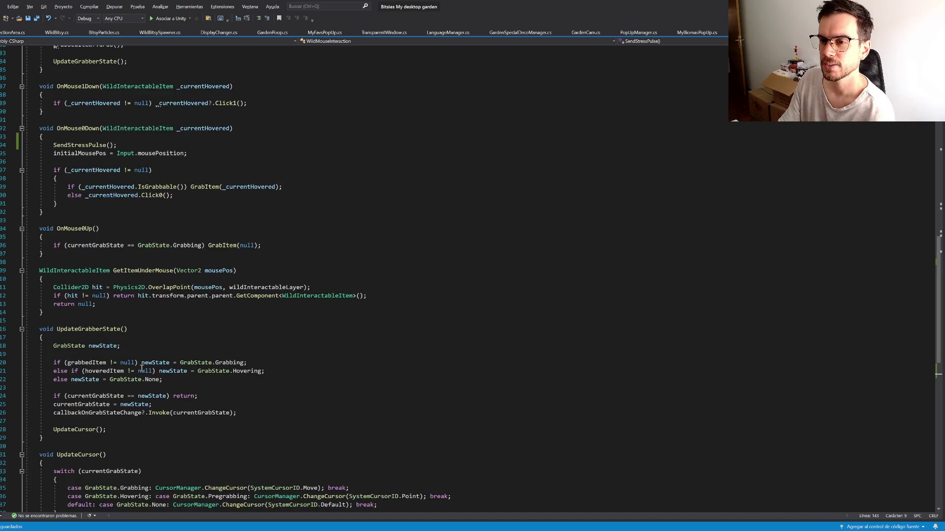
{"action": "scroll", "coordinate": [145, 356], "scroll_direction": "down", "scroll_amount": 13}
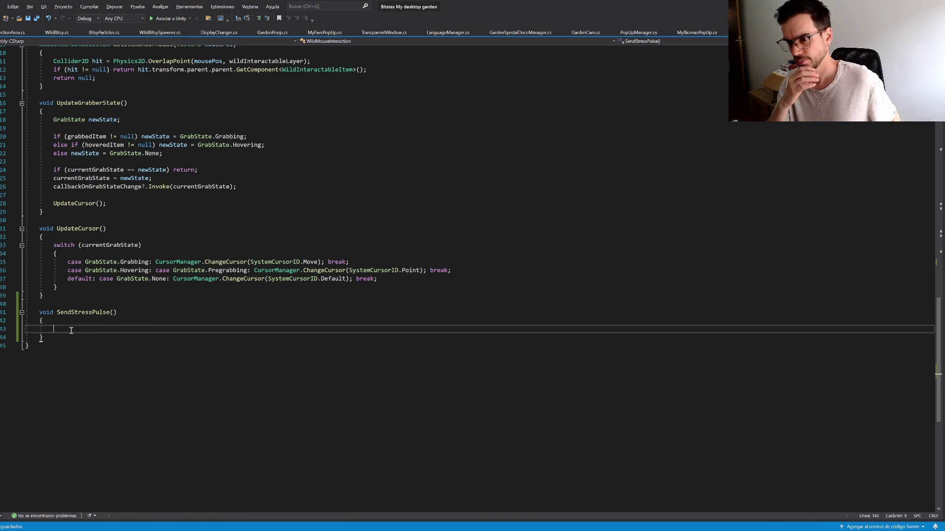
{"action": "type", "text": "wildbitsy"}
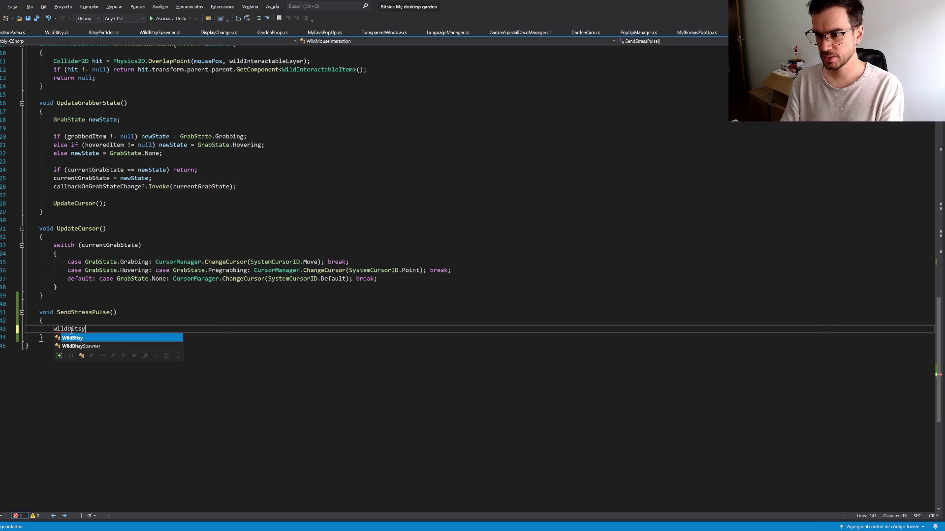
{"action": "type", "text": ".all"}
{"action": "key", "text": "Tab"}
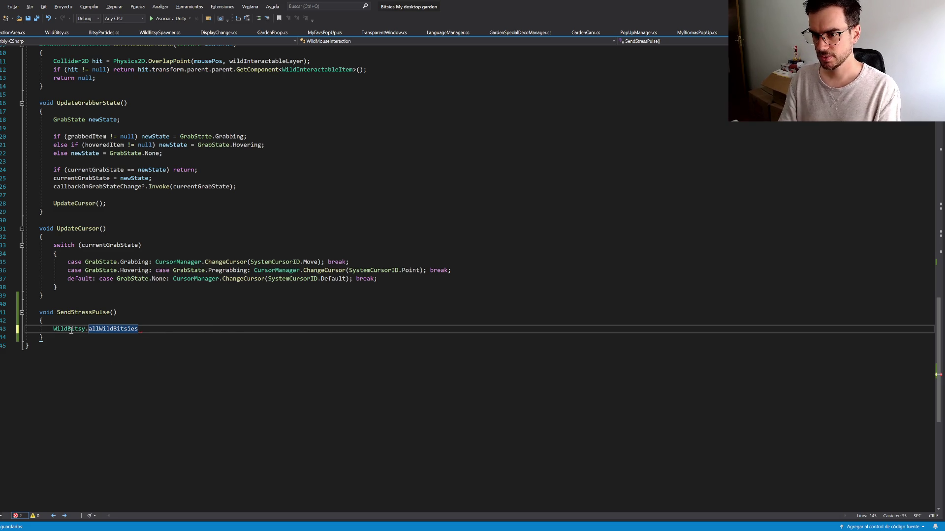
{"action": "key", "text": "ctrl+Return"}
{"action": "type", "text": "forea"}
{"action": "key", "text": "Tab"}
{"action": "key", "text": "Tab"}
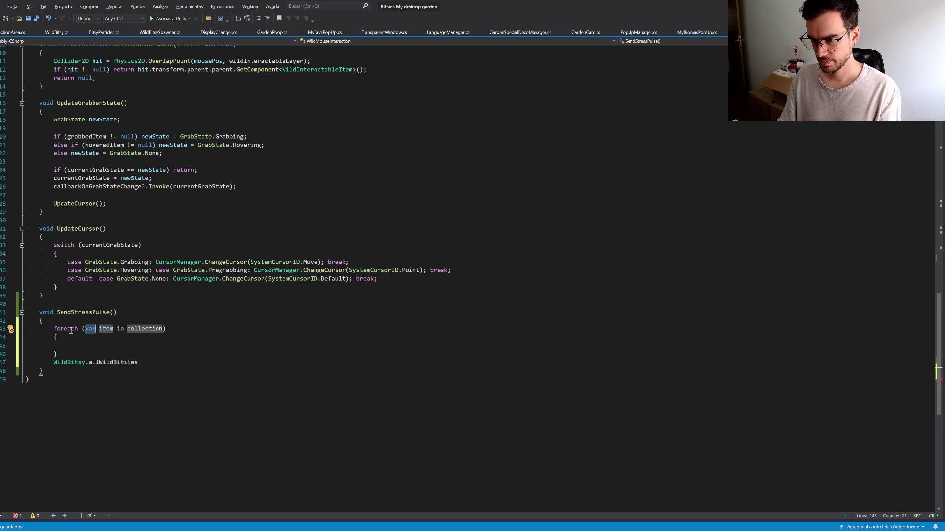
Step: Fill the foreach as 'var b in WildBitsy.allWildBitsies' and remove the leftover blank line
{"action": "mouse_move", "coordinate": [139, 363]}
{"action": "left_mouse_down"}
{"action": "mouse_move", "coordinate": [27, 363]}
{"action": "mouse_move", "coordinate": [49, 362]}
{"action": "left_mouse_up"}
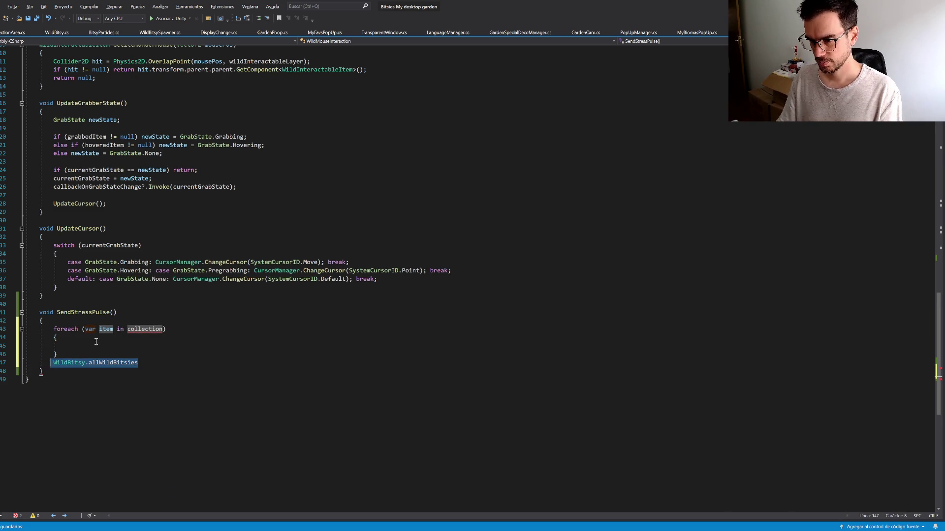
{"action": "key", "text": "ctrl+x"}
{"action": "double_click", "coordinate": [106, 330]}
{"action": "key", "text": "BackSpace"}
{"action": "type", "text": "b"}
{"action": "key", "text": "Tab"}
{"action": "key", "text": "ctrl+v"}
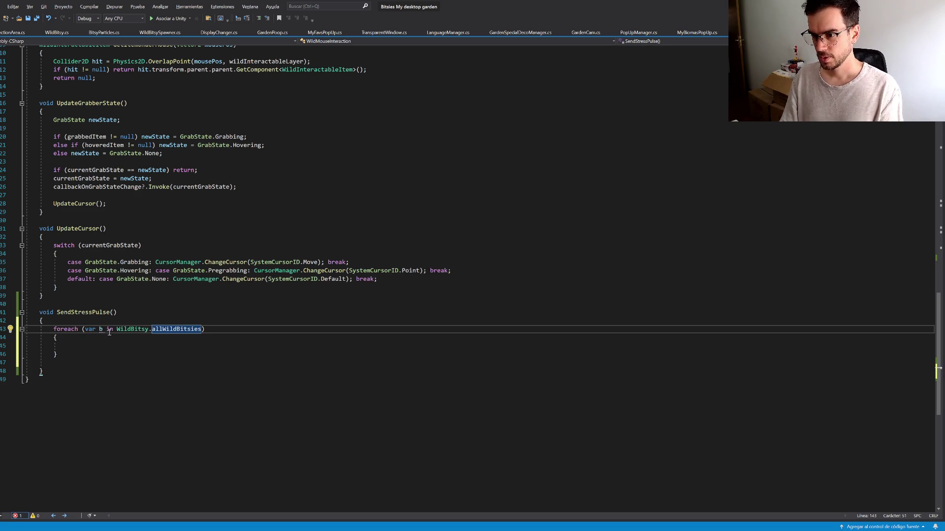
{"action": "left_click", "coordinate": [129, 344]}
{"action": "left_click", "coordinate": [113, 353]}
{"action": "key", "text": "Delete"}
Step: Start a line above the loop and add using System.Linq and System.Collections.Generic
{"action": "left_click", "coordinate": [87, 320]}
{"action": "key", "text": "Return"}
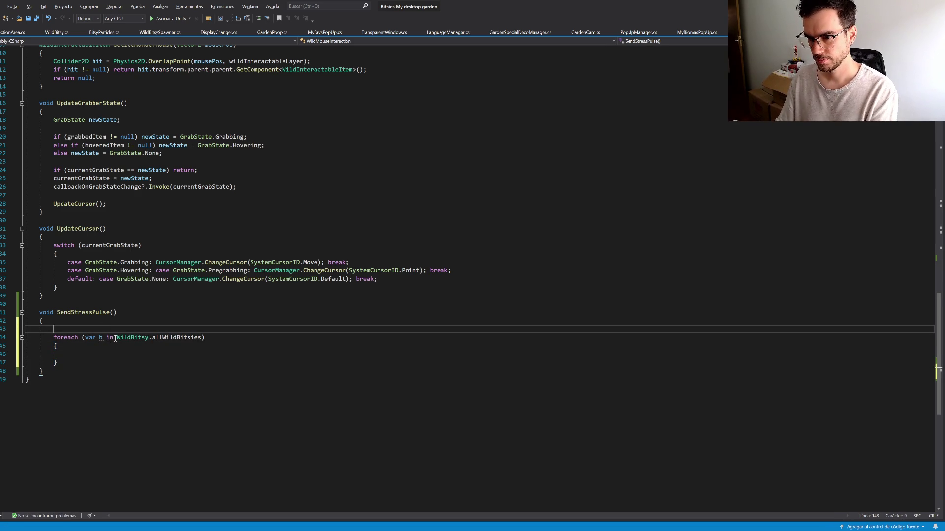
{"action": "type", "text": "AudioListener<"}
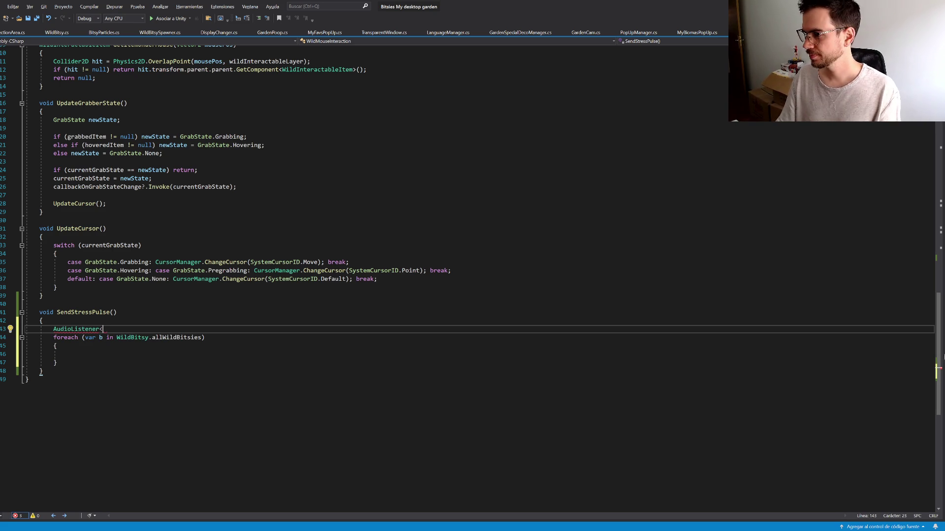
{"action": "left_click_drag", "start_coordinate": [938, 355], "coordinate": [938, 163]}
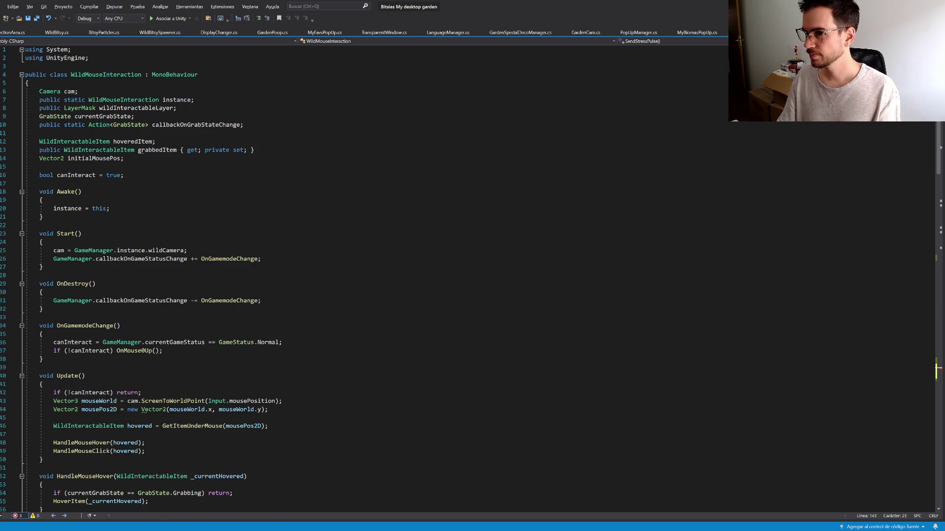
{"action": "left_click", "coordinate": [98, 52]}
{"action": "key", "text": "ctrl+d"}
{"action": "key", "text": "Left"}
{"action": "type", "text": ".Linq"}
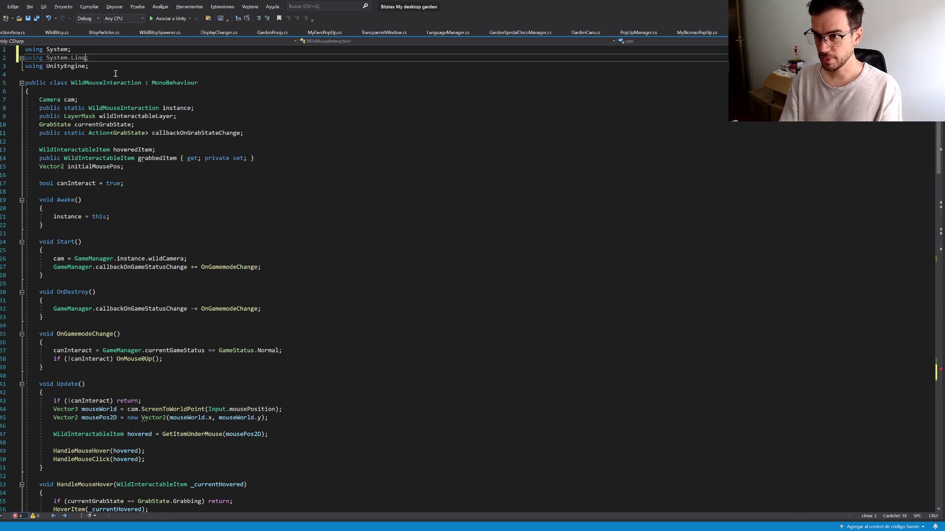
{"action": "key", "text": "ctrl+d"}
{"action": "key", "text": "BackSpace"}
{"action": "key", "text": "BackSpace"}
{"action": "key", "text": "BackSpace"}
{"action": "type", "text": "collections.Generic"}
Step: Fix the type to List and begin 'List<WildBitsy> reachableBitsies = WildBitsy.allWildBitsies.Where(...'
{"action": "scroll", "coordinate": [531, 221], "scroll_direction": "down", "scroll_amount": 7}
{"action": "scroll", "coordinate": [531, 222], "scroll_direction": "down", "scroll_amount": 20}
{"action": "double_click", "coordinate": [93, 401]}
{"action": "type", "text": "LIst<"}
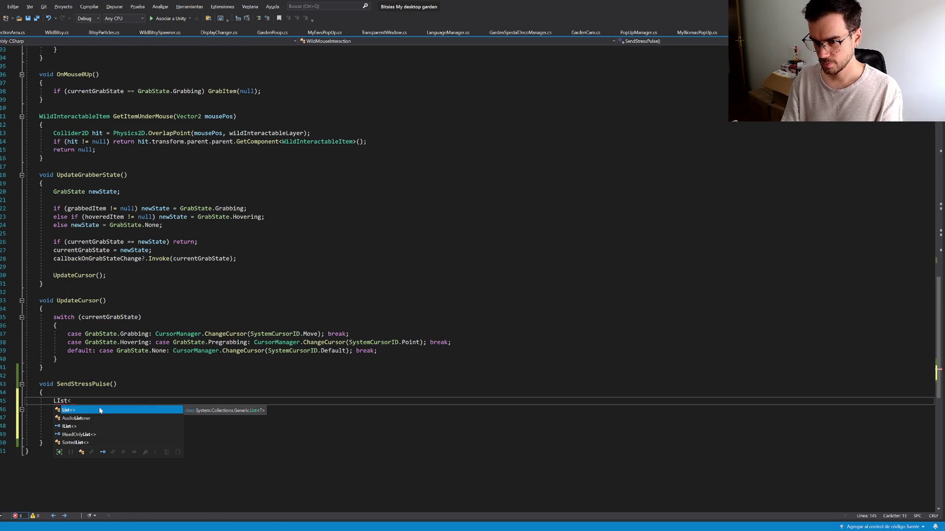
{"action": "key", "text": "Tab"}
{"action": "type", "text": "WildBitsy>"}
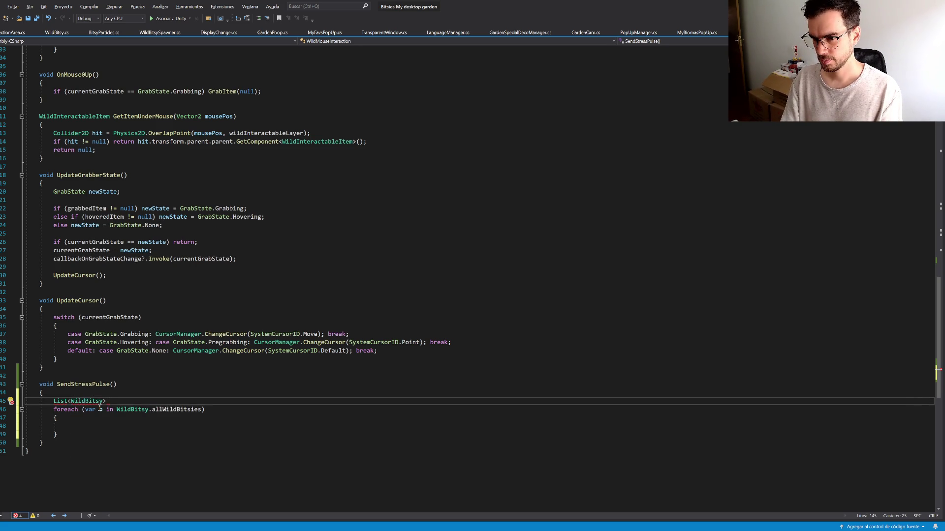
{"action": "type", "text": " reacha"}
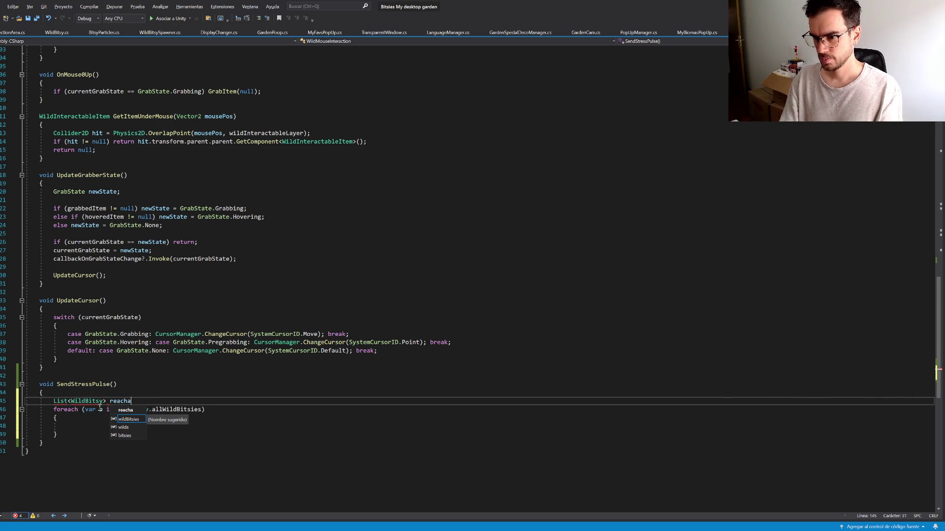
{"action": "type", "text": "bleBitsies ="}
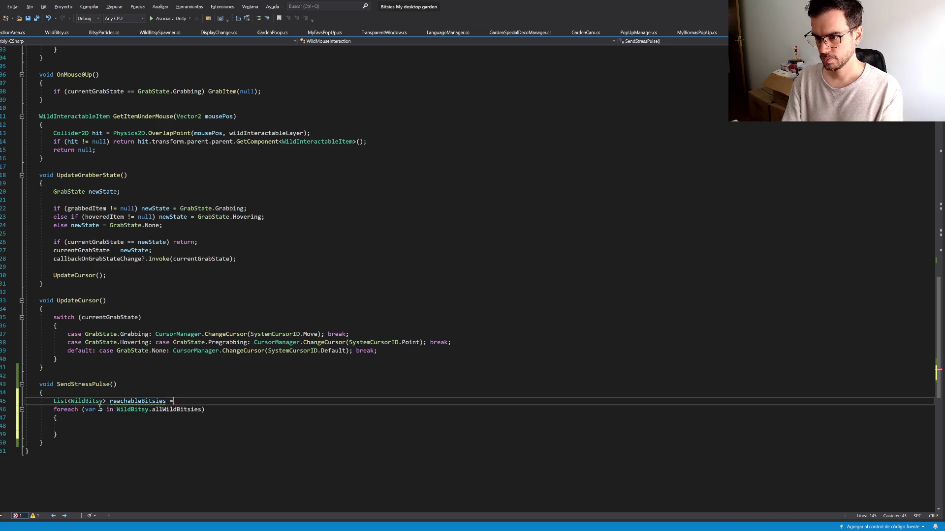
{"action": "type", "text": " WildBitsy.allWildBitsies.where("}
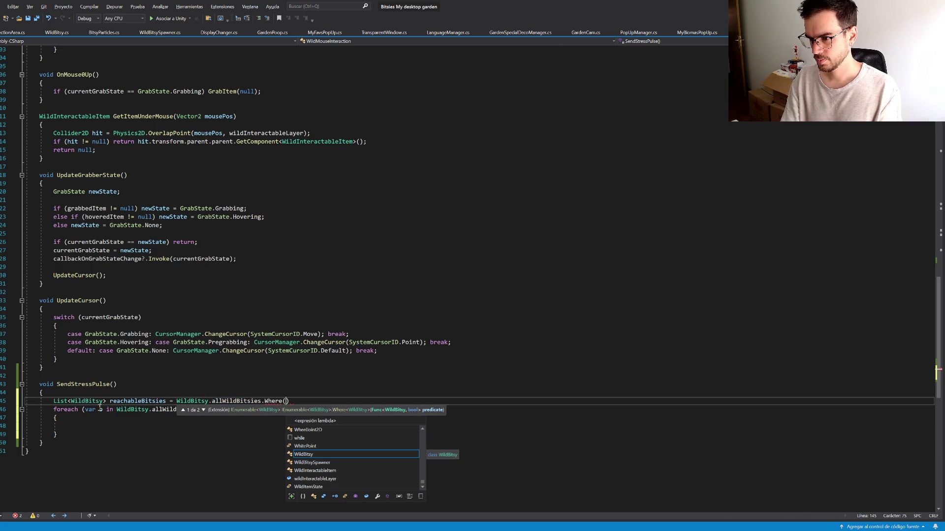
{"action": "type", "text": "() => "}
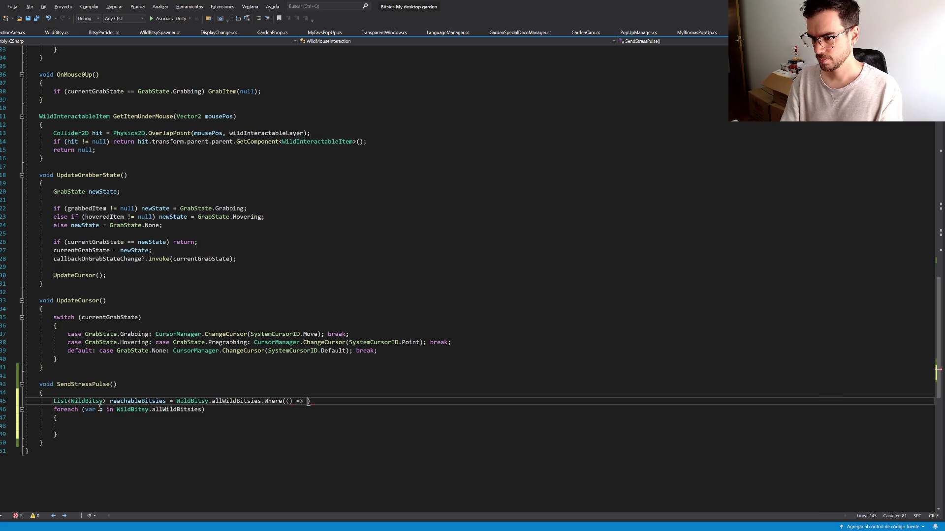
{"action": "type", "text": "Matrix4x4."}
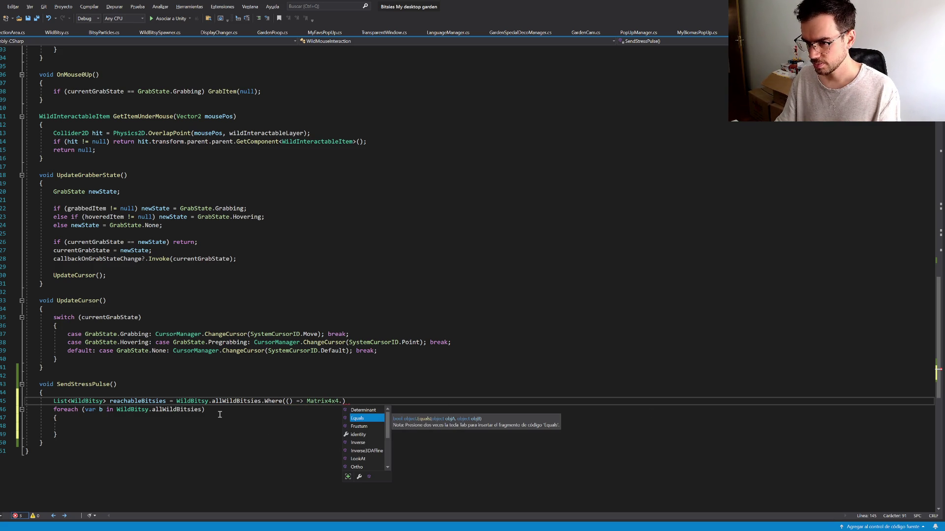
{"action": "scroll", "coordinate": [64, 35], "scroll_direction": "up", "scroll_amount": 3}
{"action": "left_click", "coordinate": [128, 32]}
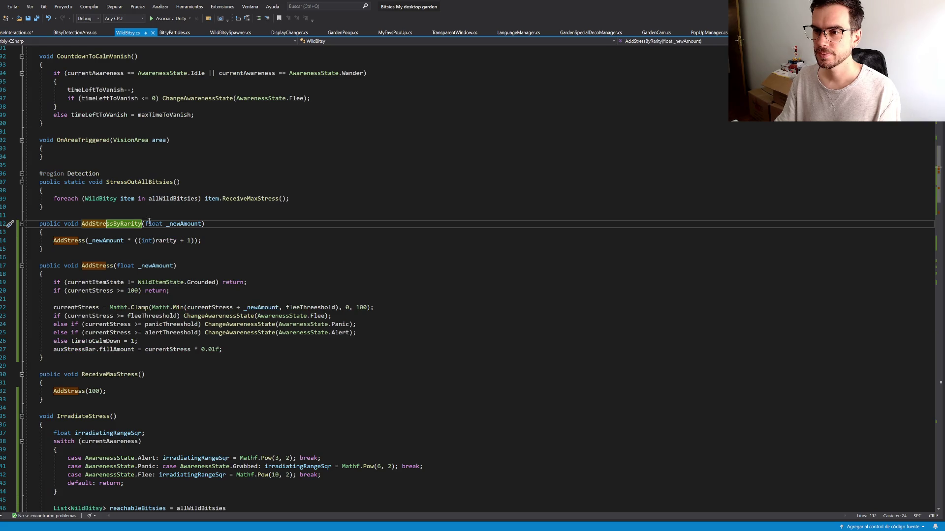
{"action": "scroll", "coordinate": [116, 411], "scroll_direction": "down", "scroll_amount": 3}
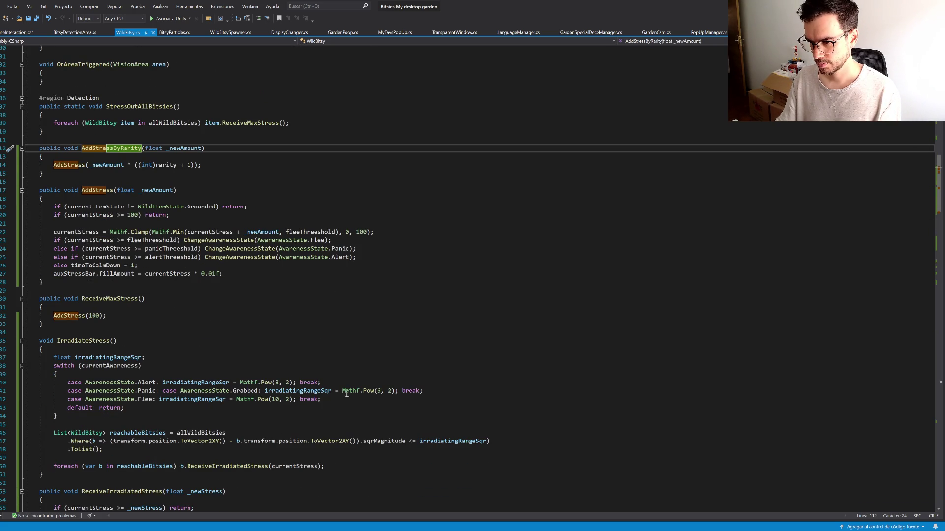
{"action": "left_click_drag", "start_coordinate": [507, 440], "coordinate": [345, 433]}
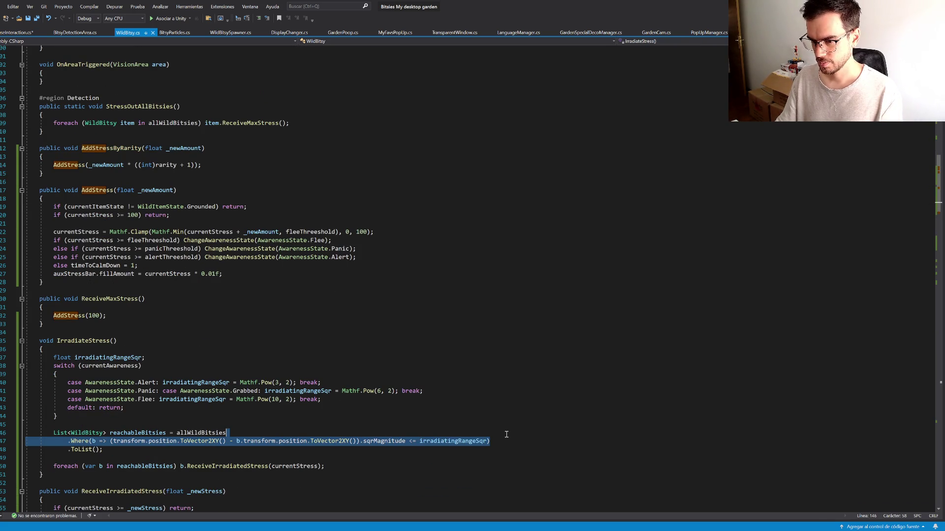
{"action": "mouse_move", "coordinate": [103, 450]}
{"action": "left_mouse_down"}
{"action": "mouse_move", "coordinate": [243, 441]}
{"action": "mouse_move", "coordinate": [227, 433]}
{"action": "left_mouse_up"}
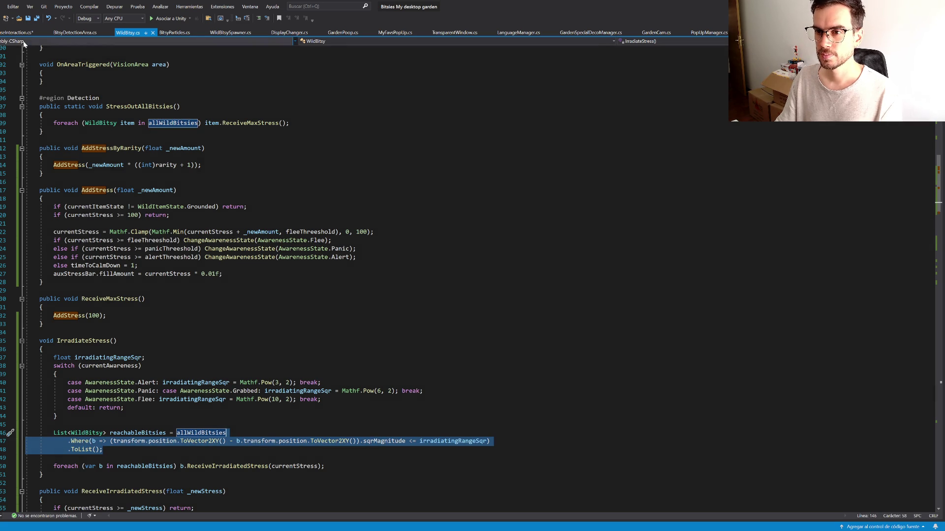
{"action": "left_click", "coordinate": [20, 33]}
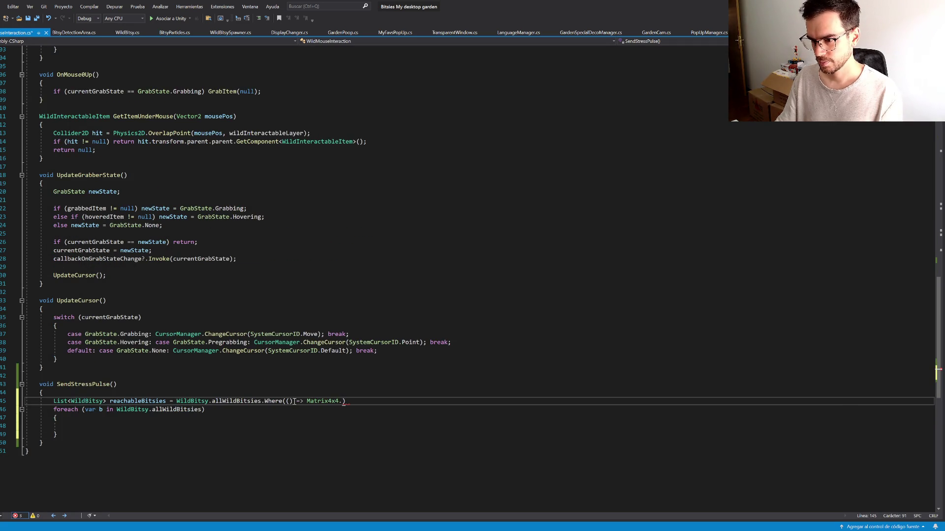
Step: Paste the distance filter over the unfinished Where expression and set its range value to 25
{"action": "left_click_drag", "start_coordinate": [263, 401], "coordinate": [274, 433]}
{"action": "key", "text": "ctrl+v"}
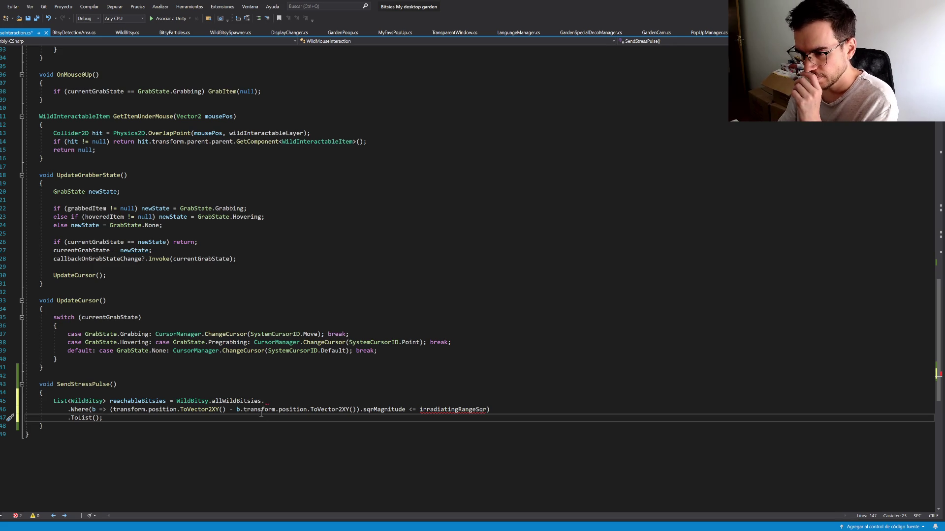
{"action": "left_click", "coordinate": [276, 401]}
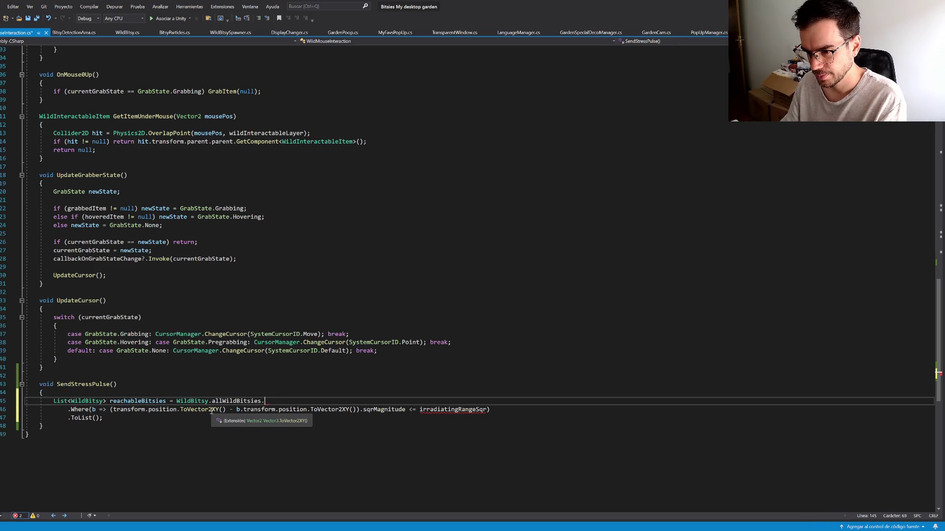
{"action": "key", "text": "BackSpace"}
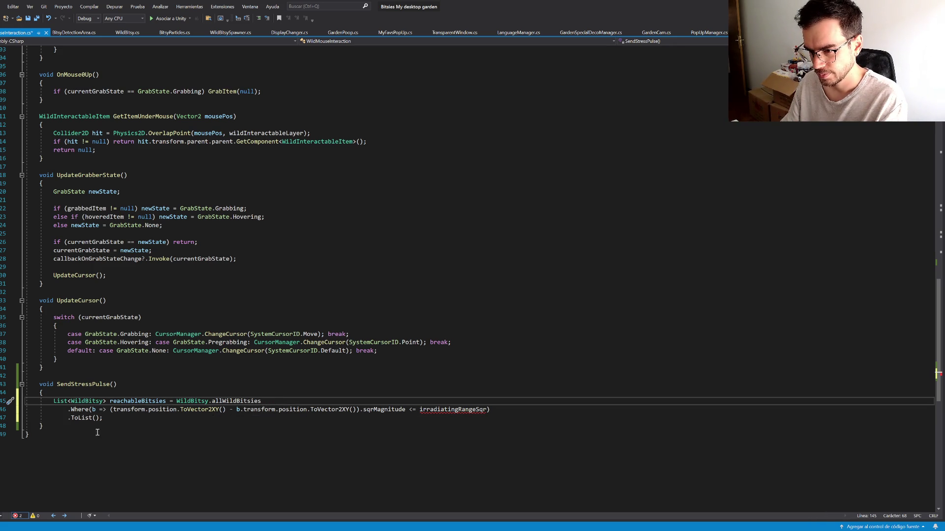
{"action": "left_click", "coordinate": [158, 412]}
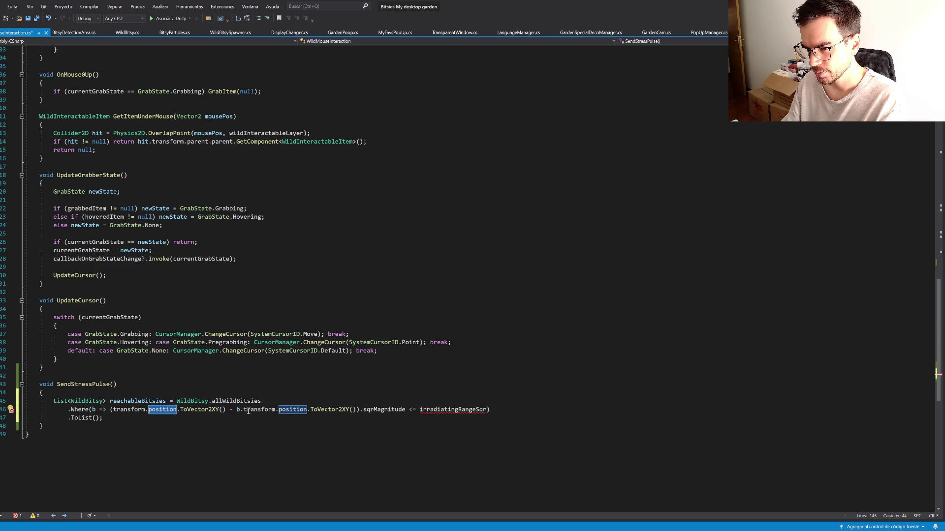
{"action": "left_click", "coordinate": [431, 409]}
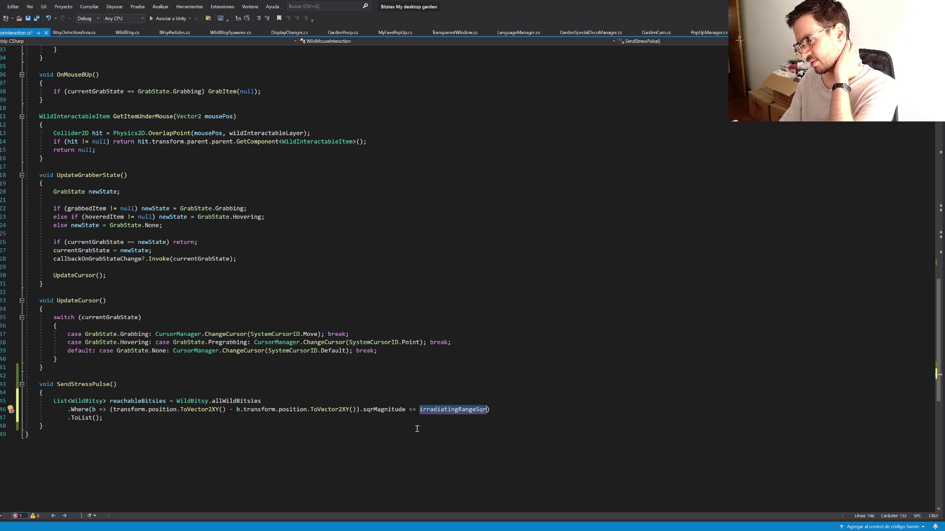
{"action": "type", "text": "5"}
{"action": "key", "text": "Left"}
{"action": "type", "text": "2"}
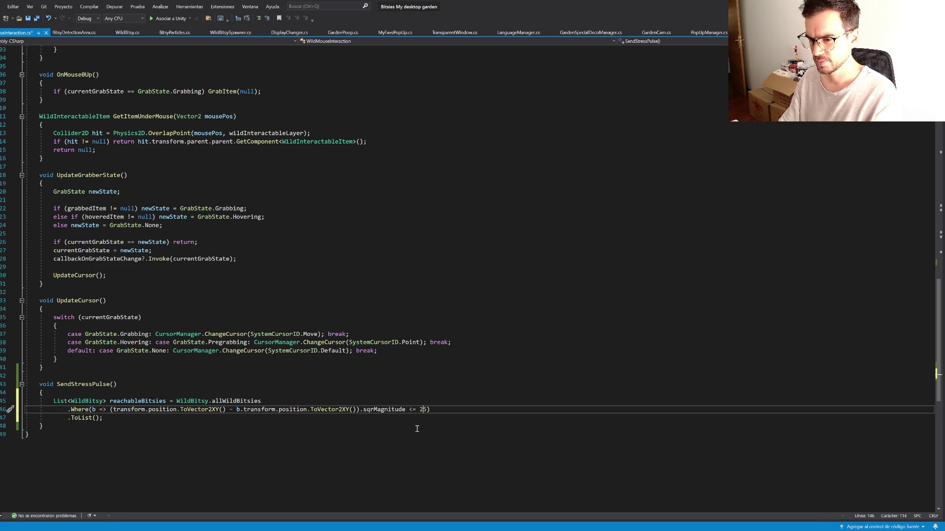
Step: Declare pulseRangeSqr = 5 * 5 above the list and use it in place of the hard-coded 25
{"action": "key", "text": "Up"}
{"action": "key", "text": "ctrl+Return"}
{"action": "type", "text": "int "}
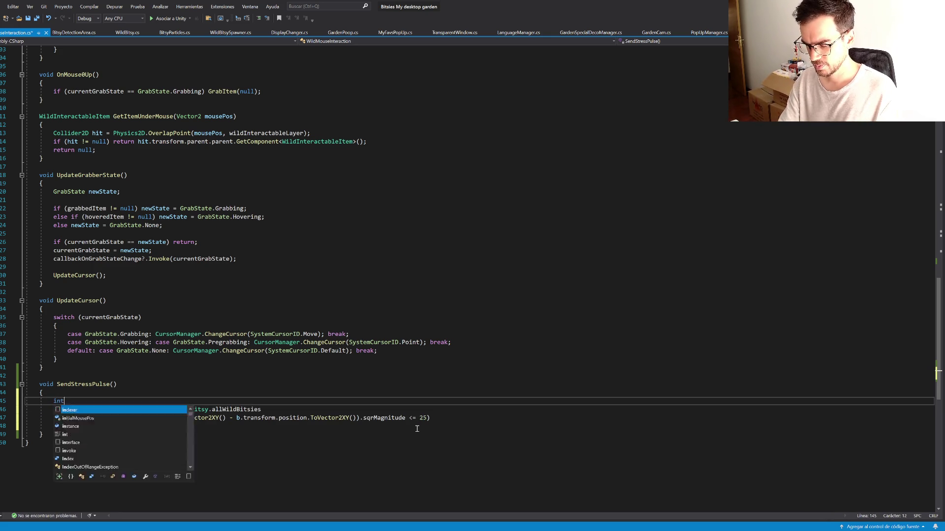
{"action": "type", "text": "irra"}
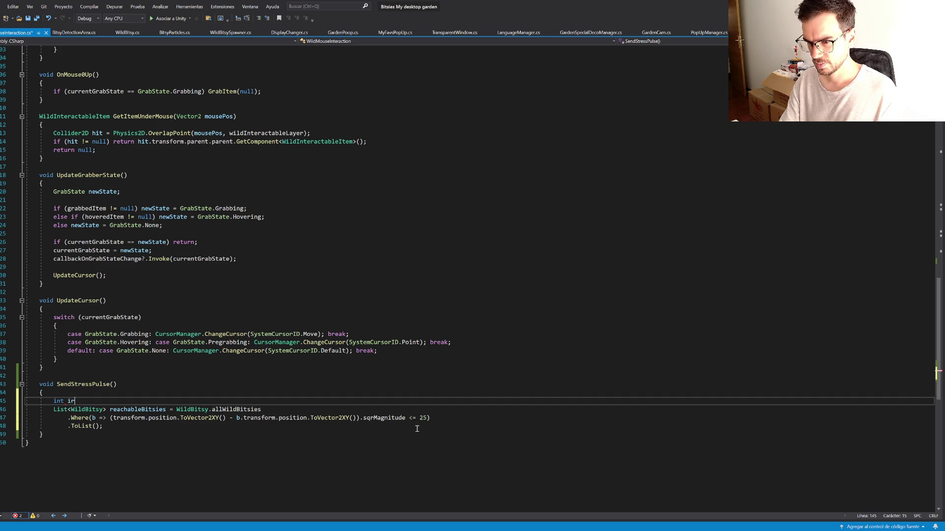
{"action": "key", "text": "BackSpace"}
{"action": "key", "text": "BackSpace"}
{"action": "key", "text": "BackSpace"}
{"action": "type", "text": "pulseRand"}
{"action": "key", "text": "BackSpace"}
{"action": "type", "text": "ge = "}
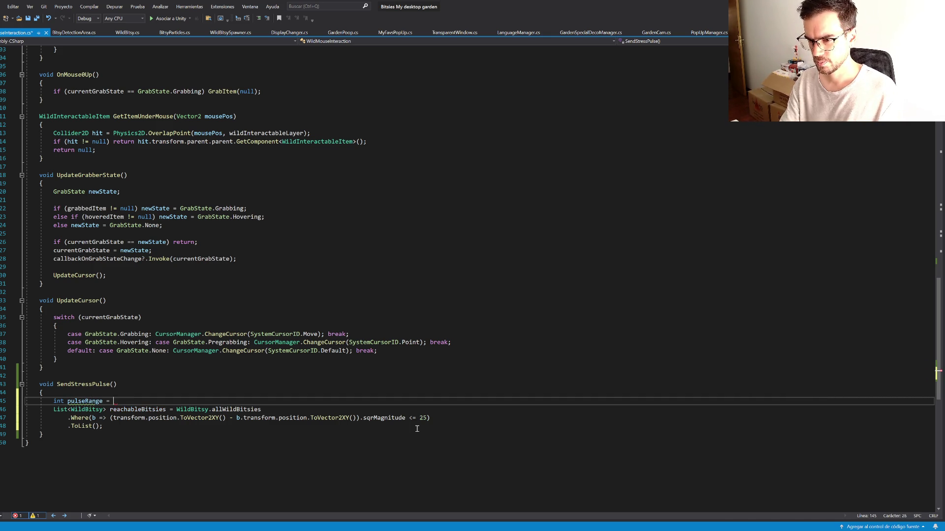
{"action": "type", "text": "5 * 5;"}
{"action": "key", "text": "ctrl+s"}
{"action": "left_click", "coordinate": [103, 401]}
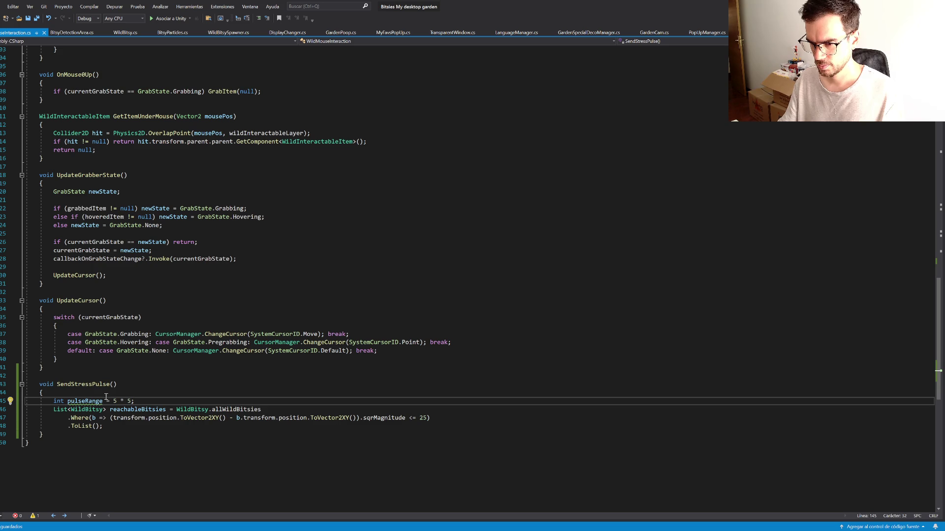
{"action": "type", "text": "Sqr"}
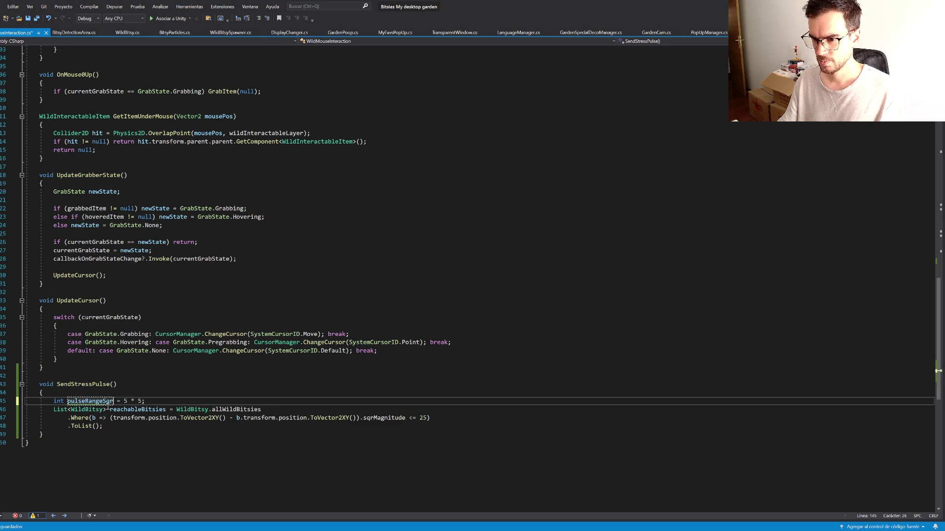
{"action": "double_click", "coordinate": [424, 417]}
{"action": "type", "text": "pulseRangeSqr"}
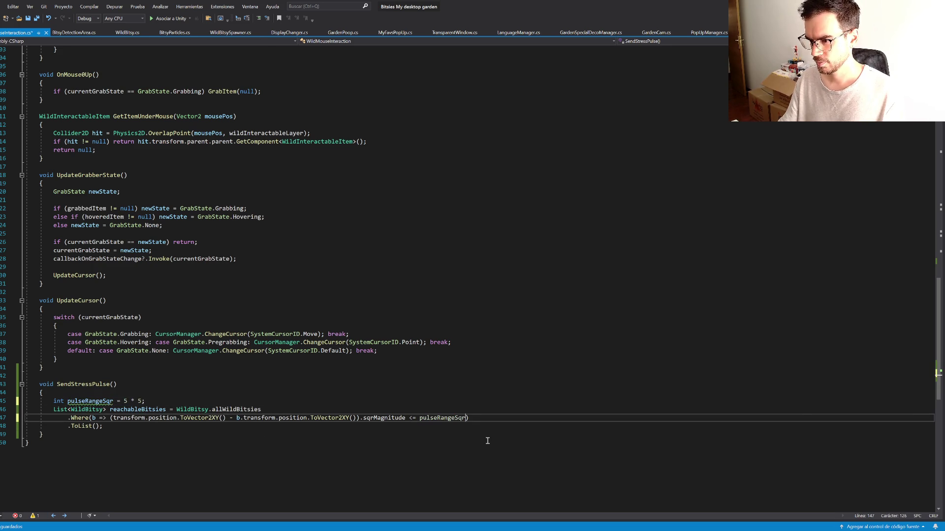
Step: Add a foreach loop over reachableBitsies with loop variable b
{"action": "key", "text": "Down"}
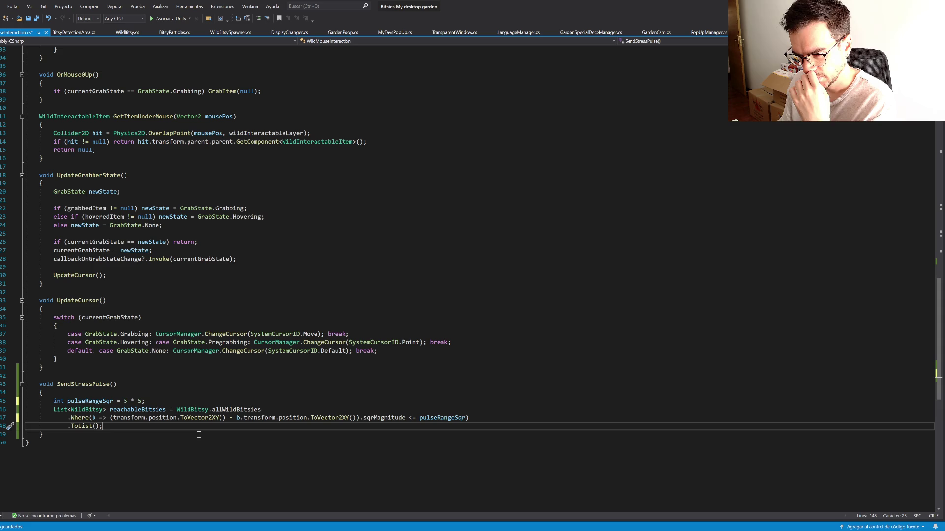
{"action": "key", "text": "Return"}
{"action": "type", "text": "fore"}
{"action": "key", "text": "Tab"}
{"action": "key", "text": "Tab"}
{"action": "left_click", "coordinate": [124, 409]}
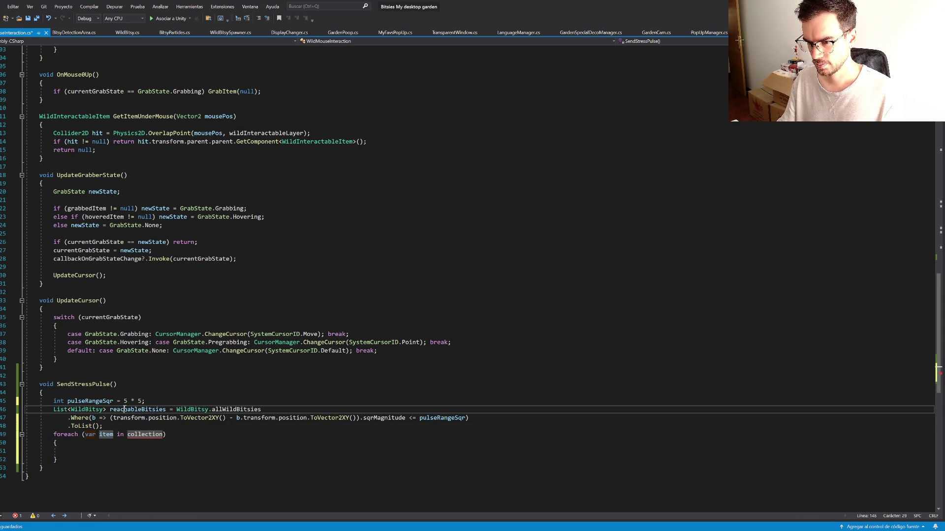
{"action": "double_click", "coordinate": [124, 410]}
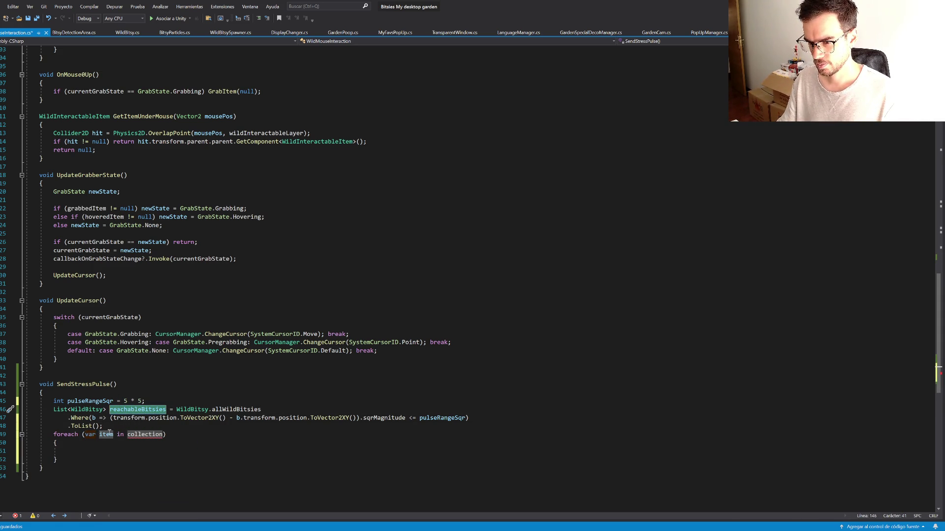
{"action": "key", "text": "ctrl+c"}
{"action": "double_click", "coordinate": [106, 434]}
{"action": "type", "text": "b"}
{"action": "key", "text": "Tab"}
{"action": "key", "text": "ctrl+v"}
Step: Fill the loop body with b.AddStressByRarity(0.25f);
{"action": "left_click", "coordinate": [186, 436]}
{"action": "left_click_drag", "start_coordinate": [186, 436], "coordinate": [183, 461]}
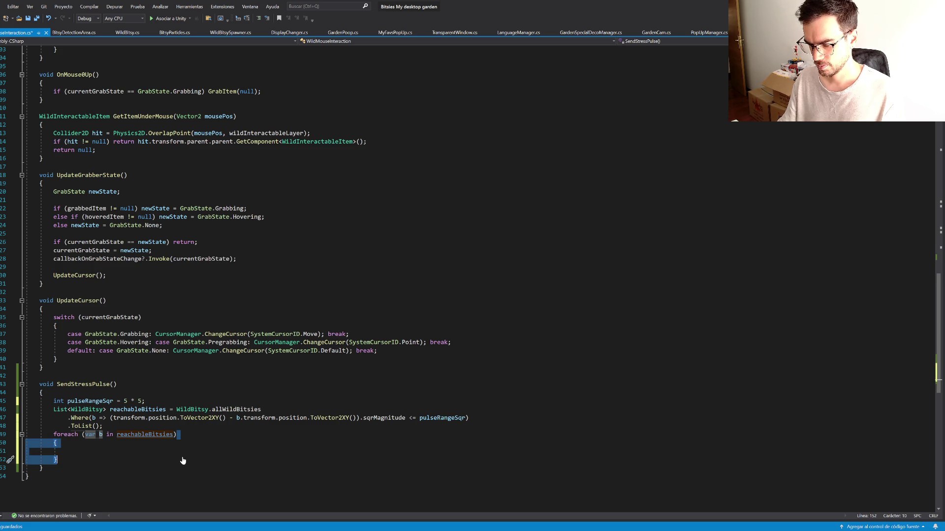
{"action": "type", "text": " b."}
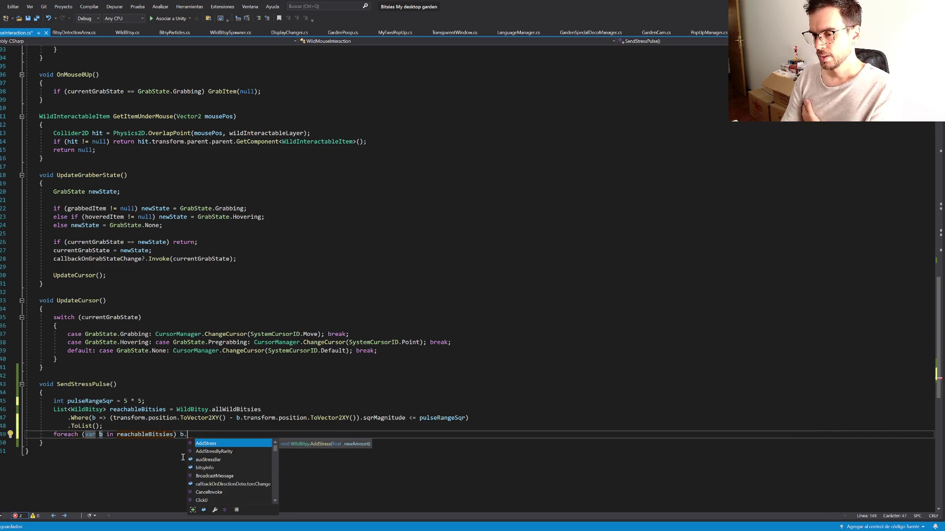
{"action": "key", "text": "Tab"}
{"action": "type", "text": "("}
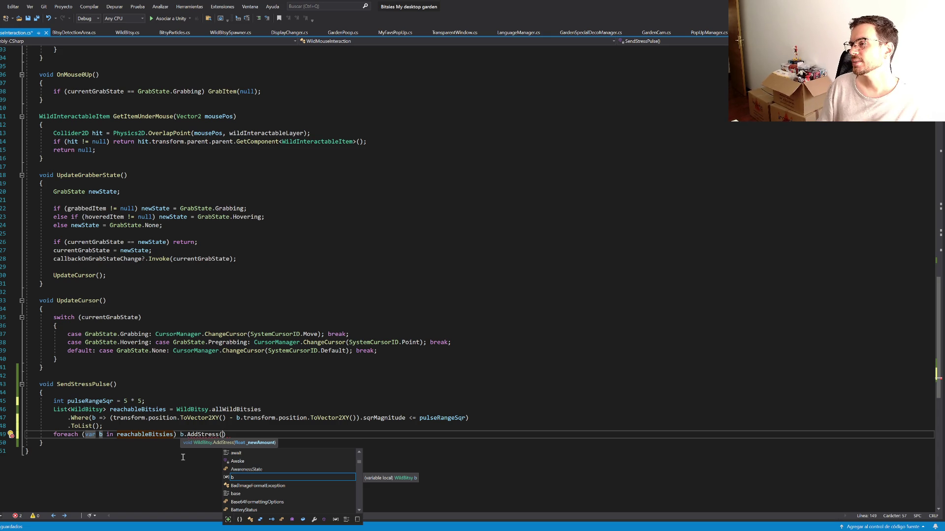
{"action": "key", "text": "BackSpace"}
{"action": "key", "text": "BackSpace"}
{"action": "key", "text": "BackSpace"}
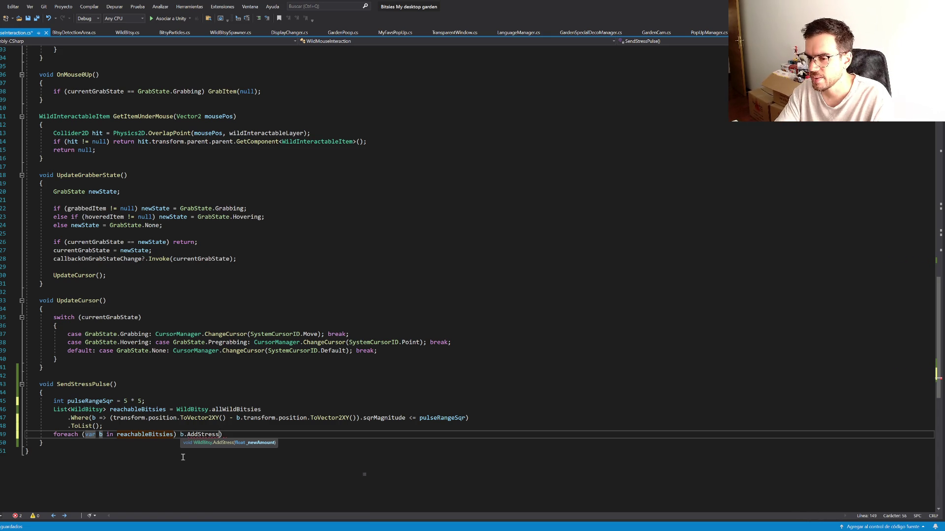
{"action": "type", "text": "add"}
{"action": "key", "text": "Tab"}
{"action": "type", "text": "("}
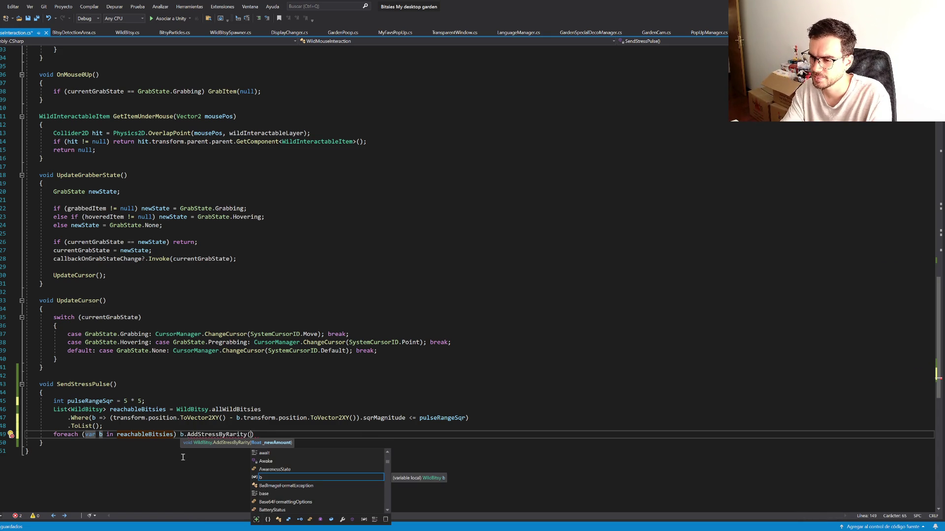
{"action": "type", "text": "0.25f)"}
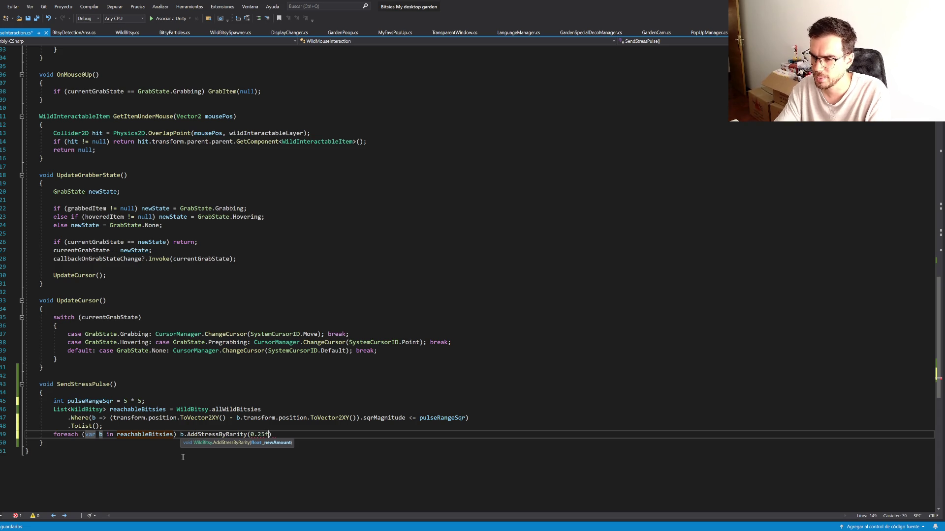
{"action": "type", "text": ";"}
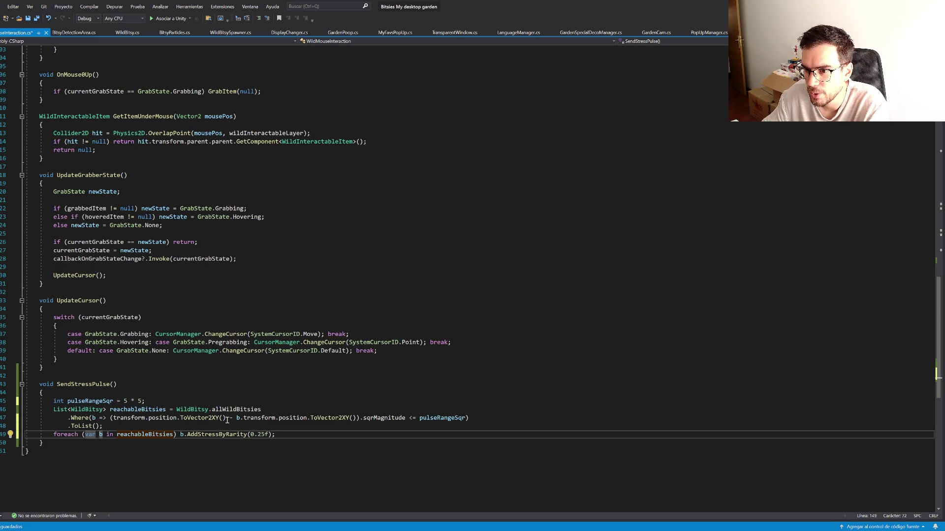
{"action": "left_click", "coordinate": [92, 384]}
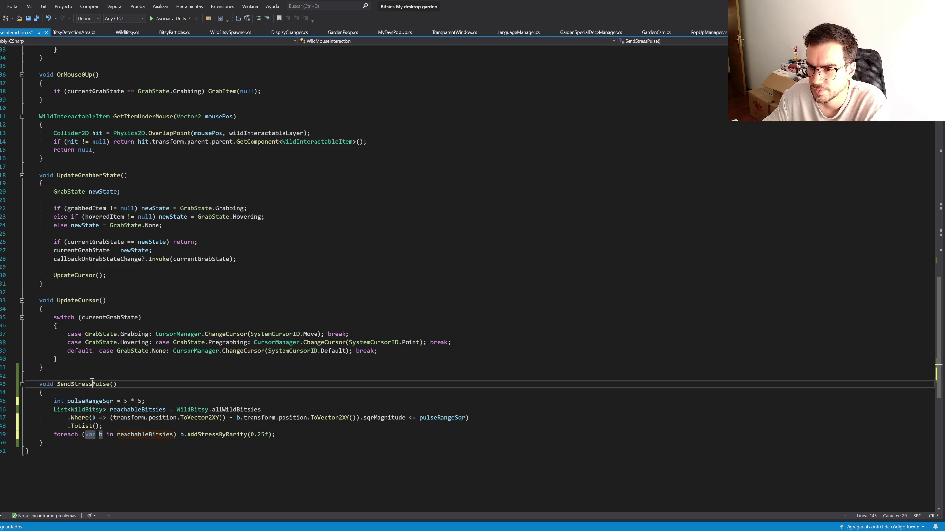
{"action": "scroll", "coordinate": [156, 335], "scroll_direction": "up", "scroll_amount": 7}
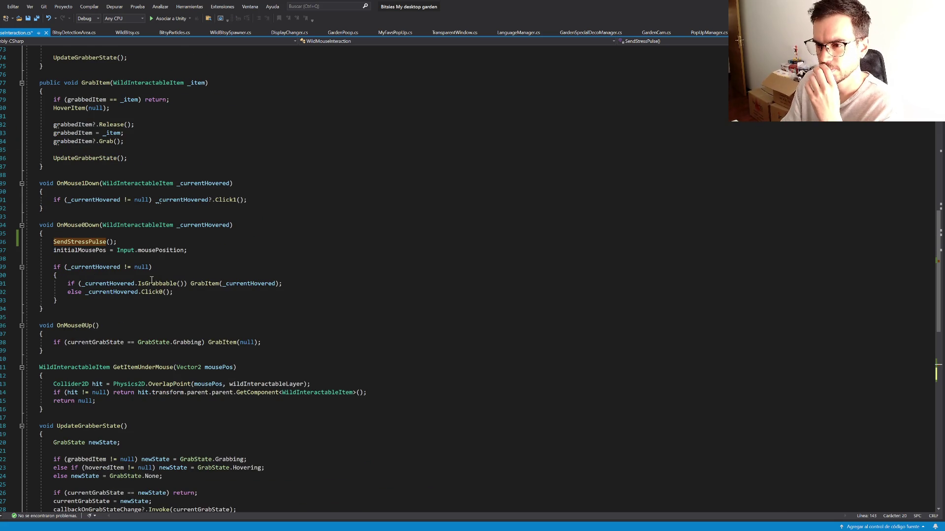
{"action": "left_click", "coordinate": [121, 242]}
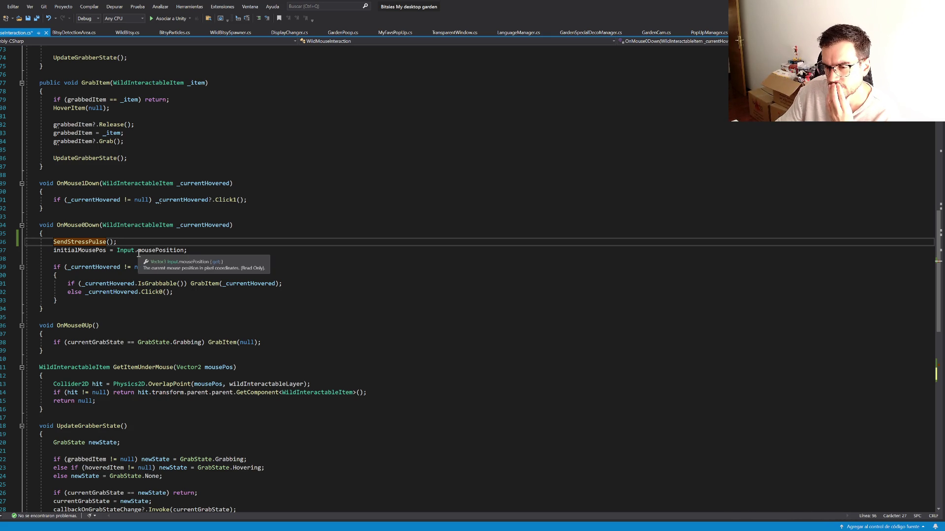
{"action": "scroll", "coordinate": [108, 327], "scroll_direction": "down", "scroll_amount": 3}
{"action": "scroll", "coordinate": [108, 327], "scroll_direction": "down", "scroll_amount": 6}
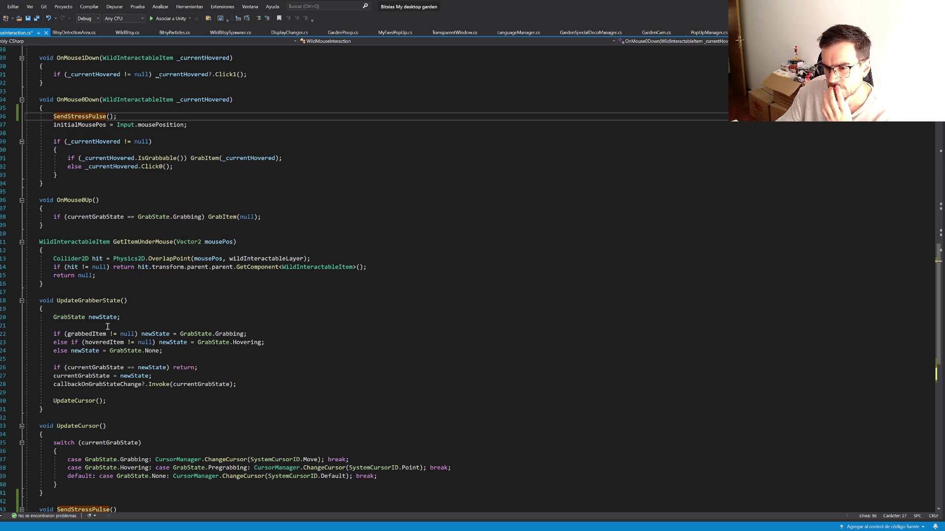
{"action": "scroll", "coordinate": [108, 327], "scroll_direction": "up", "scroll_amount": 7}
{"action": "scroll", "coordinate": [108, 326], "scroll_direction": "up", "scroll_amount": 9}
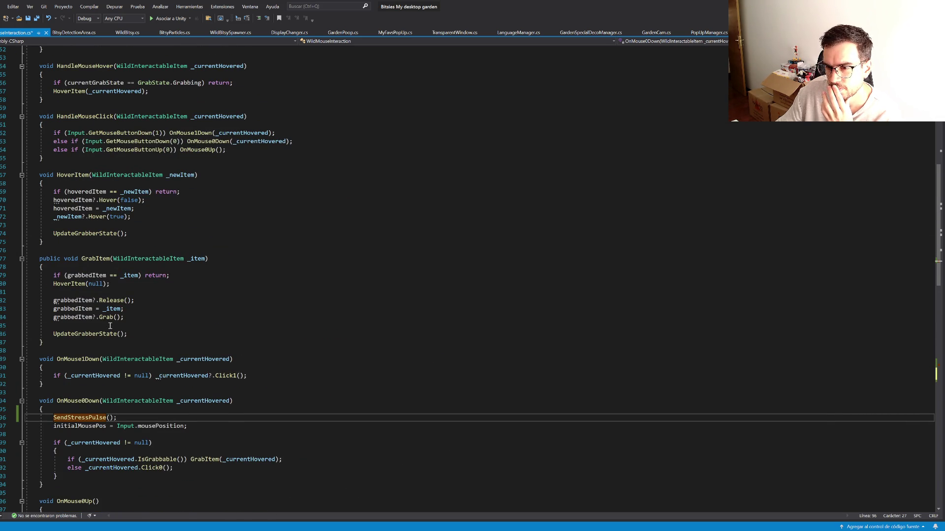
{"action": "scroll", "coordinate": [110, 326], "scroll_direction": "up", "scroll_amount": 2}
{"action": "scroll", "coordinate": [111, 326], "scroll_direction": "up", "scroll_amount": 2}
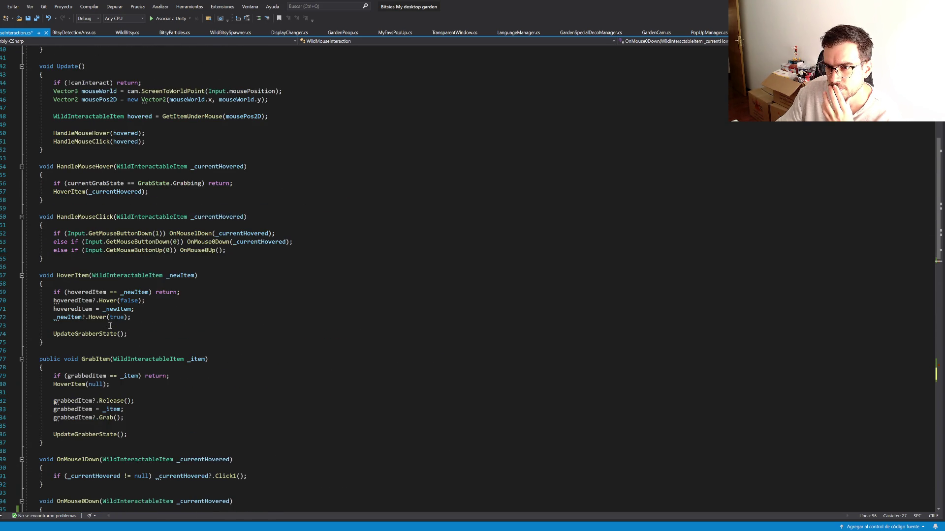
{"action": "scroll", "coordinate": [110, 326], "scroll_direction": "up", "scroll_amount": 2}
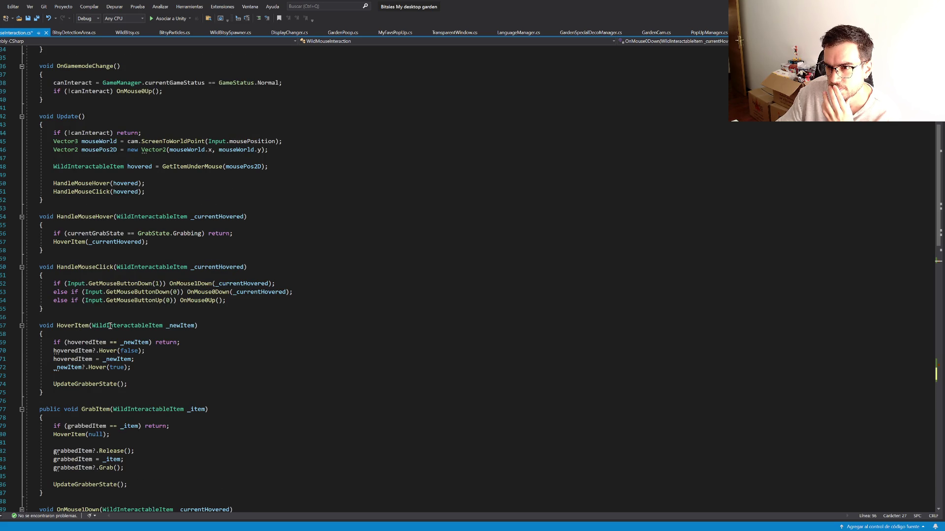
{"action": "double_click", "coordinate": [109, 151]}
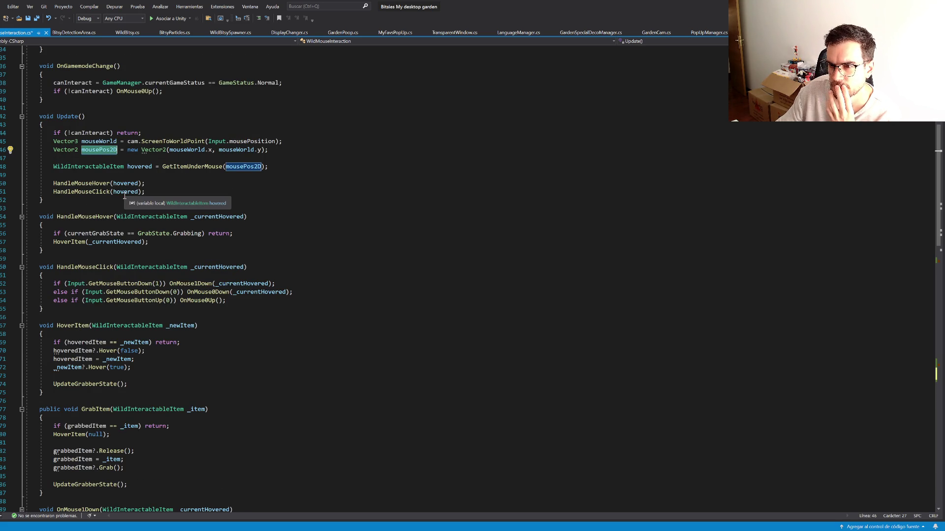
{"action": "scroll", "coordinate": [125, 196], "scroll_direction": "down", "scroll_amount": 5}
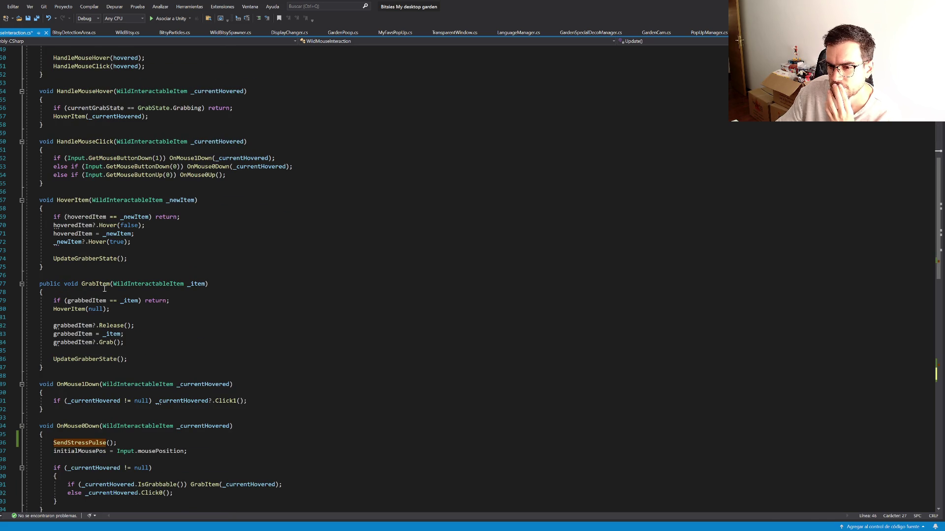
{"action": "scroll", "coordinate": [104, 289], "scroll_direction": "up", "scroll_amount": 3}
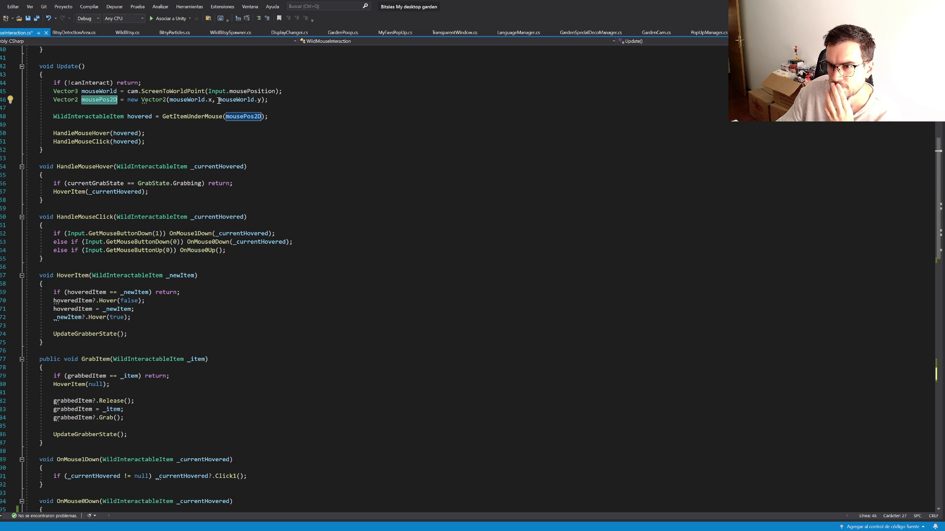
{"action": "mouse_move", "coordinate": [156, 99]}
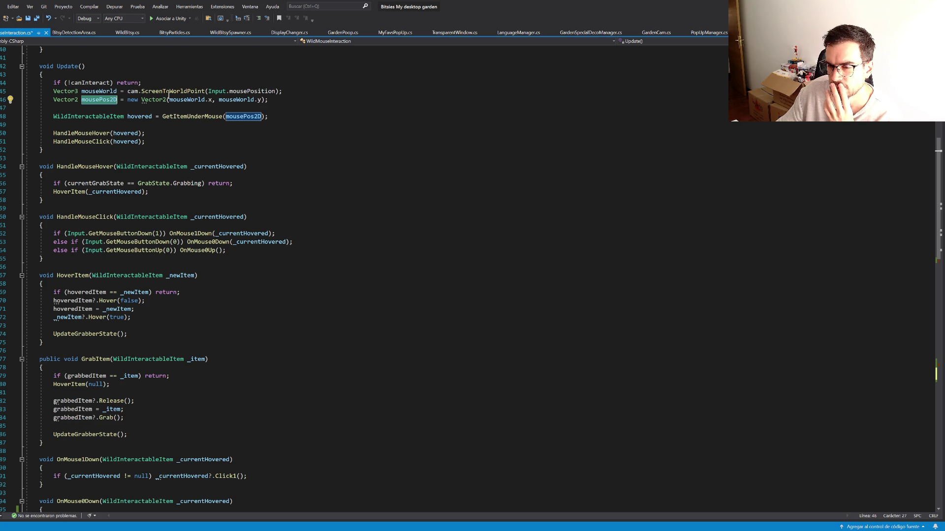
{"action": "left_click_drag", "start_coordinate": [294, 91], "coordinate": [291, 84]}
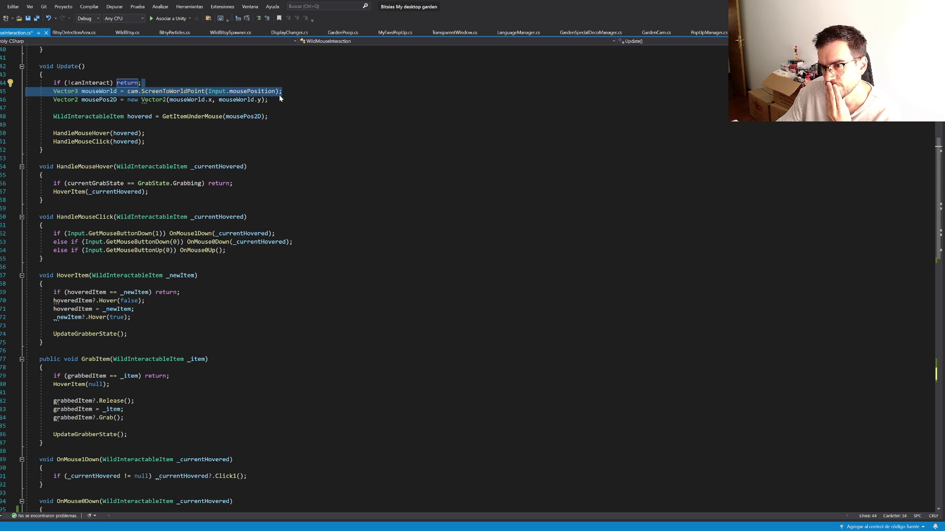
{"action": "mouse_move", "coordinate": [132, 144]}
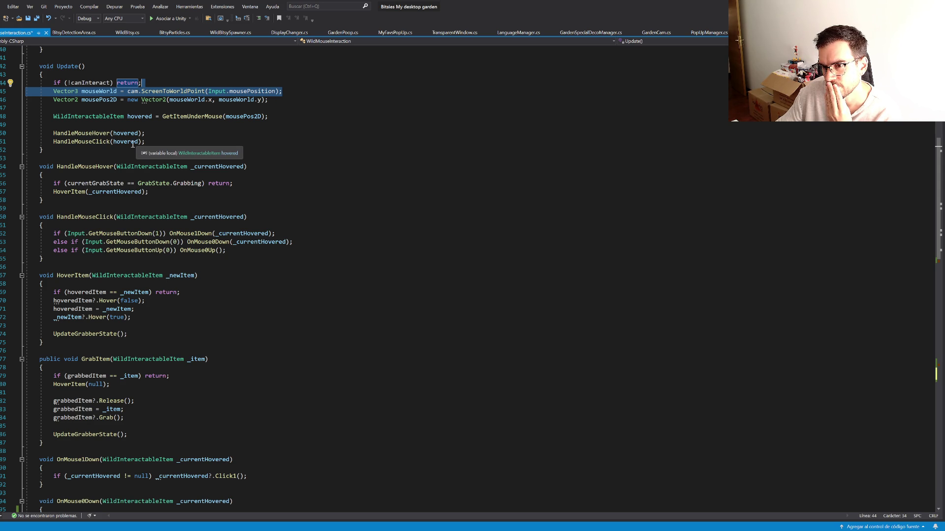
{"action": "double_click", "coordinate": [88, 142]}
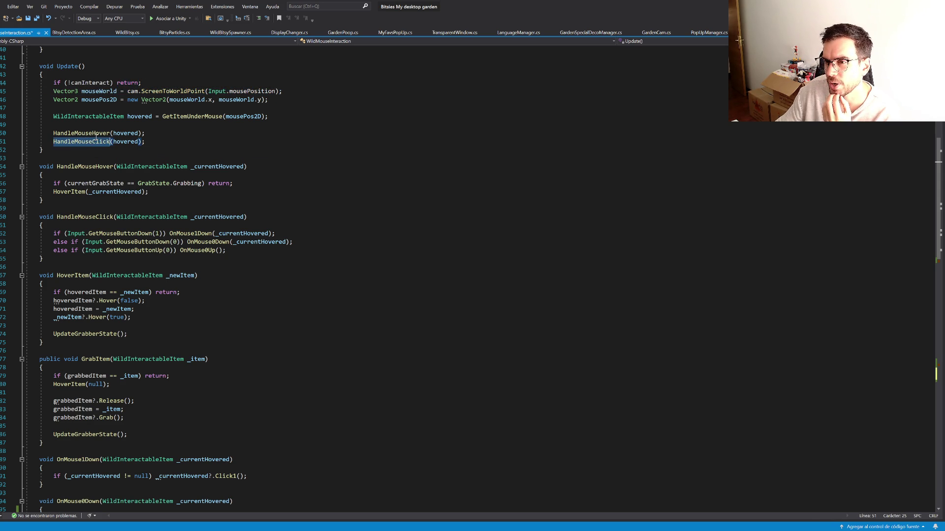
{"action": "left_click", "coordinate": [107, 100]}
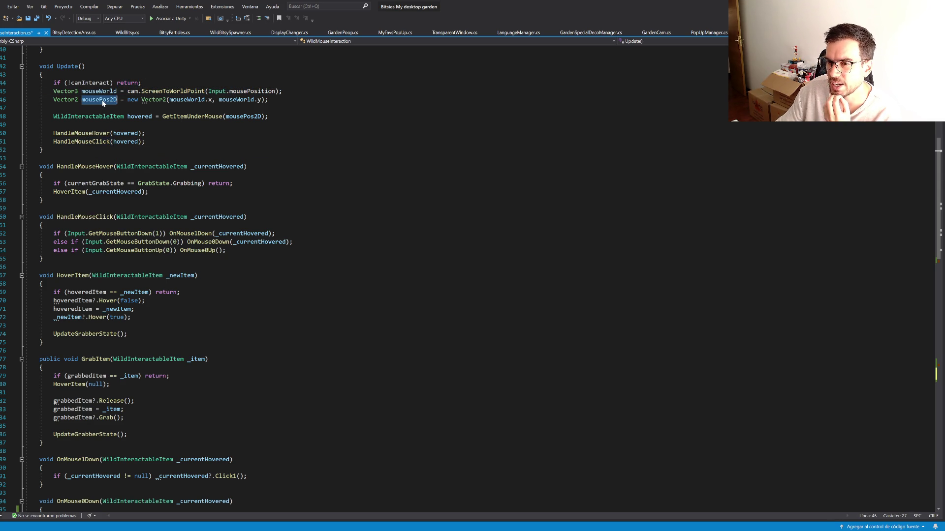
{"action": "left_click", "coordinate": [110, 142]}
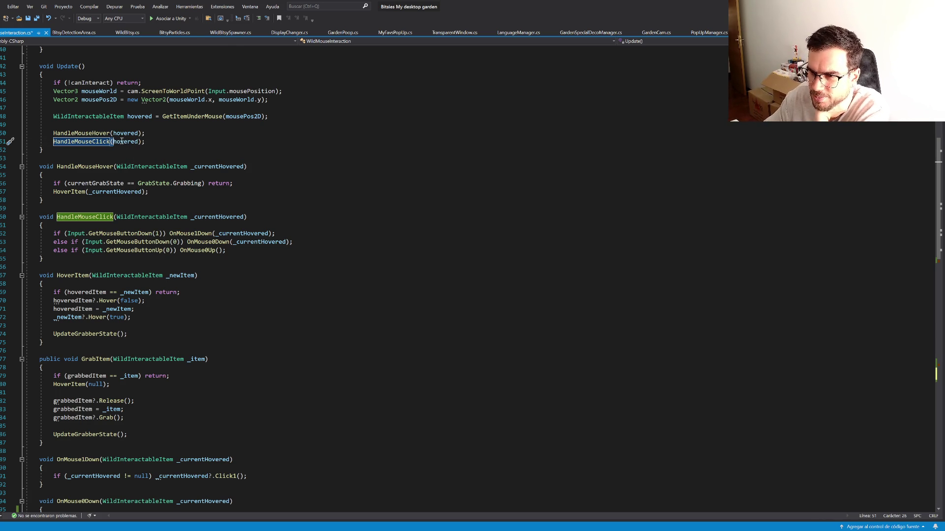
{"action": "left_click", "coordinate": [106, 107]}
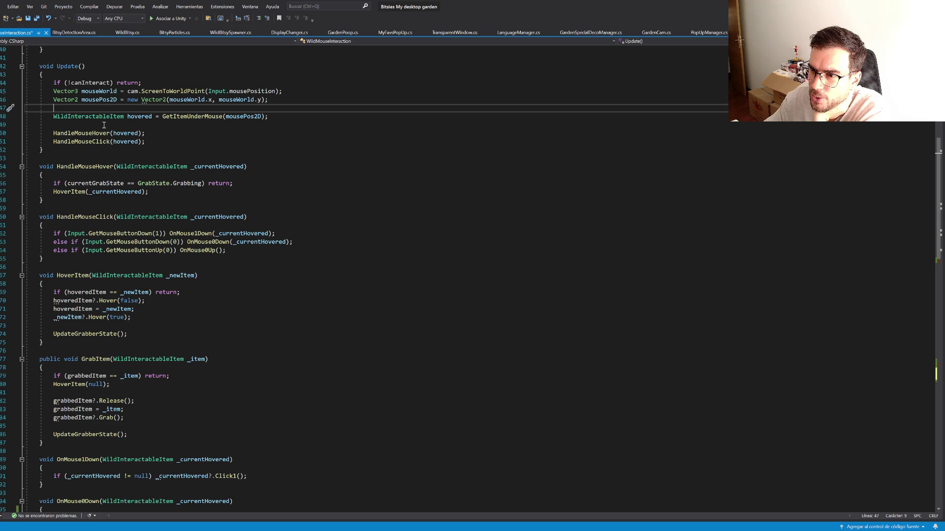
{"action": "left_click_drag", "start_coordinate": [81, 100], "coordinate": [270, 99]}
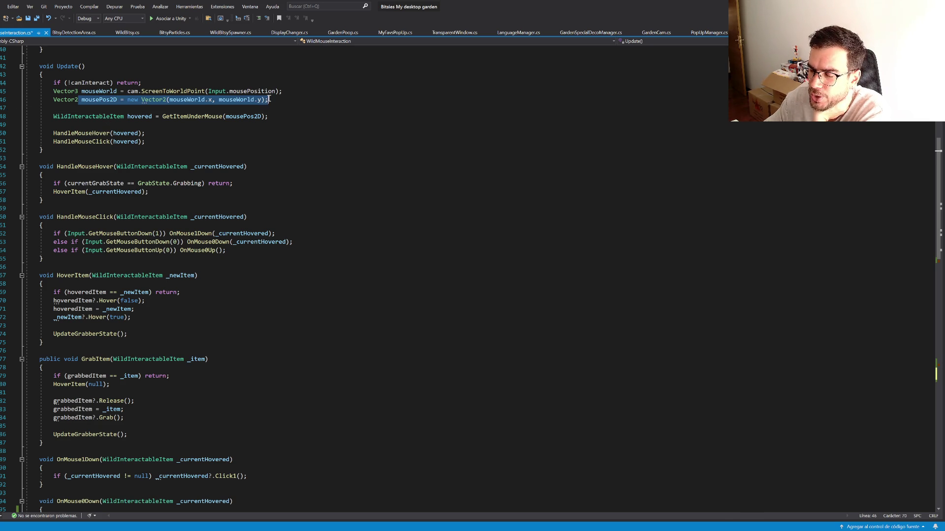
{"action": "key", "text": "shift+alt+equal"}
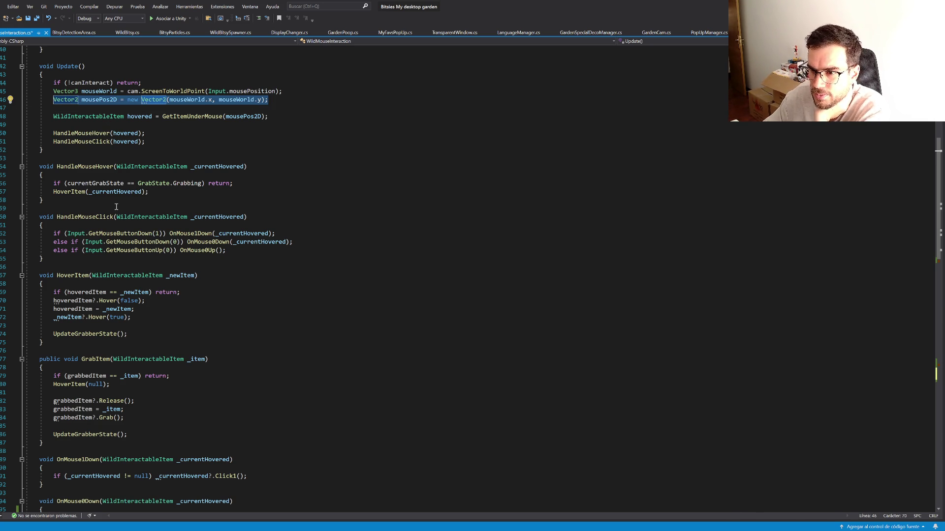
{"action": "scroll", "coordinate": [89, 308], "scroll_direction": "down", "scroll_amount": 12}
Step: Rename SendStressPulse to HandleStressClick everywhere
{"action": "left_click", "coordinate": [86, 217]}
{"action": "key", "text": "ctrl+r"}
{"action": "key", "text": "ctrl+r"}
{"action": "type", "text": "Handle"}
{"action": "type", "text": "StressClick"}
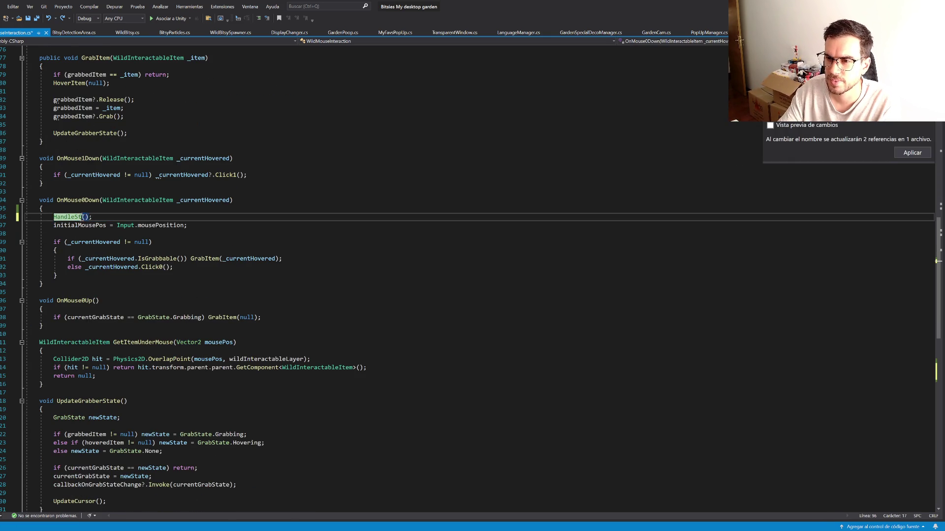
{"action": "key", "text": "Return"}
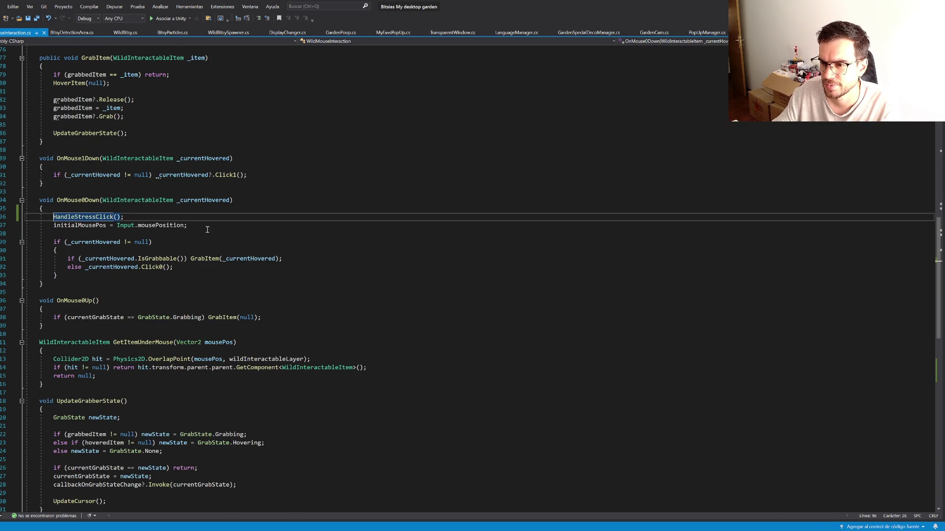
Step: Move the HandleStressClick call out of OnMouse0Down into Update
{"action": "left_click", "coordinate": [124, 216]}
{"action": "key", "text": "shift+Home"}
{"action": "key", "text": "ctrl+c"}
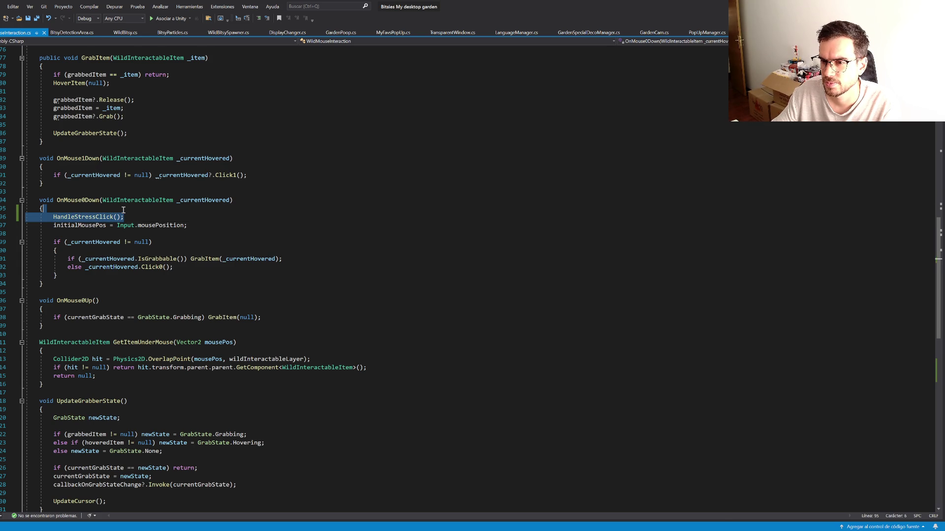
{"action": "key", "text": "BackSpace"}
{"action": "key", "text": "BackSpace"}
{"action": "key", "text": "BackSpace"}
{"action": "scroll", "coordinate": [141, 225], "scroll_direction": "up", "scroll_amount": 12}
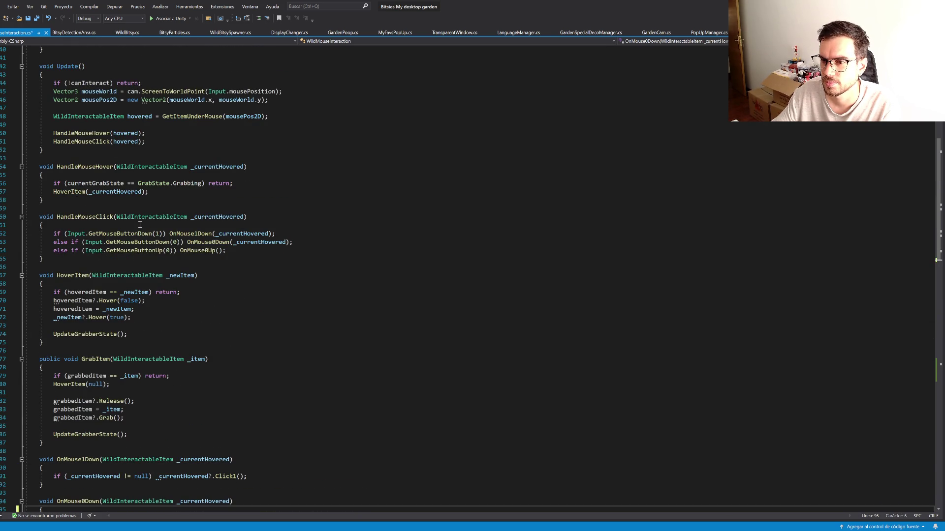
{"action": "scroll", "coordinate": [140, 225], "scroll_direction": "up", "scroll_amount": 3}
{"action": "left_click", "coordinate": [131, 202]}
{"action": "key", "text": "Return"}
{"action": "key", "text": "ctrl+v"}
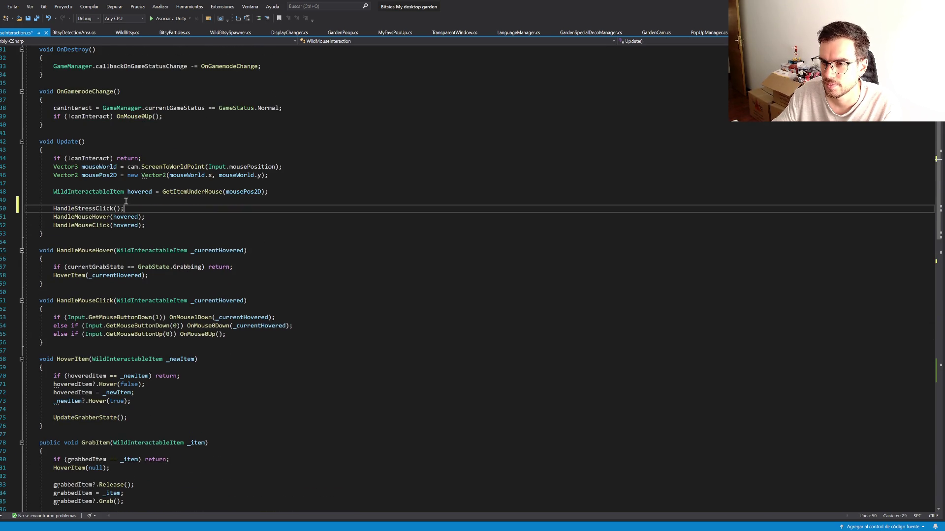
Step: Pass mousePos2D as the HandleStressClick call's argument and save the file
{"action": "double_click", "coordinate": [96, 176]}
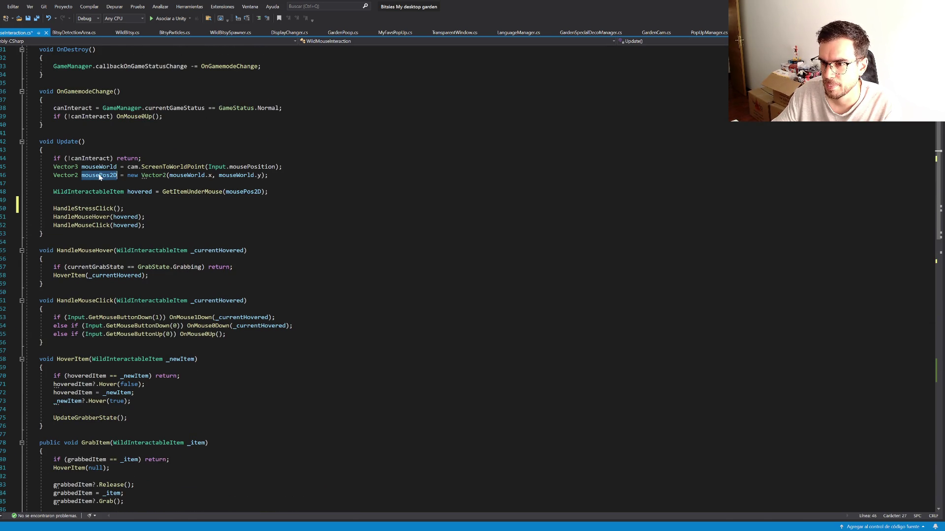
{"action": "key", "text": "ctrl+c"}
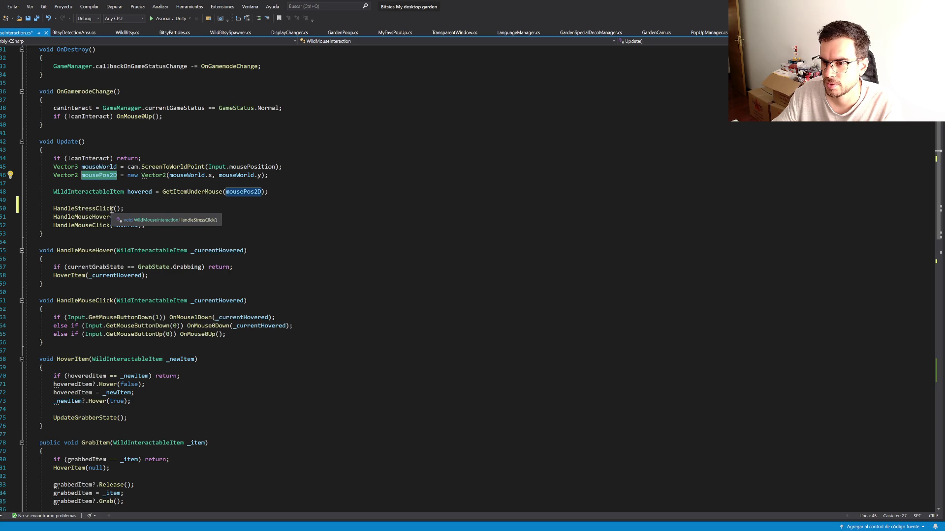
{"action": "key", "text": "Down"}
{"action": "key", "text": "Down"}
{"action": "key", "text": "Down"}
{"action": "key", "text": "ctrl+v"}
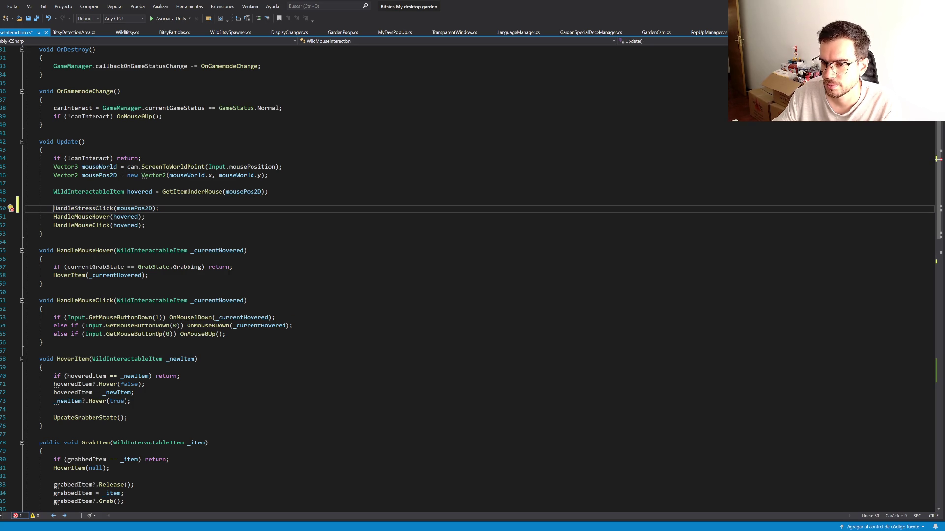
{"action": "key", "text": "Home"}
{"action": "key", "text": "ctrl+s"}
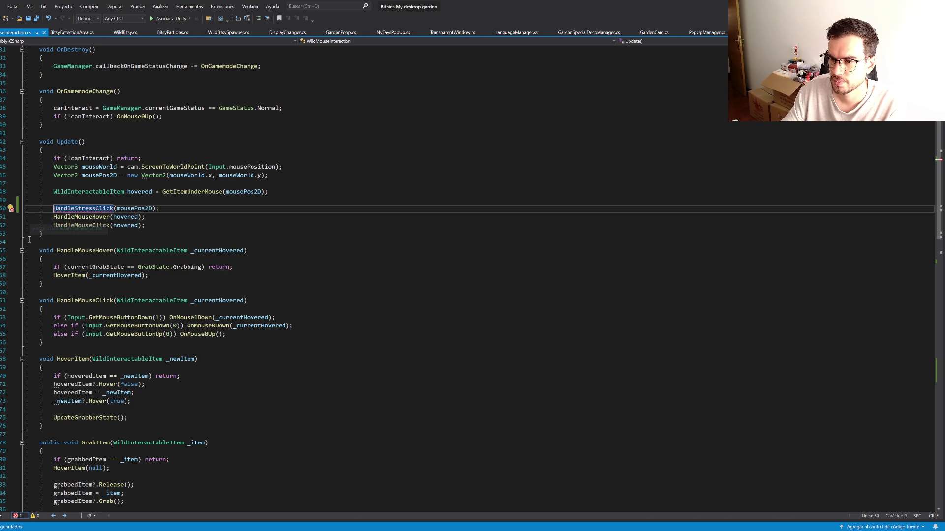
Step: Jump to the HandleStressClick definition and begin an if (Input.GetMouseButton… check at its top
{"action": "mouse_move", "coordinate": [74, 212]}
{"action": "key", "text": "F12"}
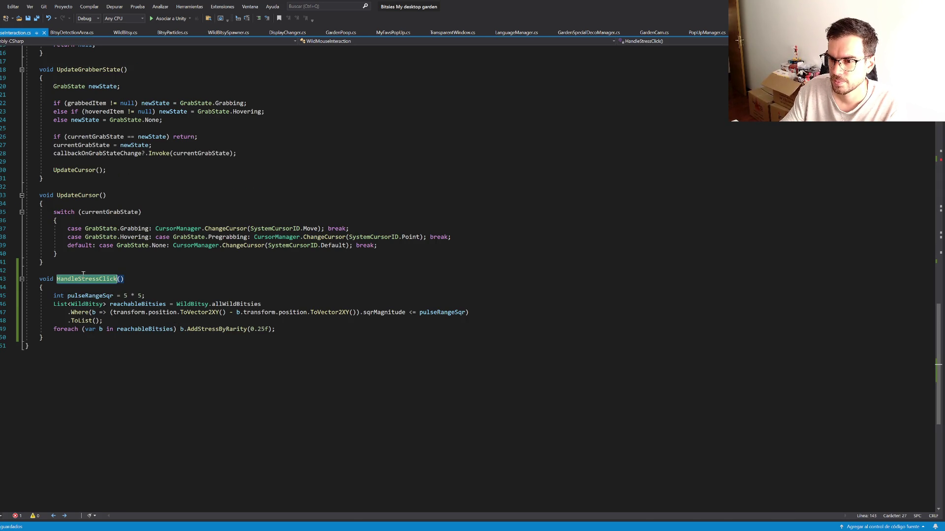
{"action": "left_click", "coordinate": [77, 290]}
{"action": "key", "text": "Return"}
{"action": "type", "text": "iF(Input.get"}
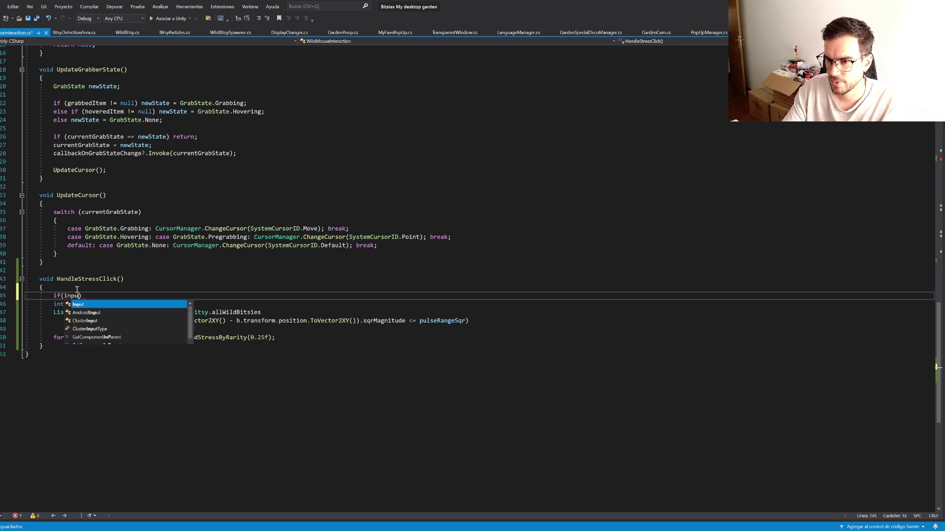
{"action": "type", "text": "mouseb"}
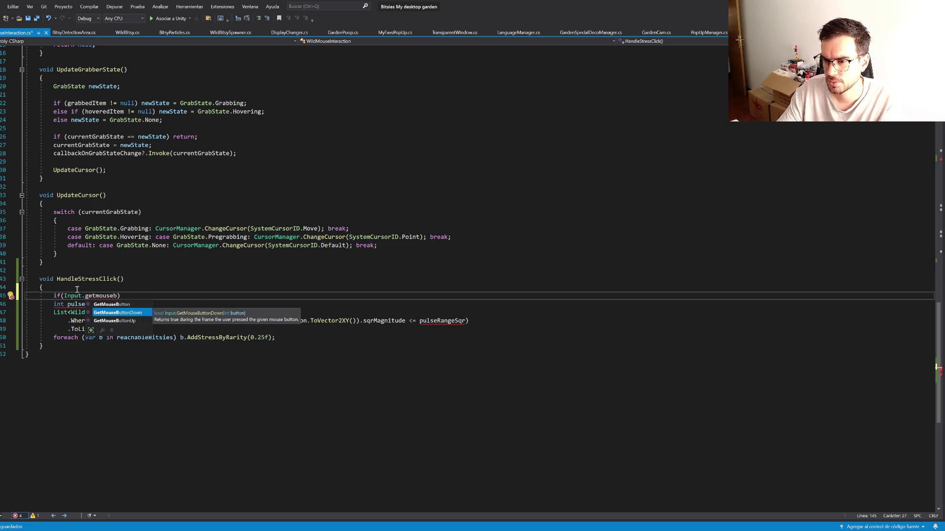
Step: Complete the guard if (!Input.GetMouseButtonDown(0)) return; and add a Vector2 _worldPos parameter
{"action": "key", "text": "Tab"}
{"action": "type", "text": "(9"}
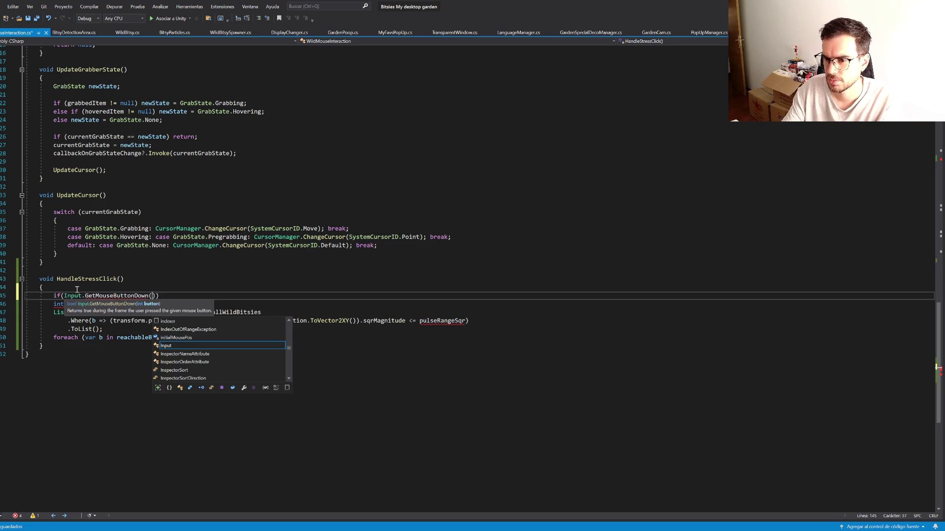
{"action": "type", "text": ") return;"}
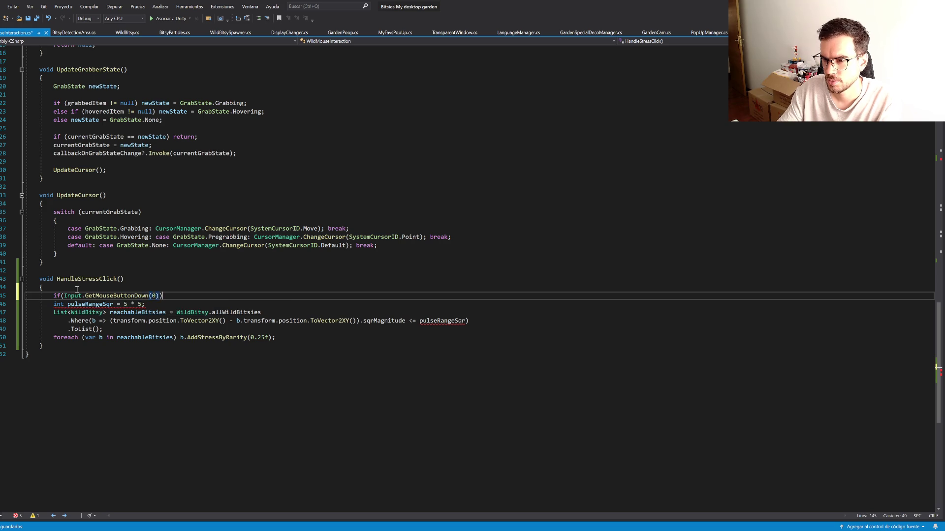
{"action": "left_click", "coordinate": [64, 296]}
{"action": "type", "text": "!"}
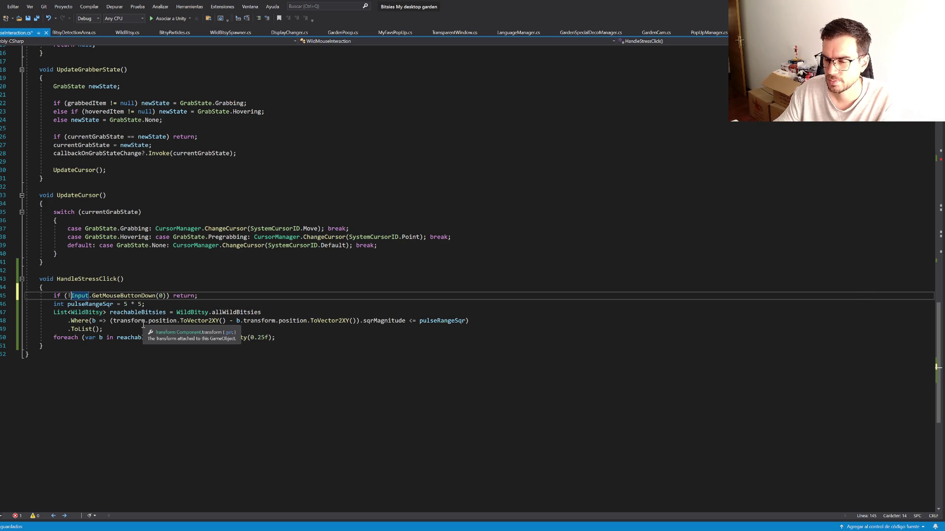
{"action": "key", "text": "ctrl+s"}
{"action": "left_click", "coordinate": [120, 279]}
{"action": "type", "text": "Vector2 _worldPo"}
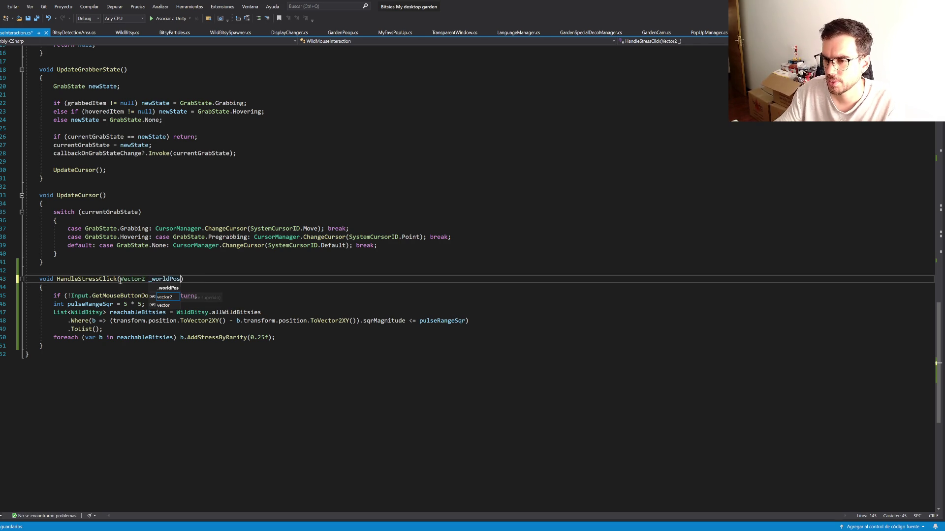
{"action": "type", "text": "s"}
Step: Replace transform.position.ToVector2XY() in the distance check with _worldPos
{"action": "key", "text": "ctrl+s"}
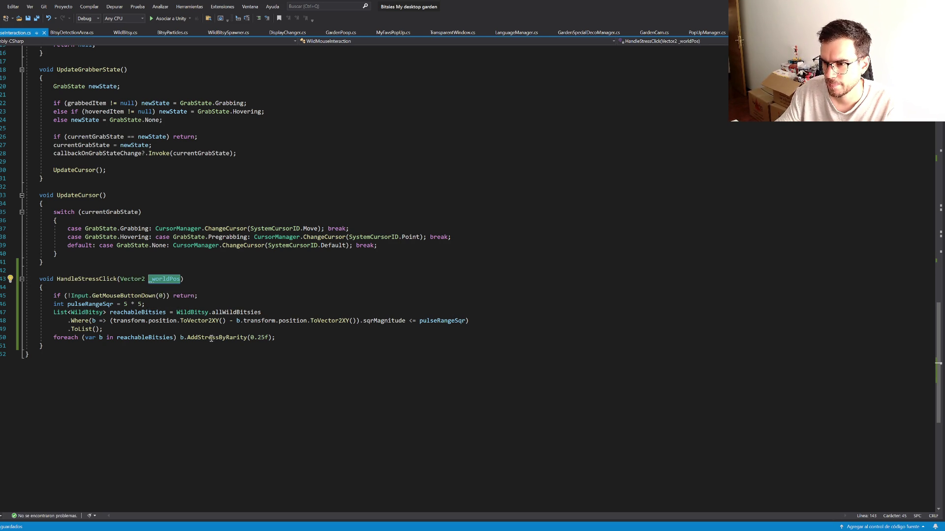
{"action": "double_click", "coordinate": [137, 321]}
{"action": "key", "text": "ctrl+v"}
{"action": "key", "text": "ctrl+Delete"}
{"action": "key", "text": "ctrl+Delete"}
{"action": "key", "text": "ctrl+Delete"}
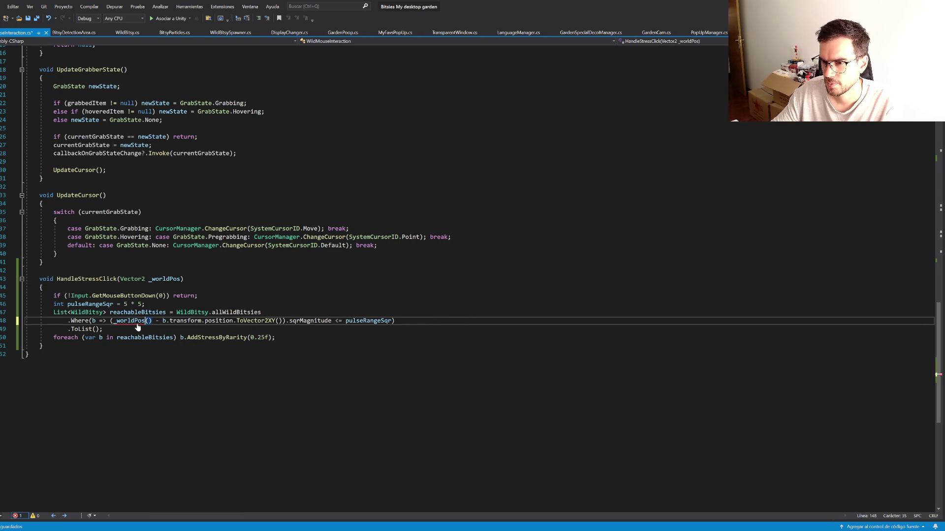
{"action": "key", "text": "Delete"}
{"action": "key", "text": "Delete"}
Step: Rename the parameter to _mouseWorldPos, save, and let Unity recompile
{"action": "left_click", "coordinate": [162, 279]}
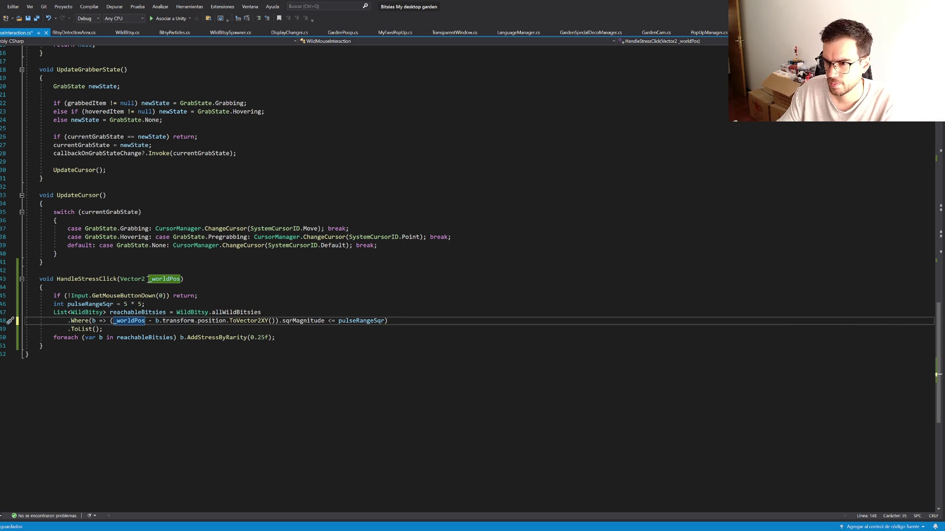
{"action": "key", "text": "ctrl+r"}
{"action": "key", "text": "ctrl+r"}
{"action": "type", "text": "mouse"}
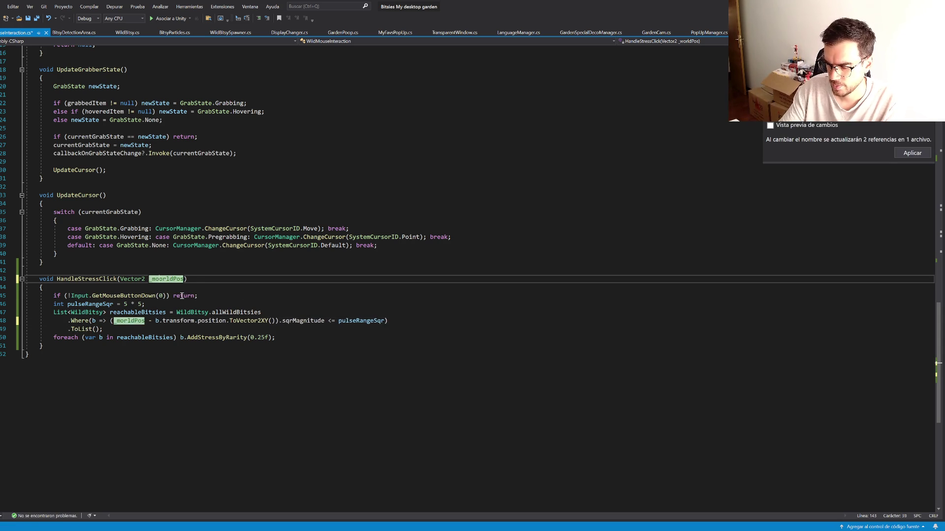
{"action": "type", "text": "W"}
{"action": "key", "text": "Return"}
{"action": "key", "text": "ctrl+s"}
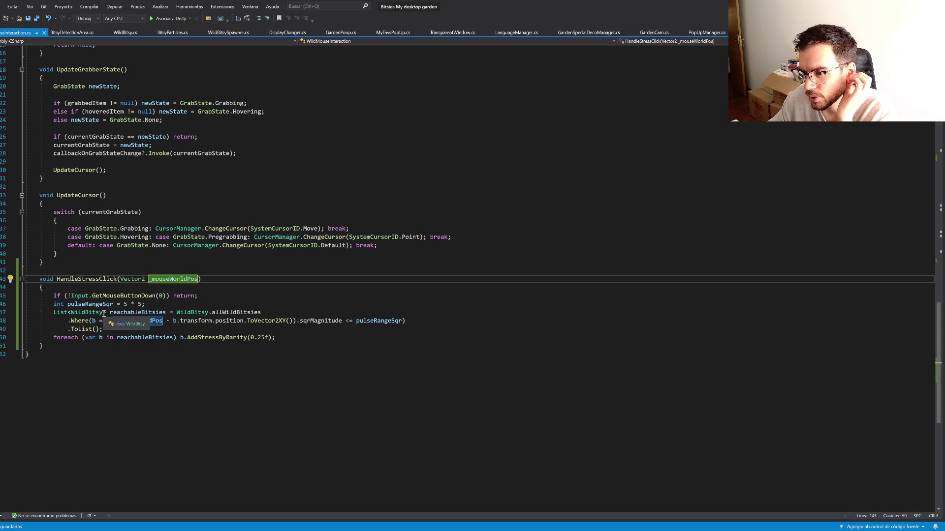
{"action": "left_click", "coordinate": [206, 372]}
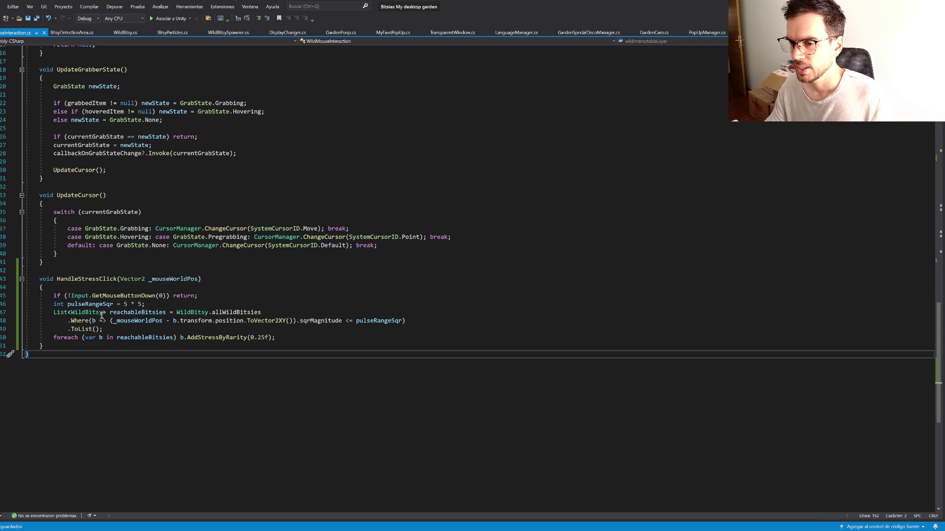
{"action": "key", "text": "alt+Tab"}
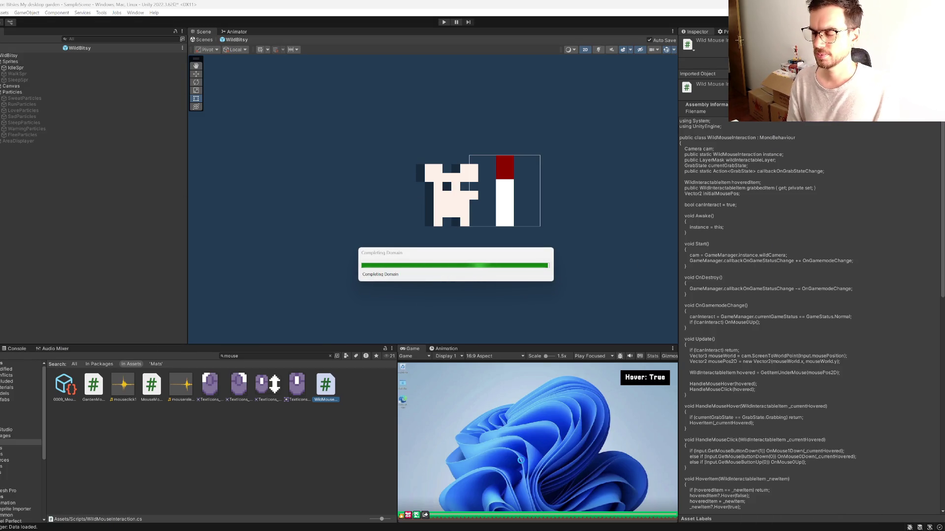
Step: Select the whole HandleStressClick method, from its signature to its closing brace
{"action": "key", "text": "alt+Tab"}
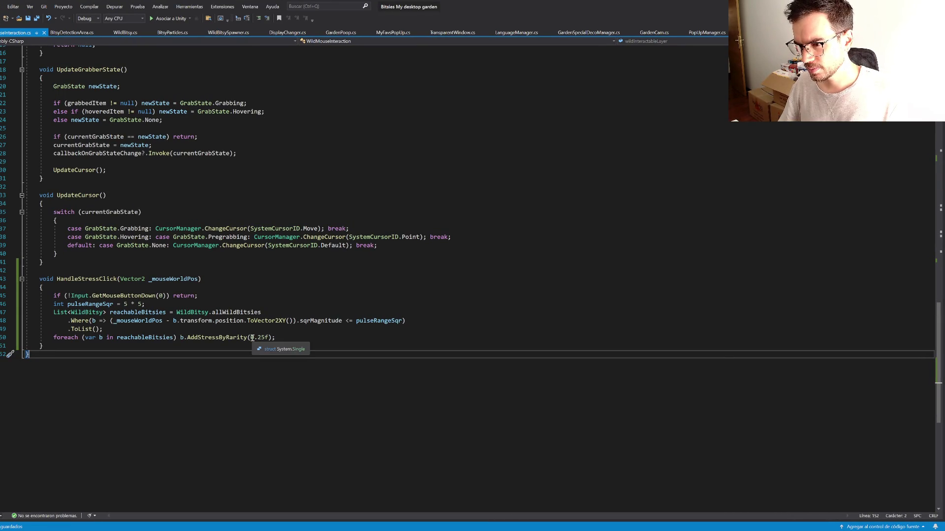
{"action": "double_click", "coordinate": [91, 305]}
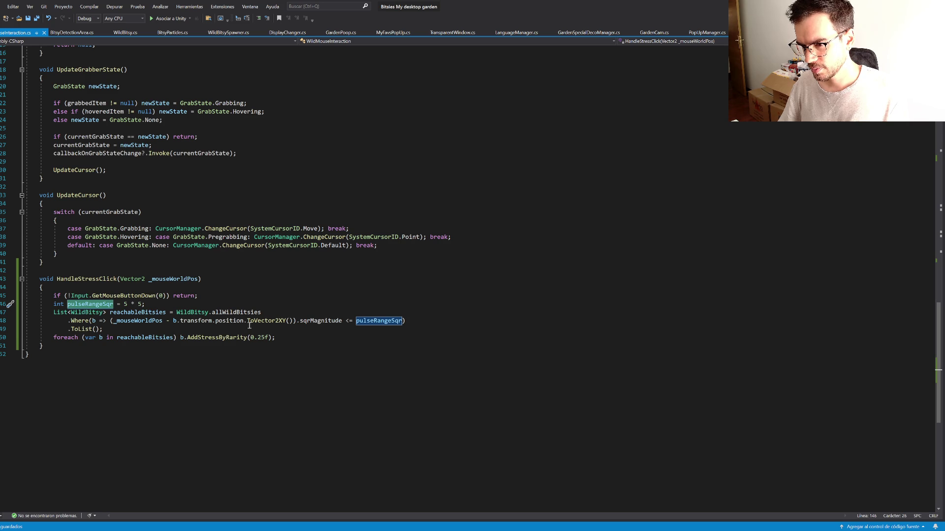
{"action": "mouse_move", "coordinate": [234, 325]}
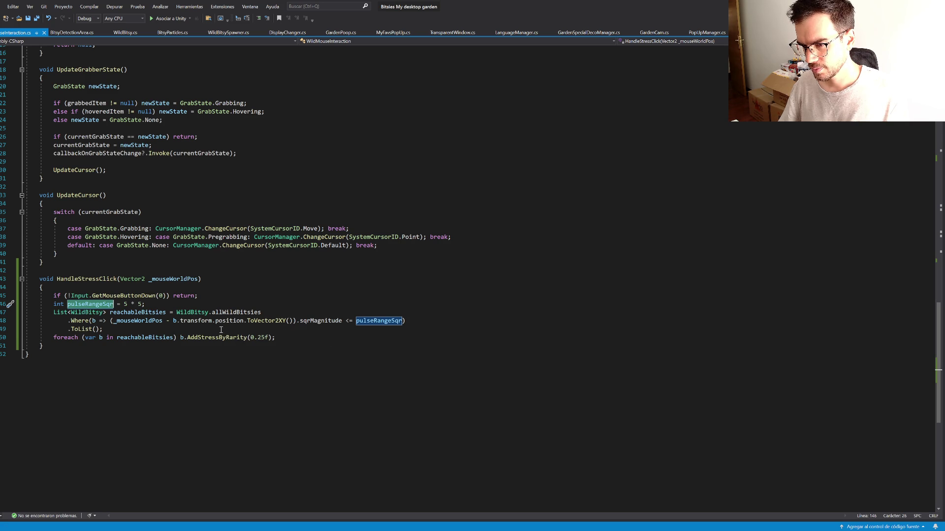
{"action": "mouse_move", "coordinate": [119, 323]}
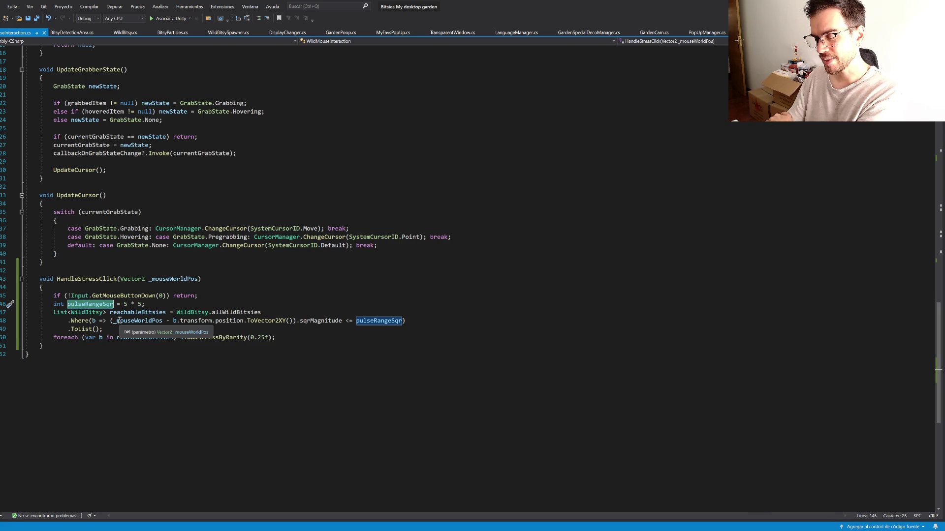
{"action": "mouse_move", "coordinate": [145, 341]}
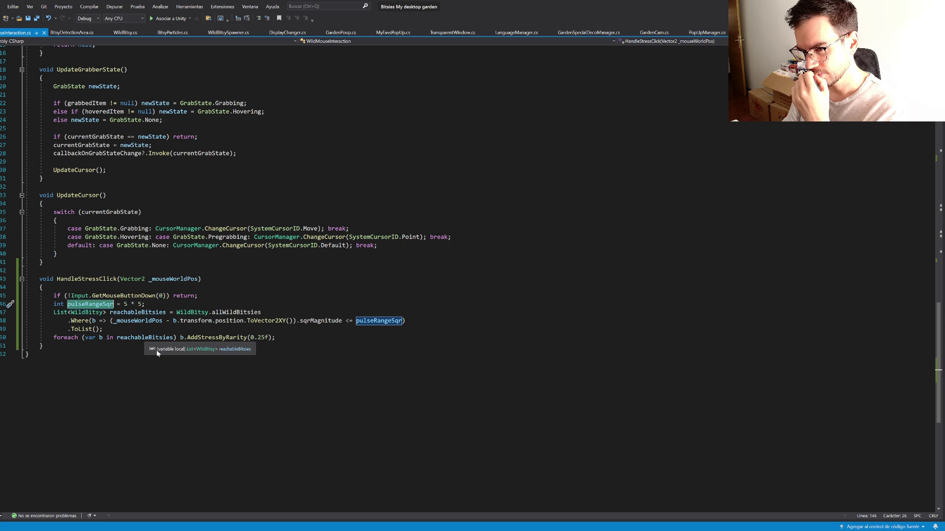
{"action": "mouse_move", "coordinate": [79, 348]}
{"action": "left_mouse_down"}
{"action": "mouse_move", "coordinate": [27, 288]}
{"action": "mouse_move", "coordinate": [41, 280]}
{"action": "left_mouse_up"}
{"action": "key", "text": "ctrl+c"}
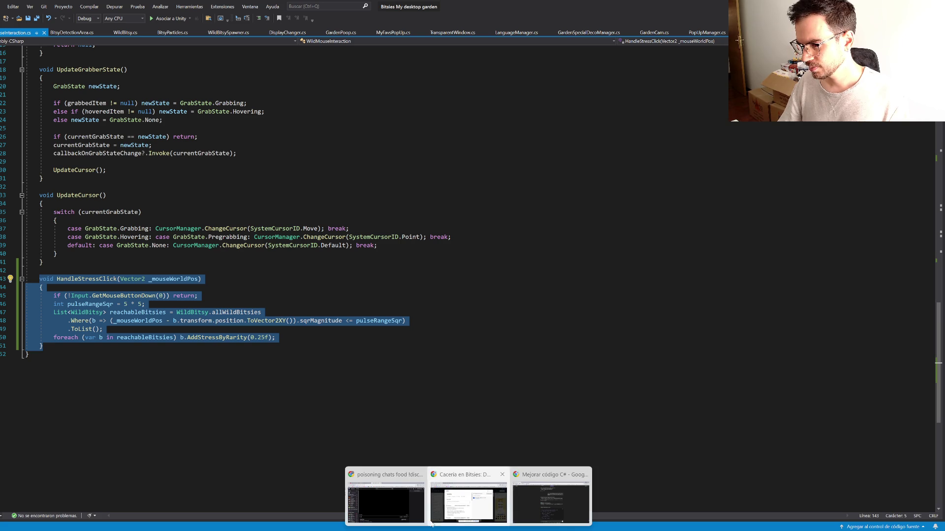
{"action": "left_click", "coordinate": [526, 506]}
Step: Ask ChatGPT to make the applied stress a percentage of the distance, including the method code
{"action": "type", "text": "modifica este metodo para que el s"}
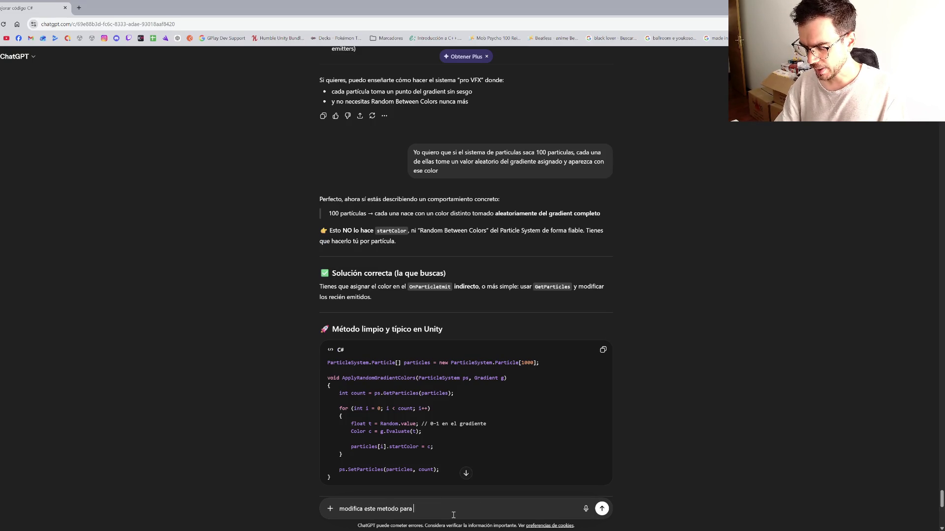
{"action": "type", "text": "tress ap"}
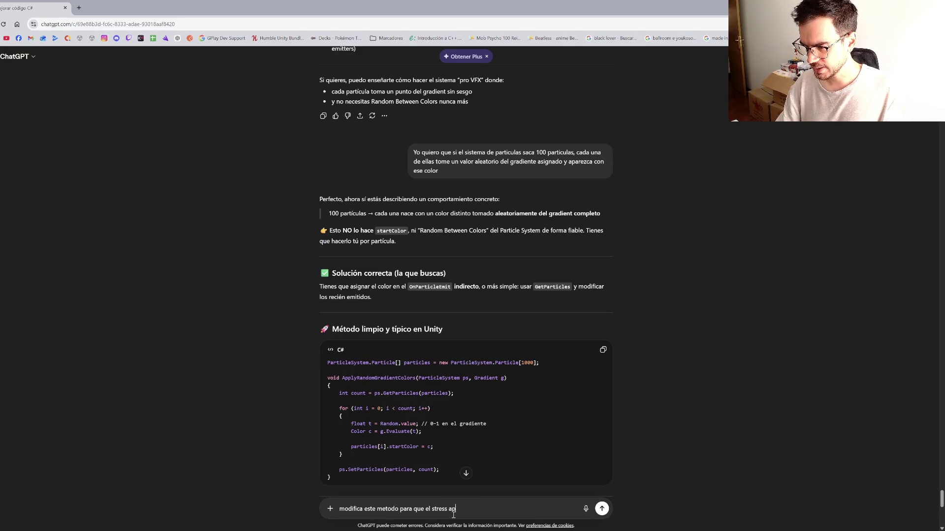
{"action": "type", "text": "licado sea un "}
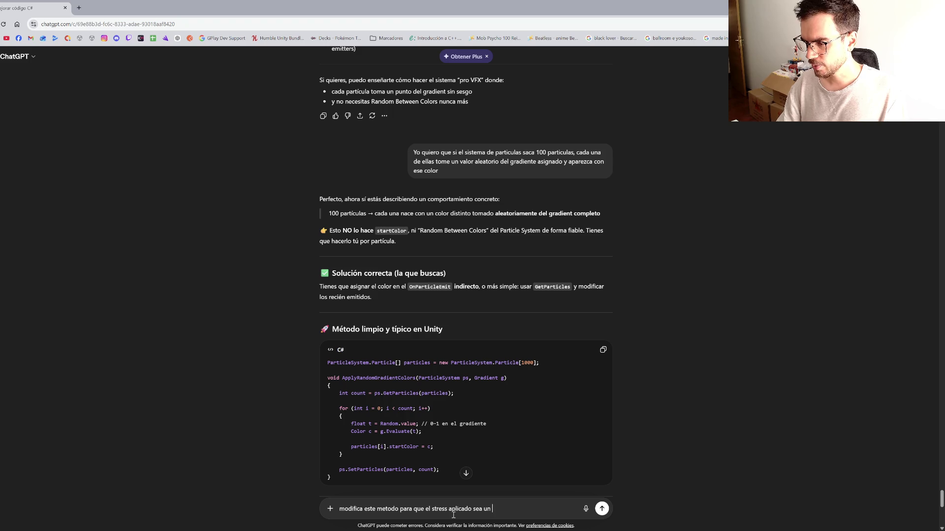
{"action": "type", "text": "porcentaje de la d"}
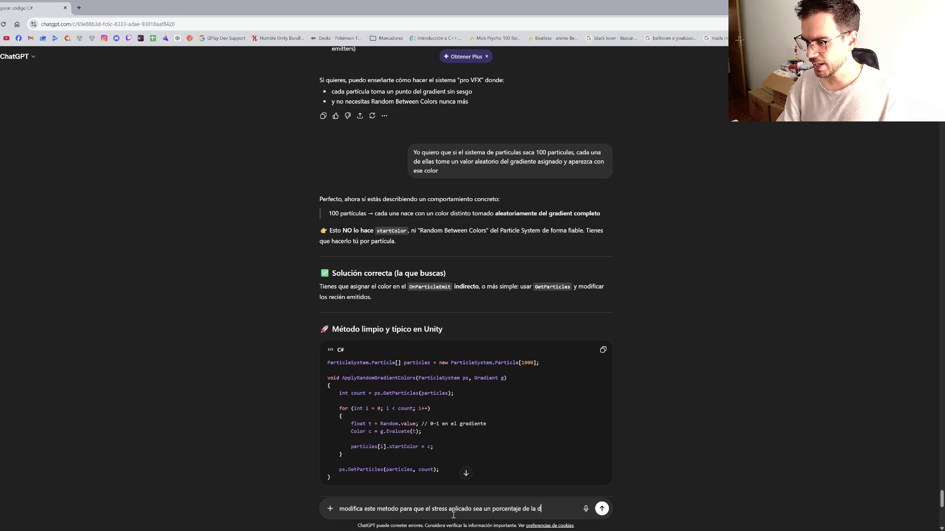
{"action": "type", "text": "istancia, siendo 100% si"}
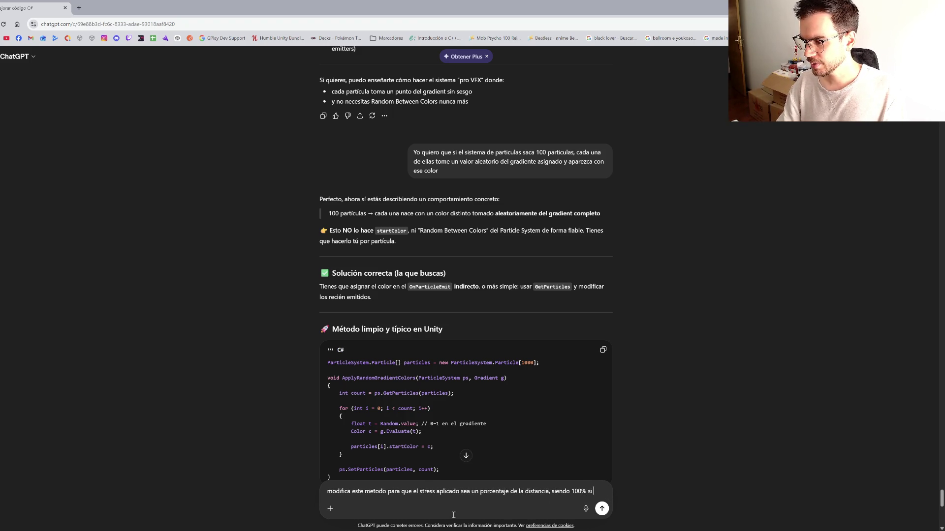
{"action": "type", "text": " la distancia es 0, y 0"}
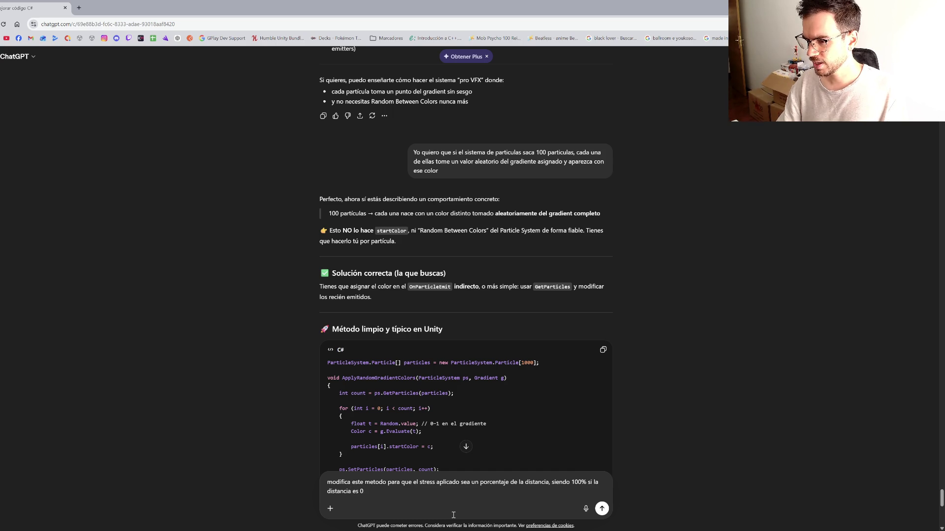
{"action": "type", "text": "% si la distancia es 5"}
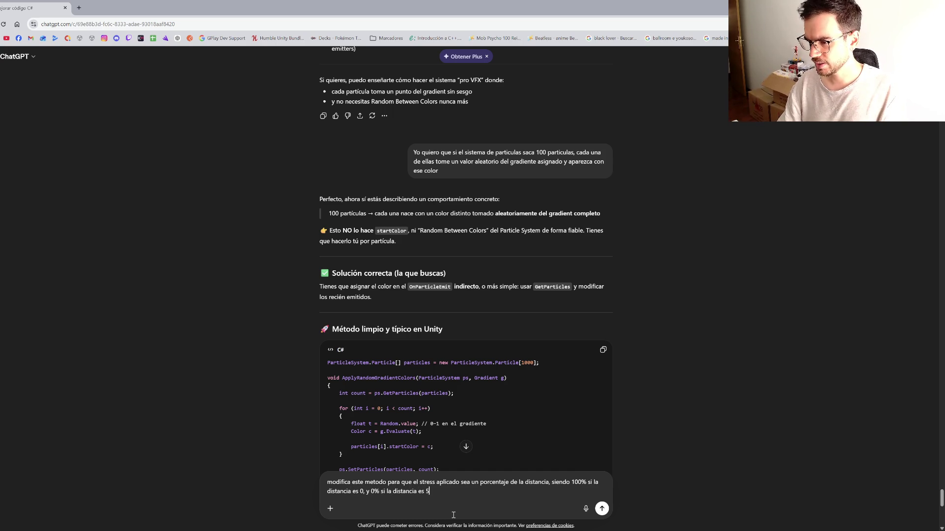
{"action": "type", "text": ":"}
{"action": "key", "text": "ctrl+v"}
{"action": "key", "text": "Return"}
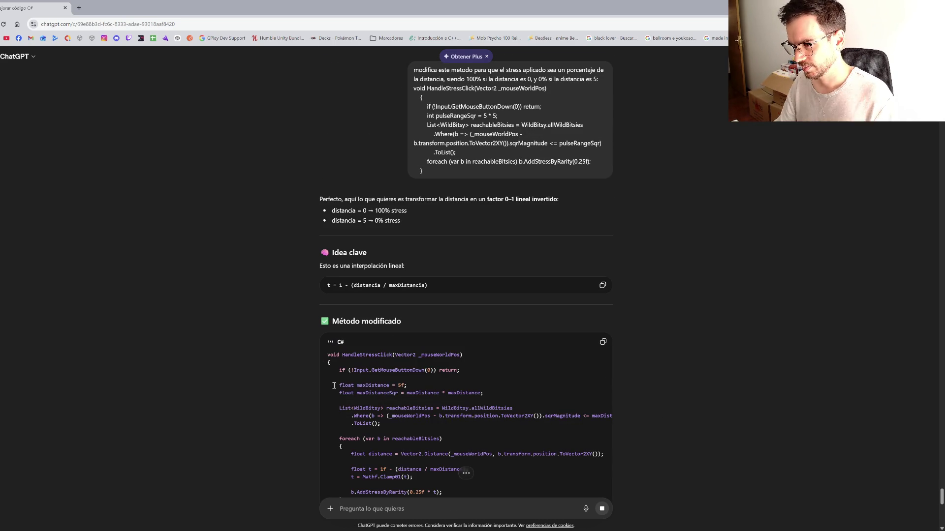
Step: Copy the reply's code and try pasting it over the method, then undo
{"action": "mouse_move", "coordinate": [333, 386]}
{"action": "left_mouse_down"}
{"action": "mouse_move", "coordinate": [360, 397]}
{"action": "mouse_move", "coordinate": [388, 318]}
{"action": "left_mouse_up"}
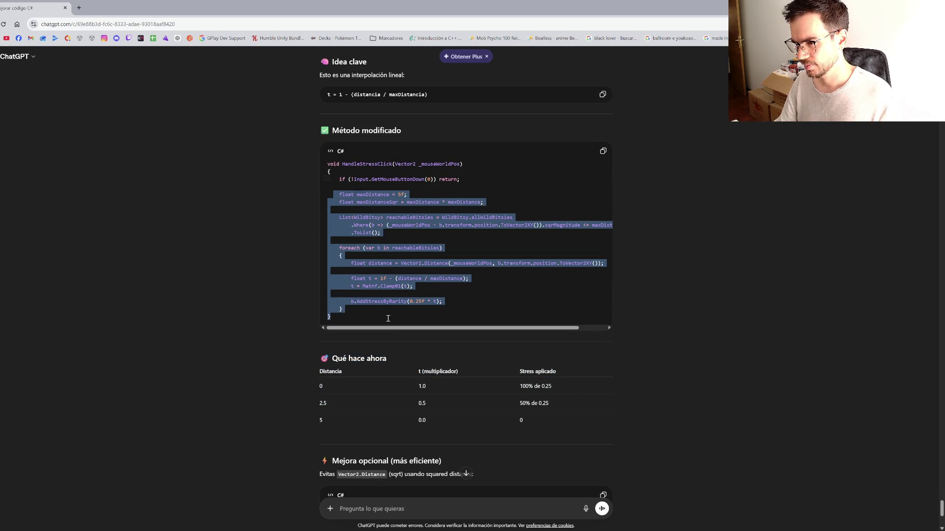
{"action": "key", "text": "alt+Tab"}
{"action": "type", "text": "float maxDistance = 5f;     float maxDistanceSqr = maxDistance * maxDistance;      List<WildBitsy> reachableBitsies = WildBitsy.allWildBitsies         .Where(b => (_mouseWorldPos - b.transform.position.ToVector2XY()).sqrMagnitude <= maxDistanceSqr)         .ToList();      foreach (var b in reachableBitsies)     {         float distance = Vector2.Distance(_mouseWorldPos, b.transform.position.ToVector2XY());      float t = 1f - (distance / maxDistance);     t = Mathf.Clamp01(t);          b.AddStressByRarity(0.25f * t);     } }"}
{"action": "key", "text": "ctrl+z"}
{"action": "key", "text": "ctrl+z"}
{"action": "left_click", "coordinate": [71, 312]}
Step: Replace the body after the mouse-button check with ChatGPT's distance-scaled 0.25f * t stress code
{"action": "mouse_move", "coordinate": [53, 295]}
{"action": "left_mouse_down"}
{"action": "mouse_move", "coordinate": [335, 322]}
{"action": "mouse_move", "coordinate": [329, 337]}
{"action": "left_mouse_up"}
{"action": "type", "text": "float maxDistance = 5f;         float maxDistanceSqr = maxDistance * maxDistance;          List<WildBitsy> reachableBitsies = WildBitsy.allWildBitsies             .Where(b => (_mouseWorldPos - b.transform.position.ToVector2XY()).sqrMagnitude <= maxDistanceSqr)             .ToList();          foreach (var b in reachableBitsies)         {             float distance = Vector2.Distance(_mouseWorldPos, b.transform.position.ToVector2XY());              float t = 1f - (distance / maxDistance);             t = Mathf.Clamp01(t);              b.AddStressByRarity(0.25f * t);         }     }"}
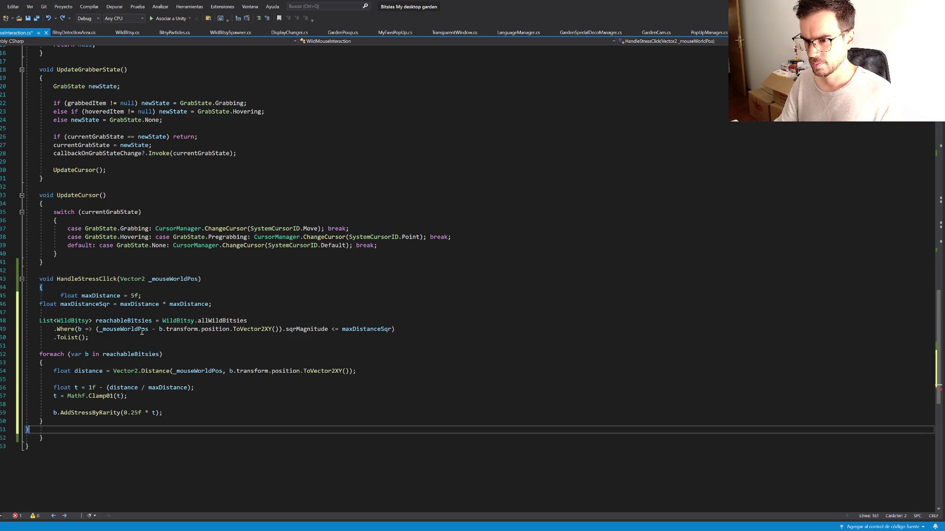
{"action": "key", "text": "ctrl+z"}
{"action": "mouse_move", "coordinate": [53, 304]}
{"action": "left_mouse_down"}
{"action": "mouse_move", "coordinate": [242, 313]}
{"action": "mouse_move", "coordinate": [308, 337]}
{"action": "left_mouse_up"}
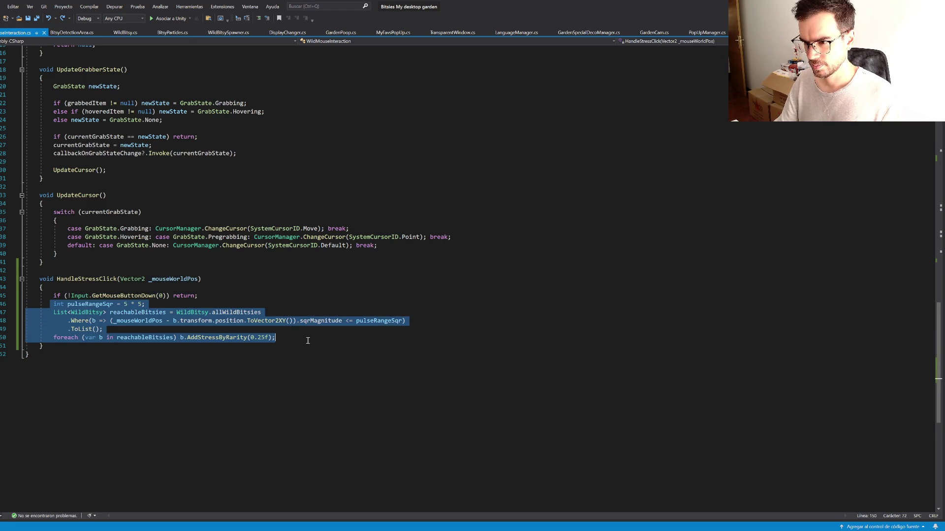
{"action": "type", "text": "float maxDistance = 5f;         float maxDistanceSqr = maxDistance * maxDistance;          List<WildBitsy> reachableBitsies = WildBitsy.allWildBitsies             .Where(b => (_mouseWorldPos - b.transform.position.ToVector2XY()).sqrMagnitude <= maxDistanceSqr)             .ToList();          foreach (var b in reachableBitsies)         {             float distance = Vector2.Distance(_mouseWorldPos, b.transform.position.ToVector2XY());              float t = 1f - (distance / maxDistance);             t = Mathf.Clamp01(t);              b.AddStressByRarity(0.25f * t);         }"}
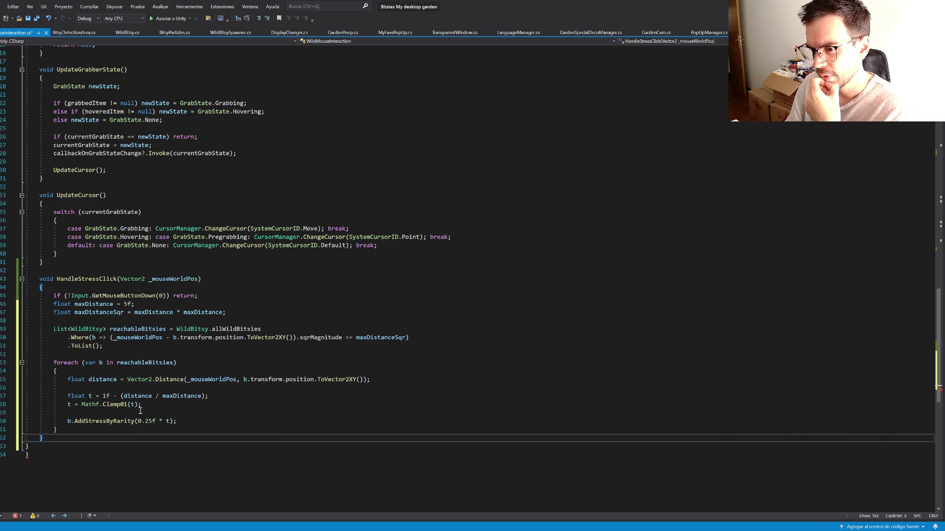
{"action": "double_click", "coordinate": [169, 379]}
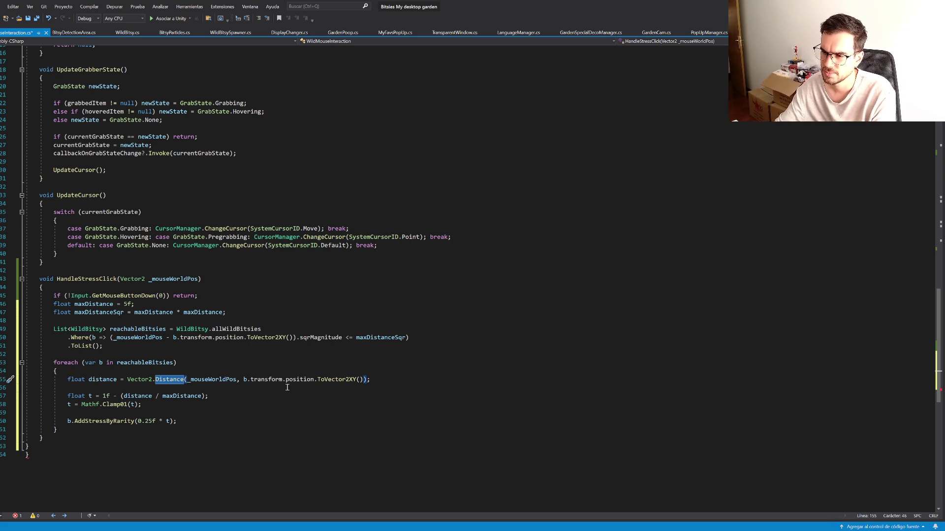
{"action": "key", "text": "alt+Tab"}
{"action": "scroll", "coordinate": [402, 454], "scroll_direction": "down", "scroll_amount": 3}
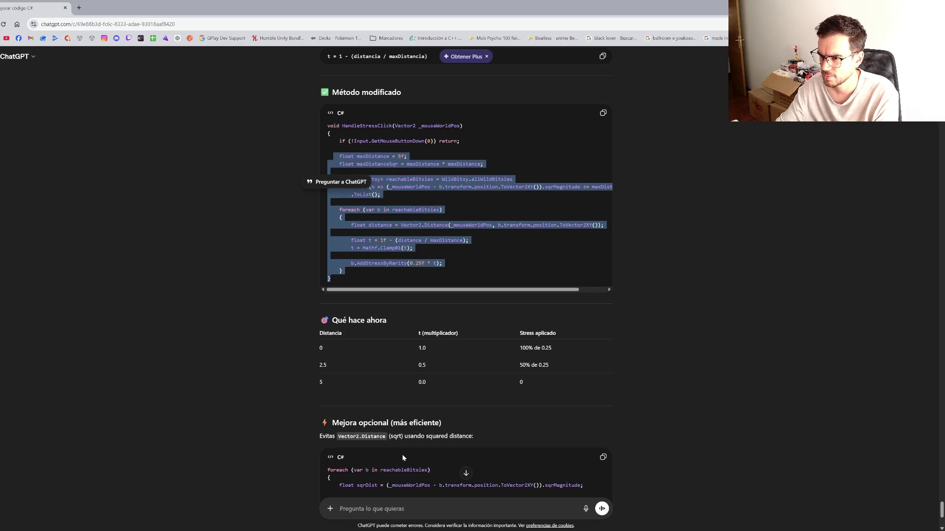
Step: Replace the existing foreach with ChatGPT's optional sqrDist loop
{"action": "left_click_drag", "start_coordinate": [354, 418], "coordinate": [290, 355]}
{"action": "key", "text": "ctrl+c"}
{"action": "key", "text": "alt+Tab"}
{"action": "left_click", "coordinate": [154, 421]}
{"action": "left_click_drag", "start_coordinate": [58, 430], "coordinate": [53, 366]}
{"action": "key", "text": "ctrl+v"}
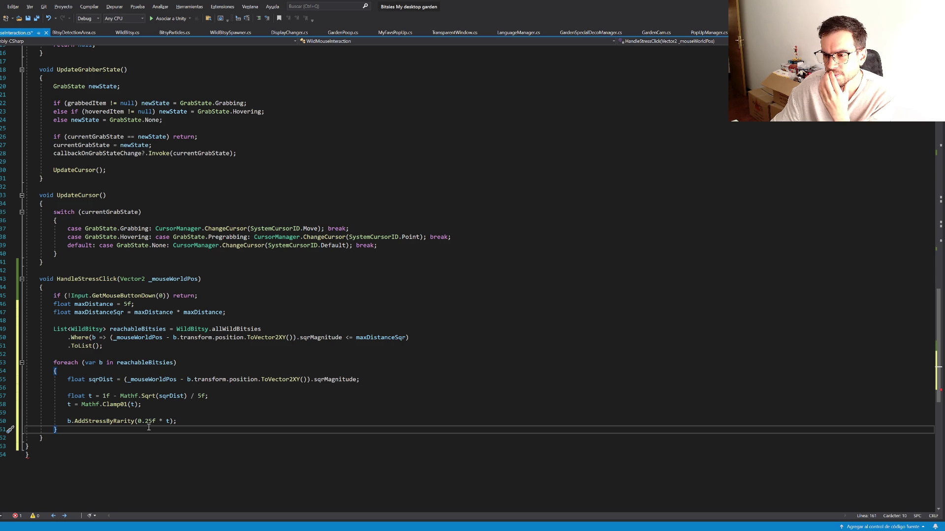
Step: Ask ChatGPT to avoid computing each distance twice and copy its optimized loop
{"action": "key", "text": "alt+Tab"}
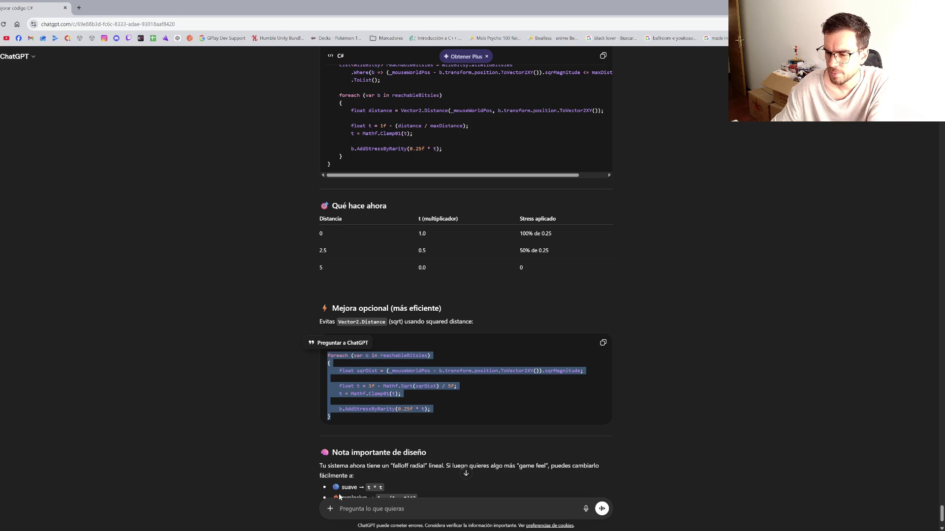
{"action": "left_click", "coordinate": [369, 509]}
{"action": "type", "text": "Ha"}
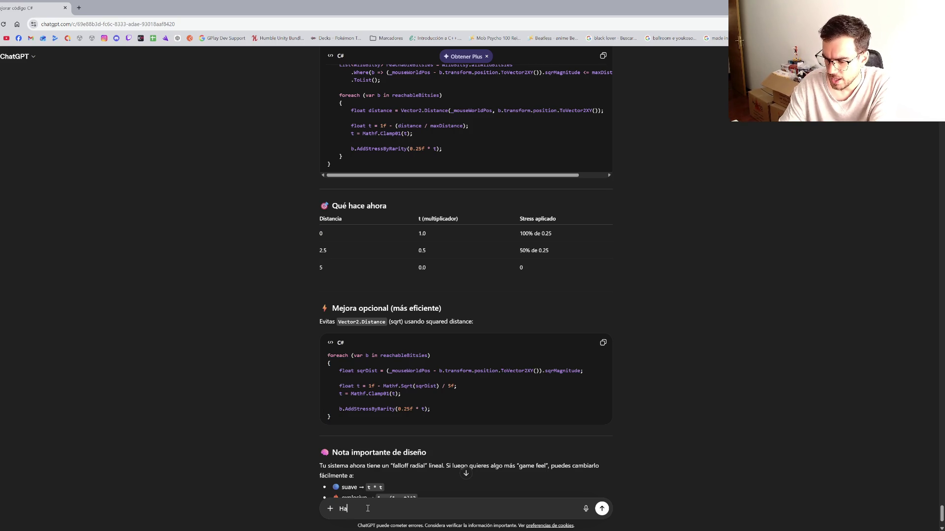
{"action": "type", "text": "zlo de una forma que no"}
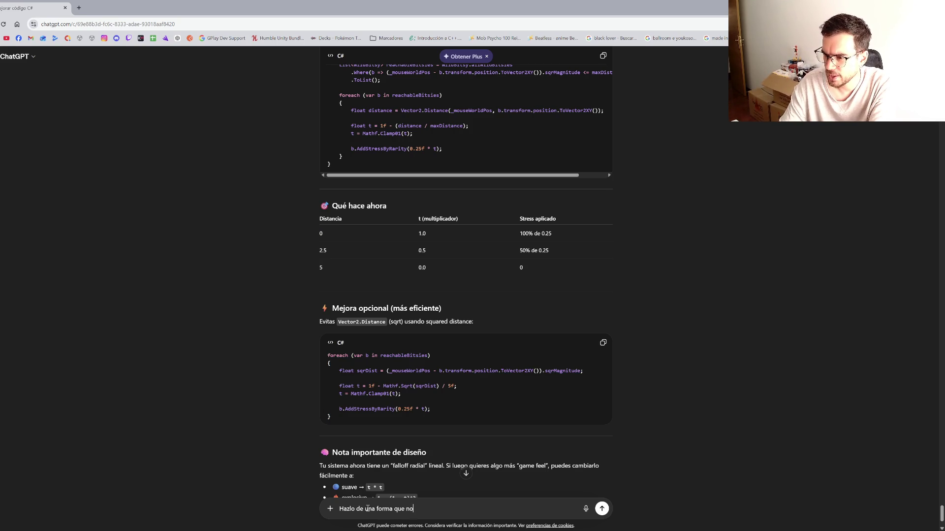
{"action": "type", "text": " tenga que cal"}
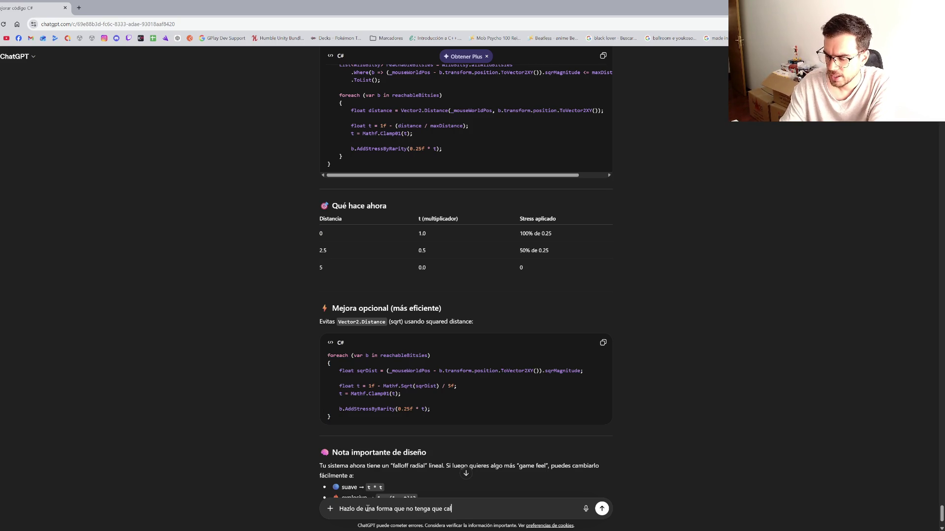
{"action": "type", "text": "cular 2 veces la "}
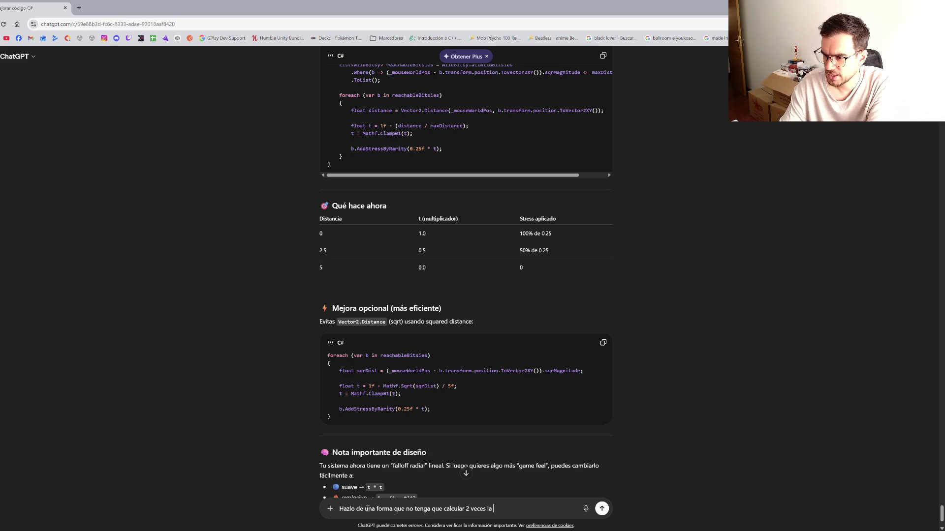
{"action": "type", "text": "distancia para cada uno"}
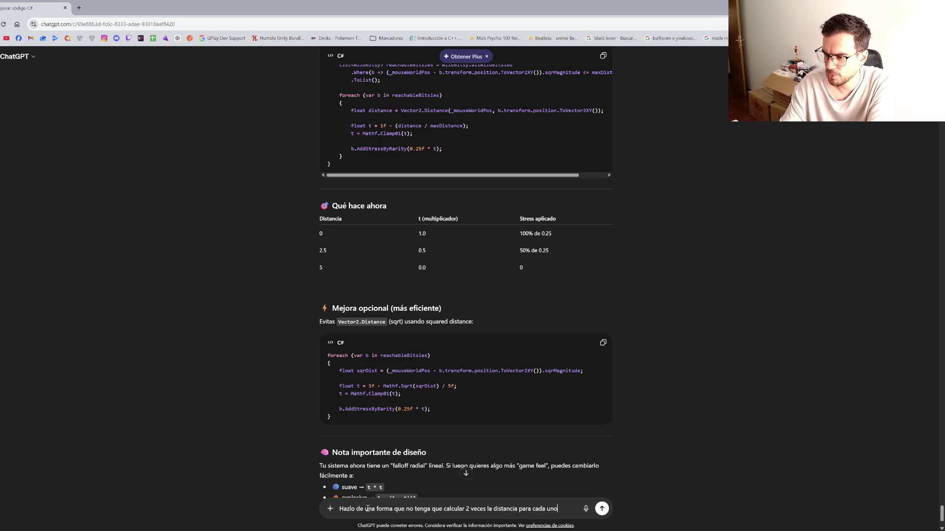
{"action": "key", "text": "Return"}
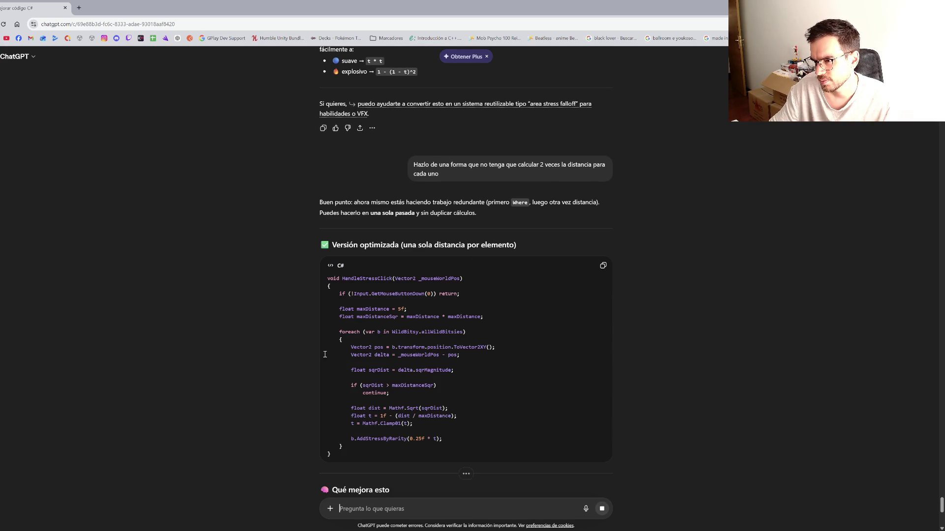
{"action": "left_click_drag", "start_coordinate": [328, 330], "coordinate": [364, 449]}
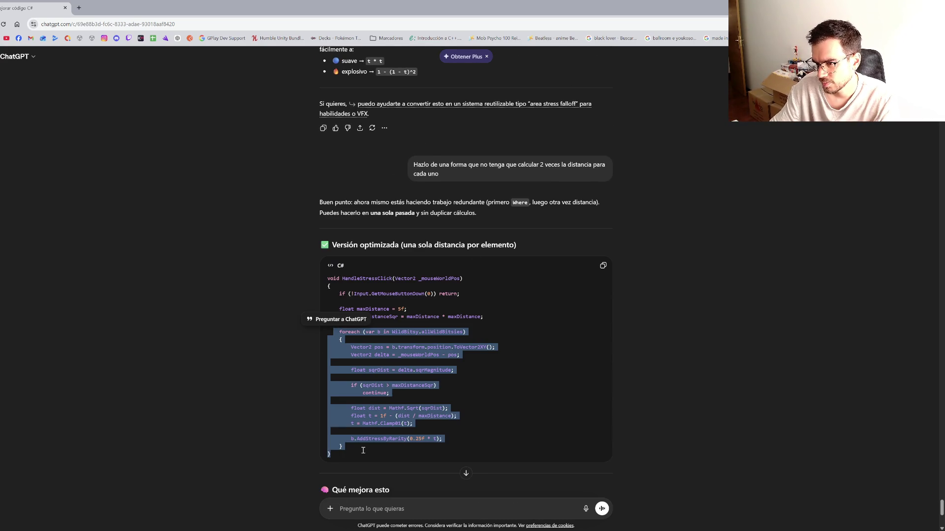
{"action": "key", "text": "ctrl+c"}
{"action": "key", "text": "alt+Tab"}
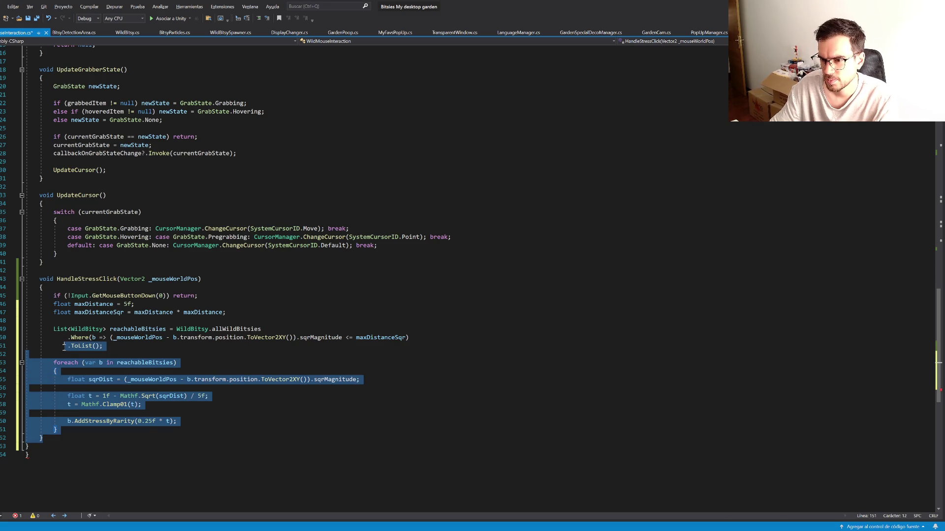